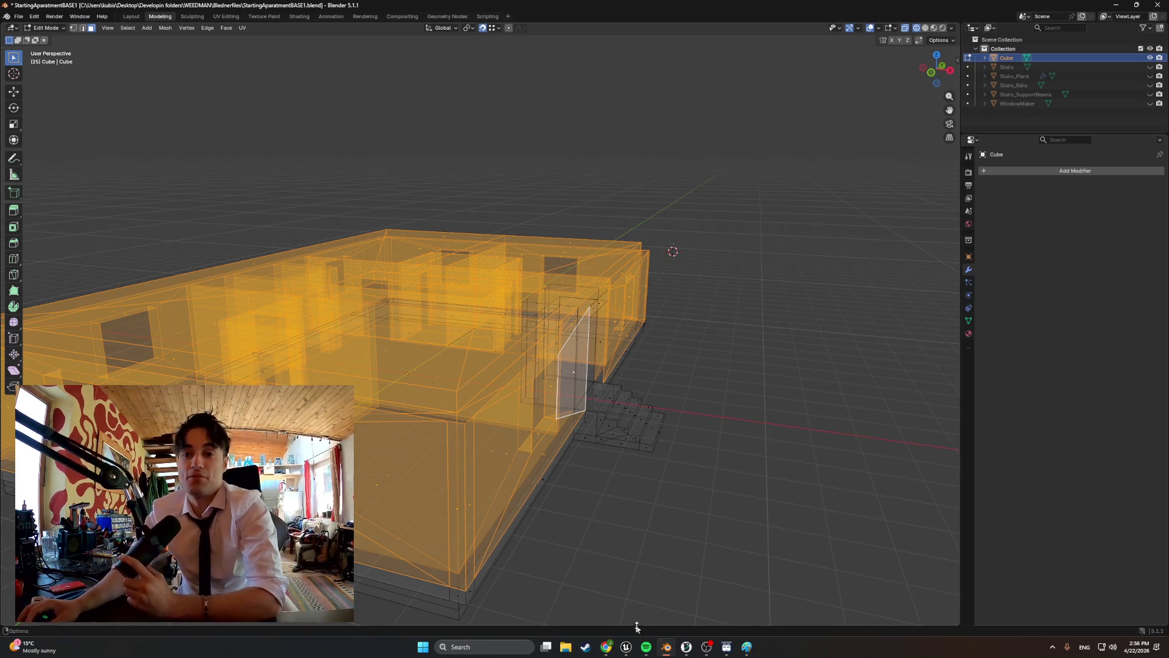
- Leave Blender for the Chrome window showing the volkswagen arteon image results
mouse_move(606, 646)
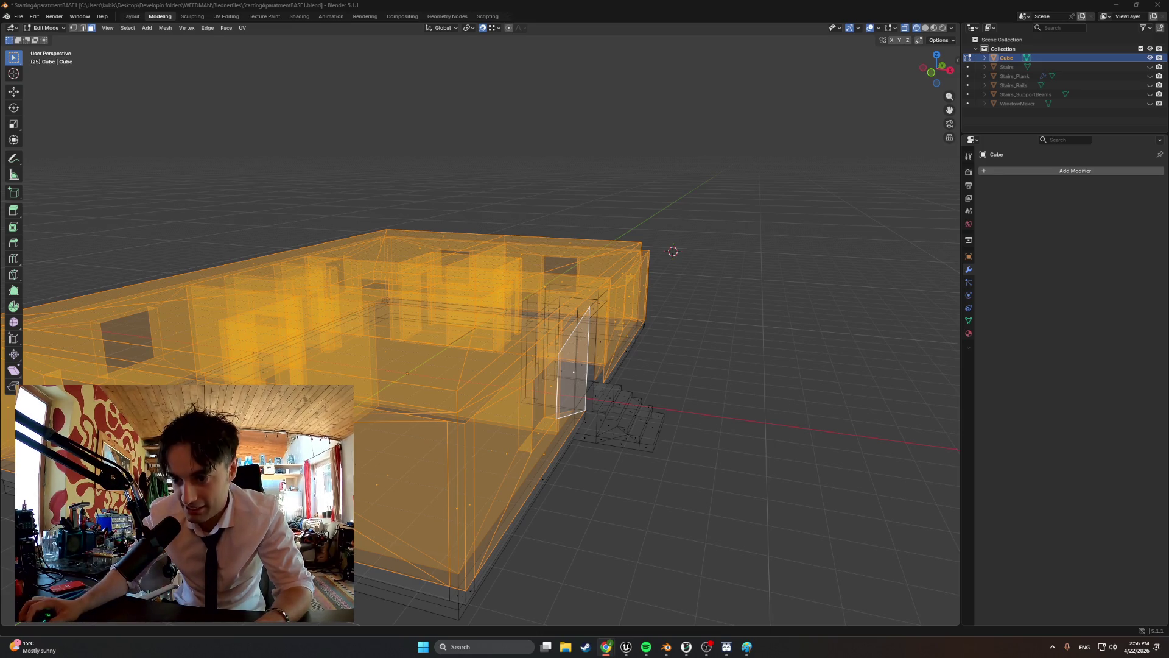
key("alt+Tab")
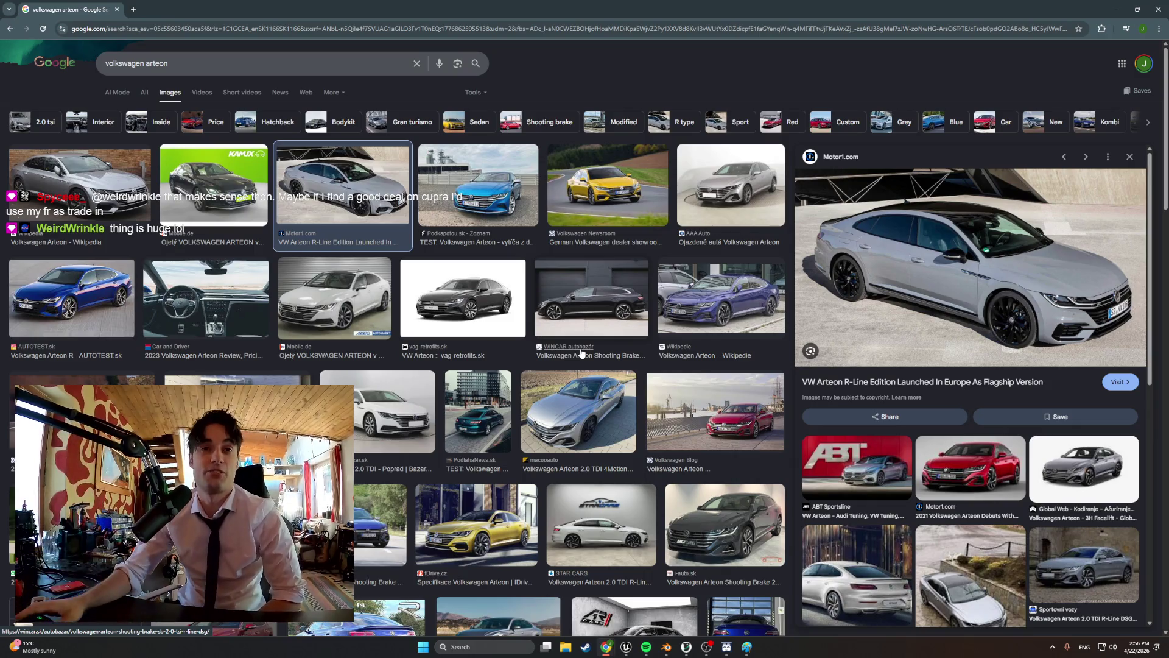
- Browse the Arteon results, previewing the YouTube Arteon R and yellow fDrive.cz images
scroll(649, 419, "down", 1)
scroll(649, 419, "down", 3)
left_click(383, 418)
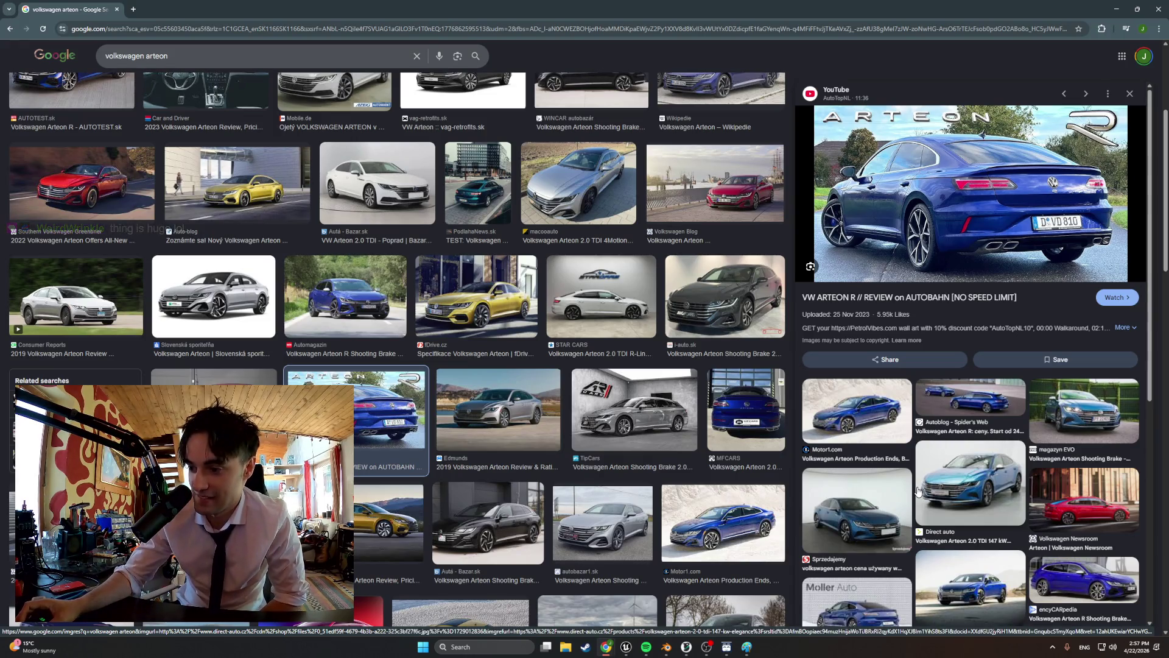
scroll(528, 467, "up", 3)
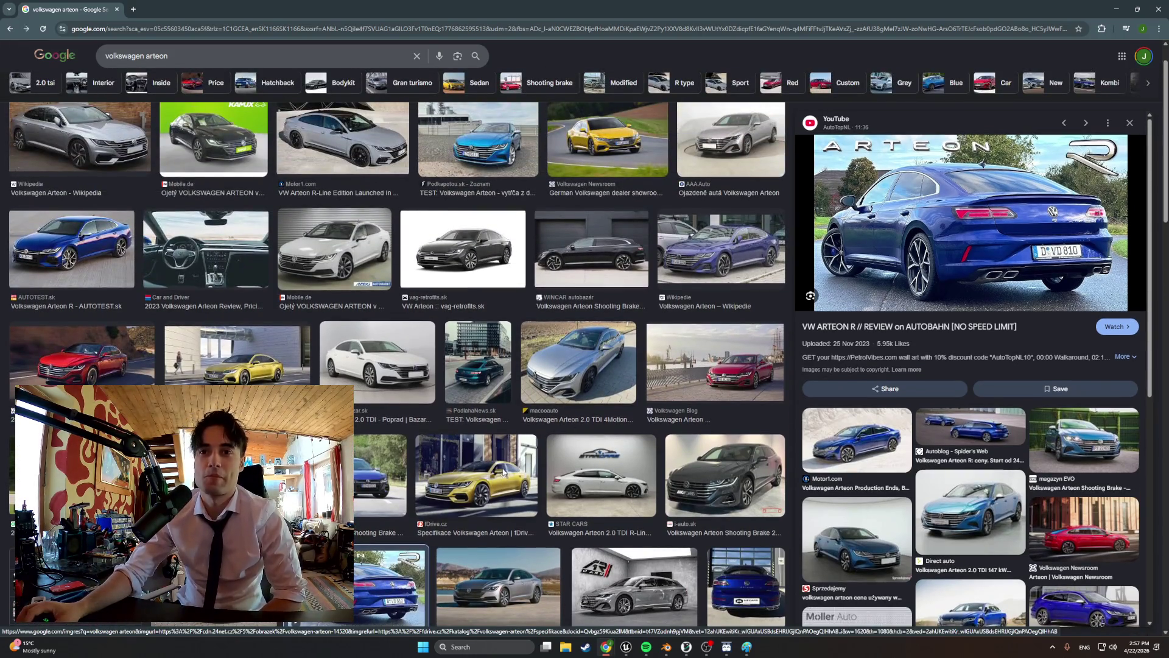
left_click(504, 472)
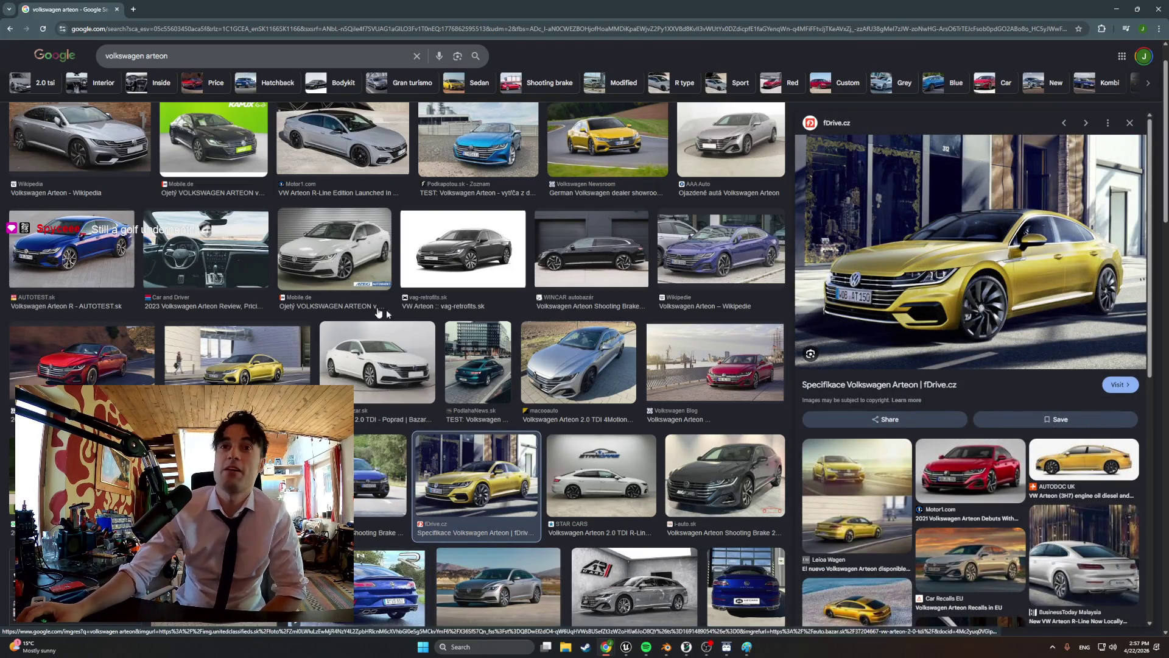
scroll(421, 369, "up", 1)
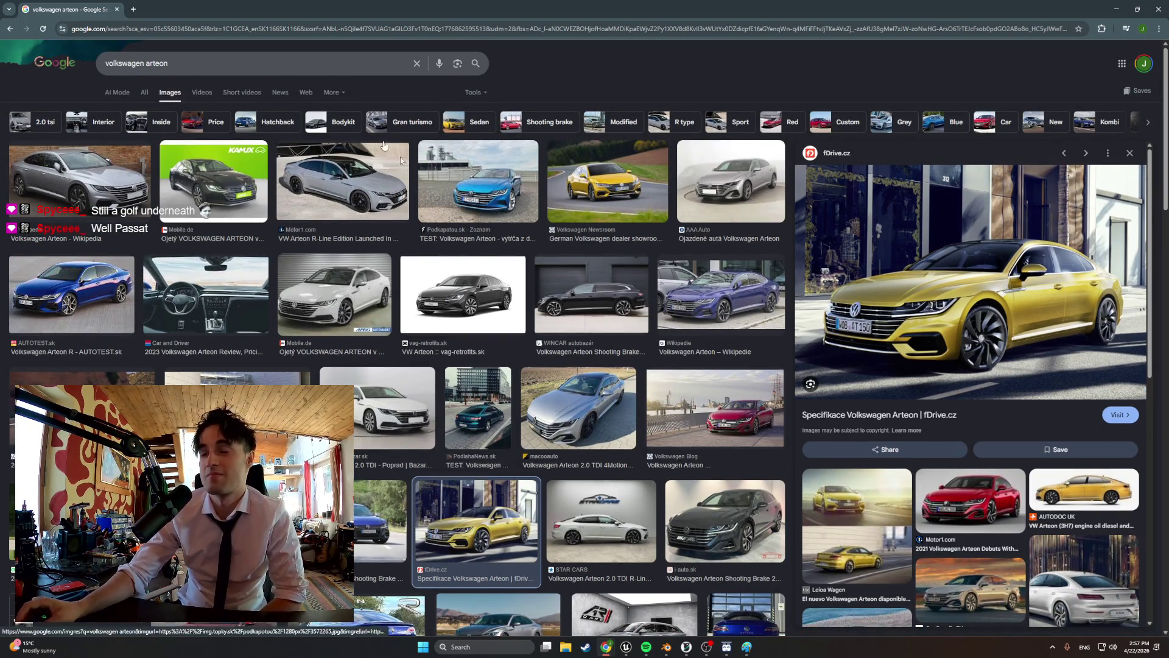
- Search images for volkswagen passat 2026 and preview the 2026 Passat Redesign image
left_click_drag(168, 63, 147, 72)
type("passat 202")
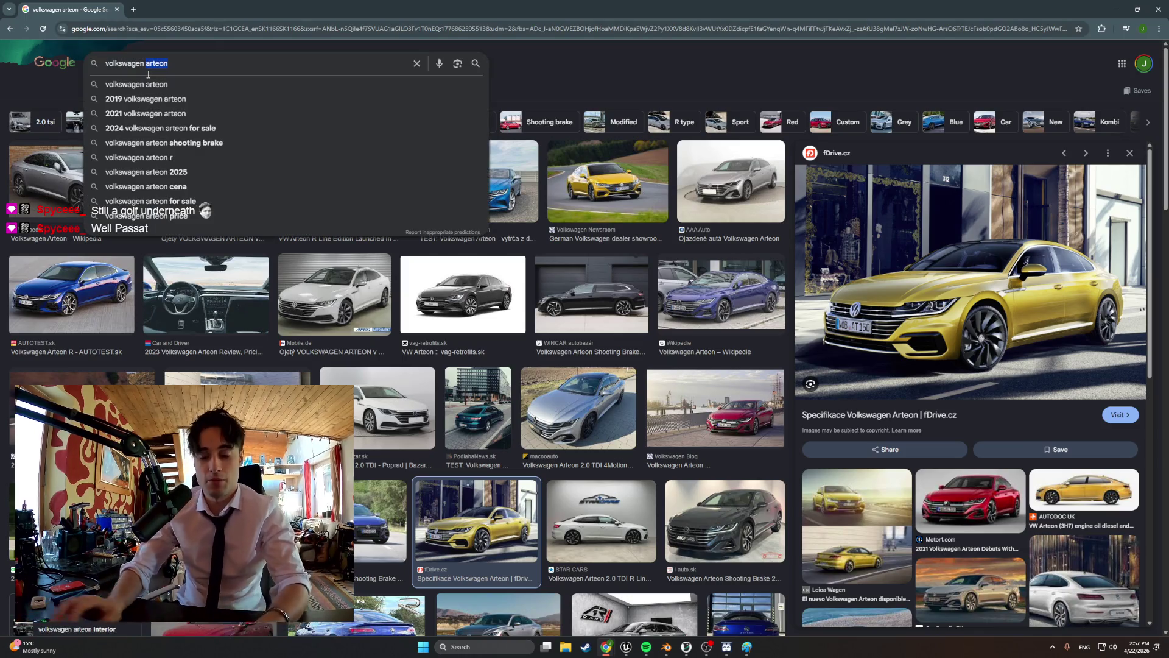
type("6")
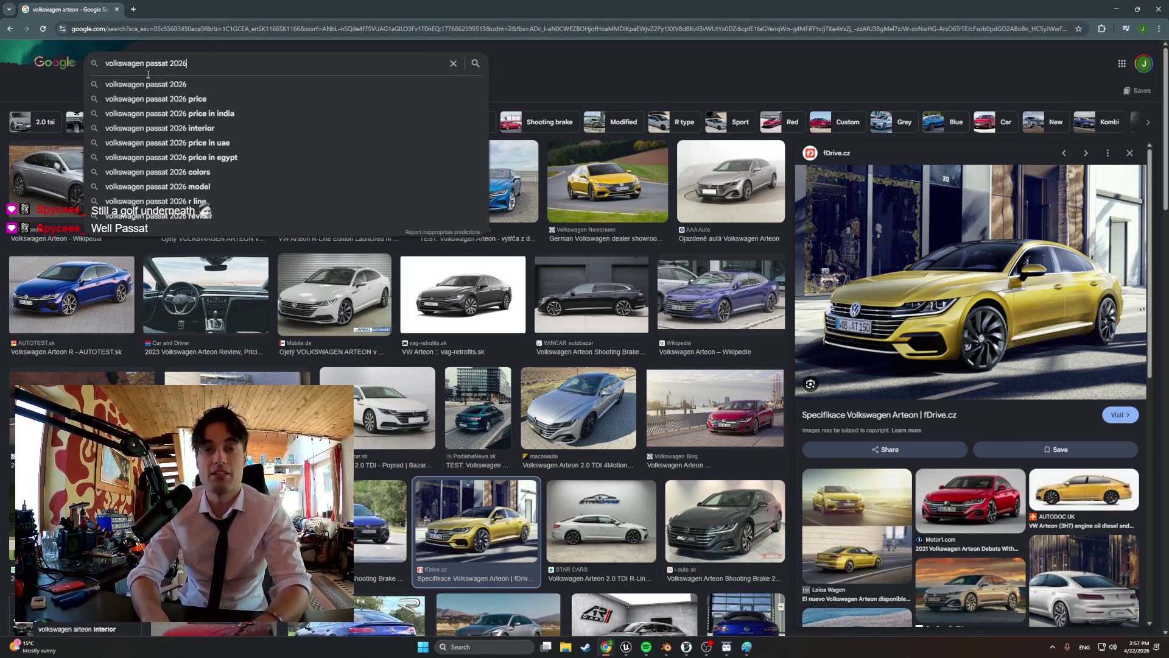
key("Return")
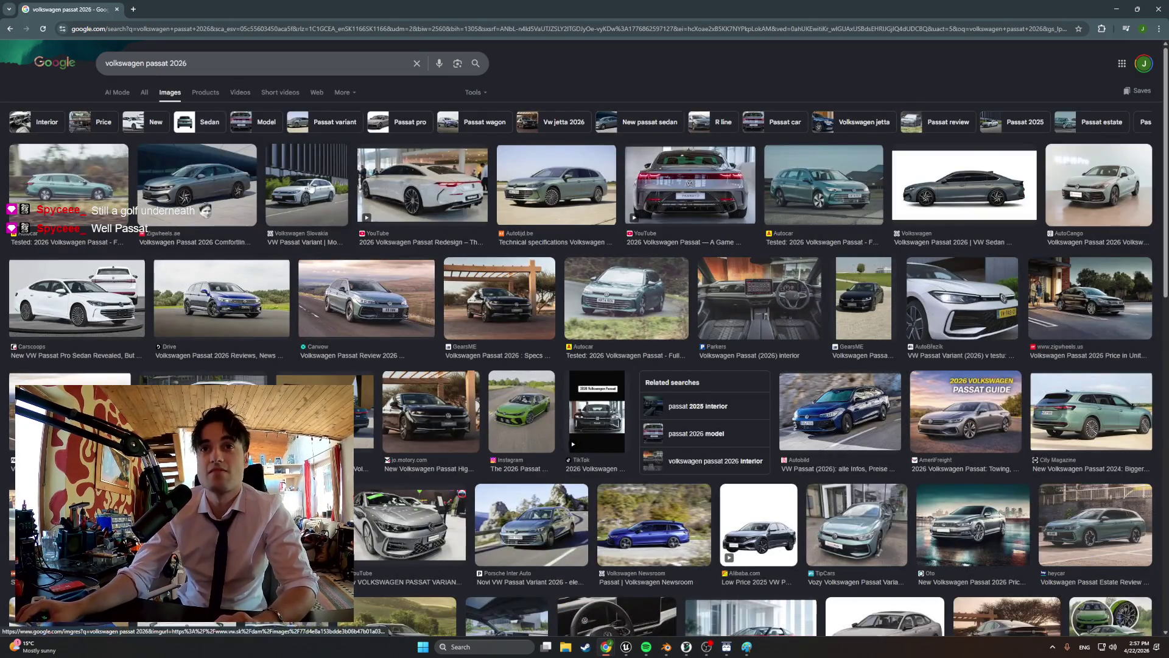
left_click(434, 201)
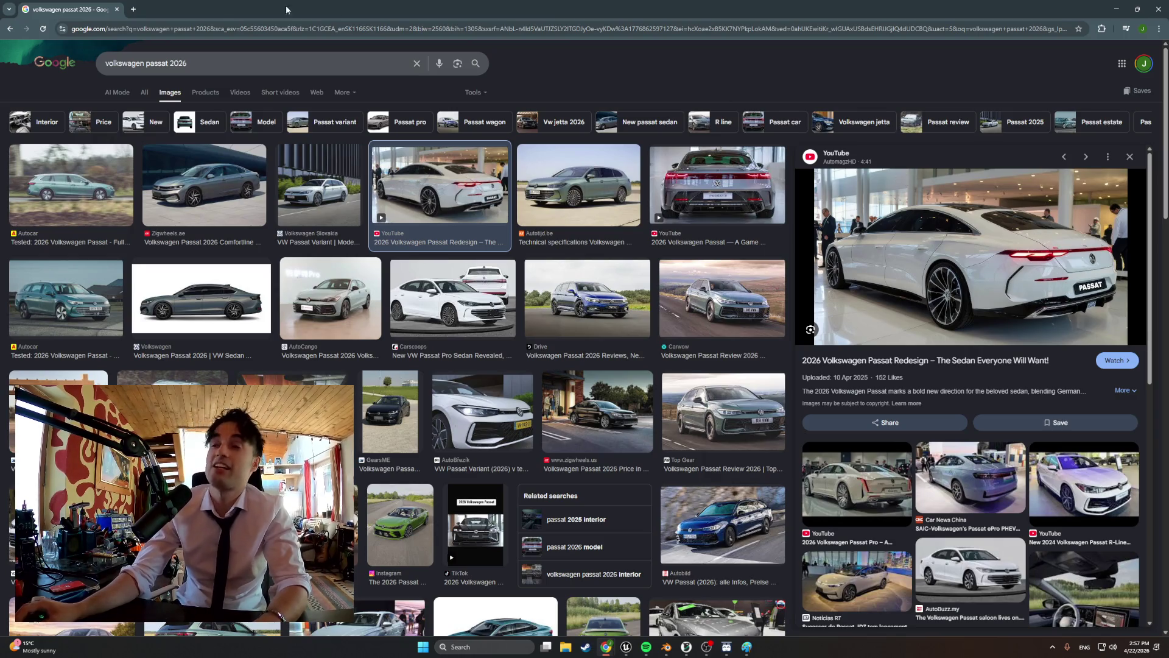
- Change the search to mercedes back 2026 and preview the Mercedes-Benz CLA rear image
left_click_drag(164, 69, 147, 69)
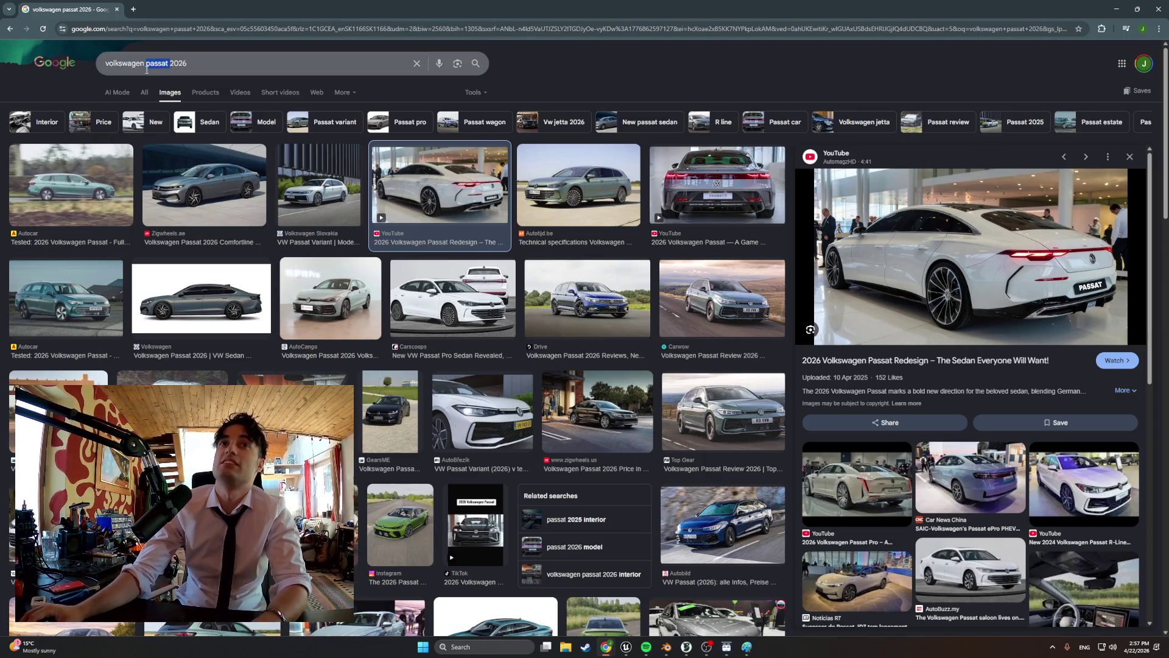
key("BackSpace")
key("BackSpace")
key("BackSpace")
key("BackSpace")
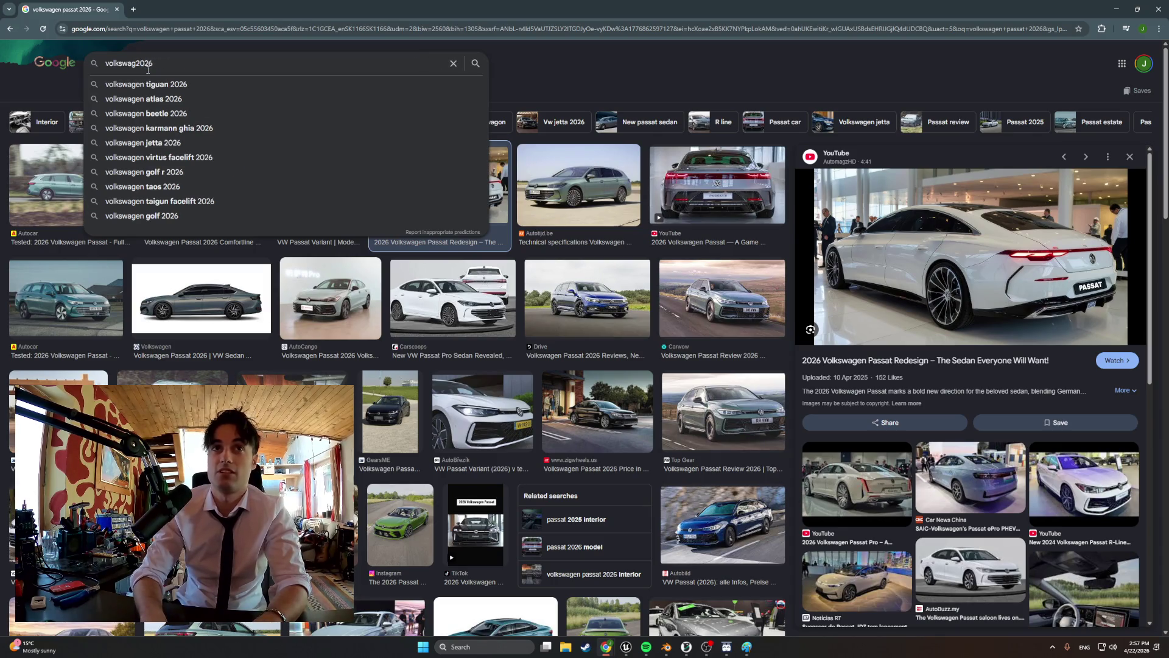
type("mercedes")
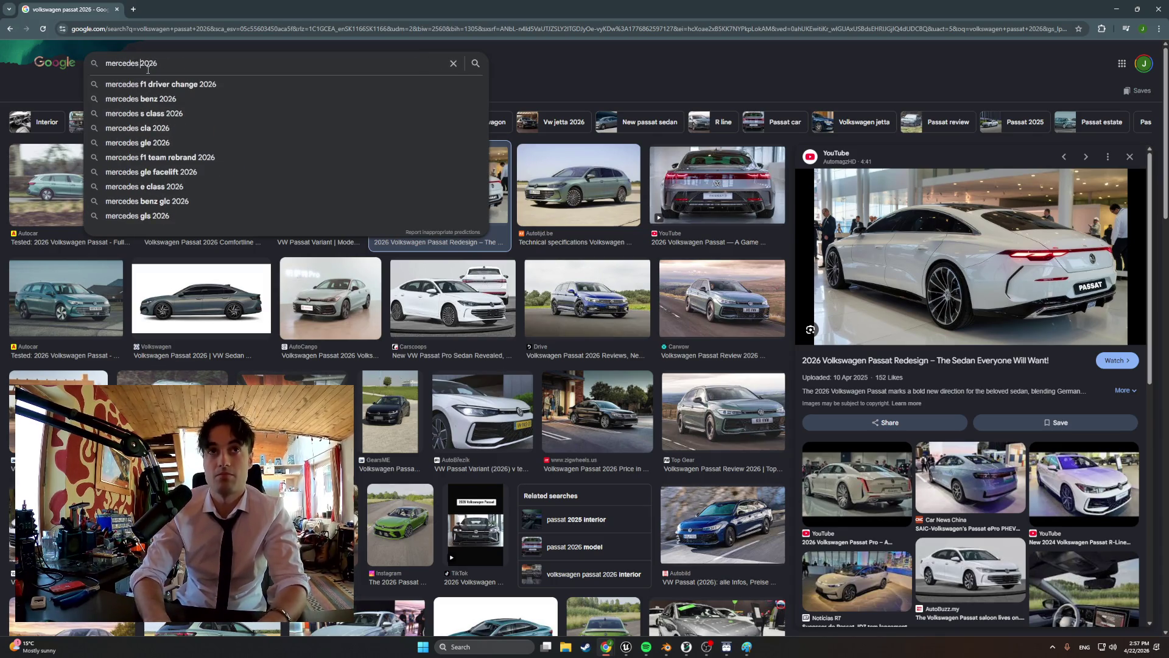
key("Return")
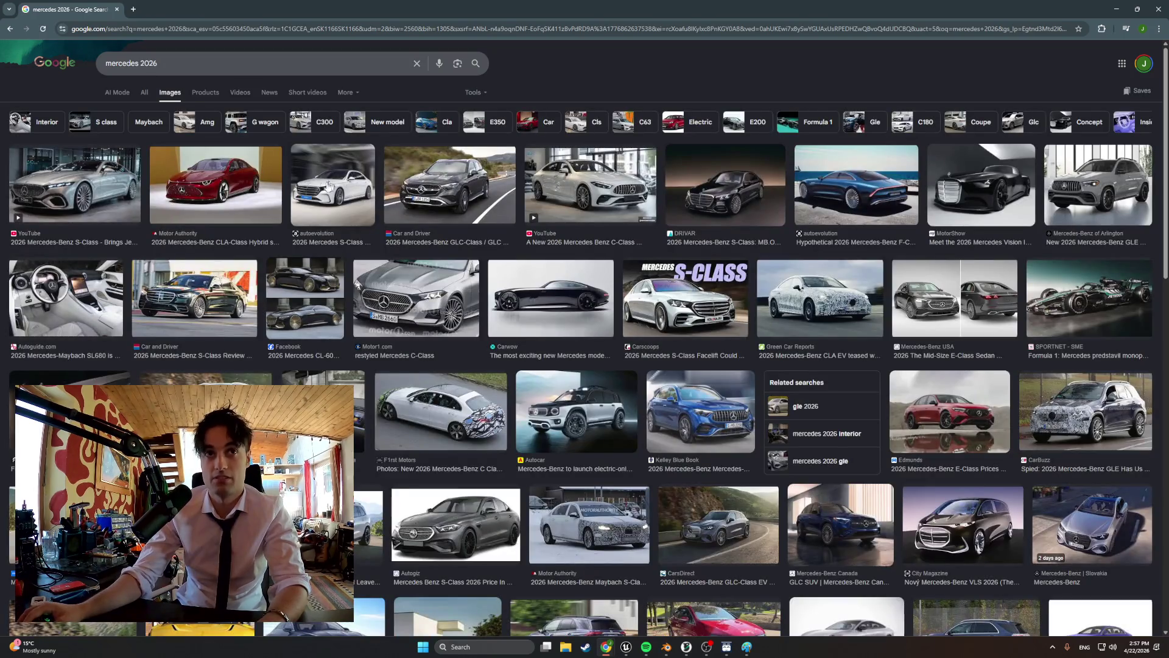
left_click(140, 67)
type("back")
key("Return")
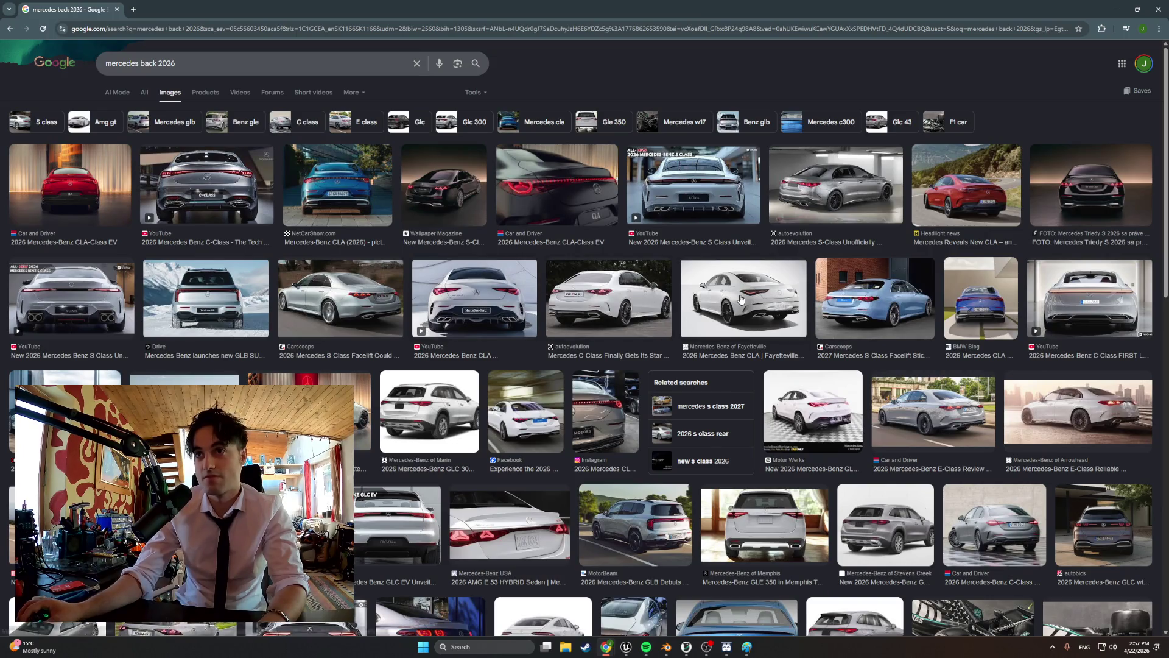
left_click(725, 298)
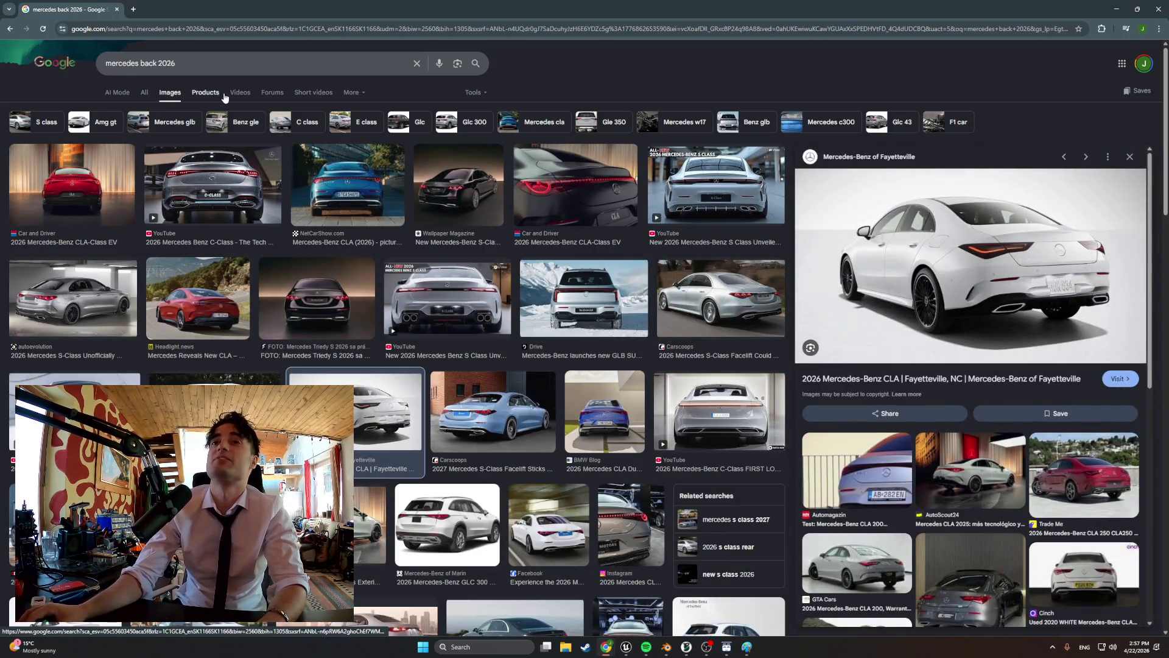
- Return to the volkswagen passat 2026 results and preview the grey Passat sedan
left_click(8, 29)
left_click(8, 28)
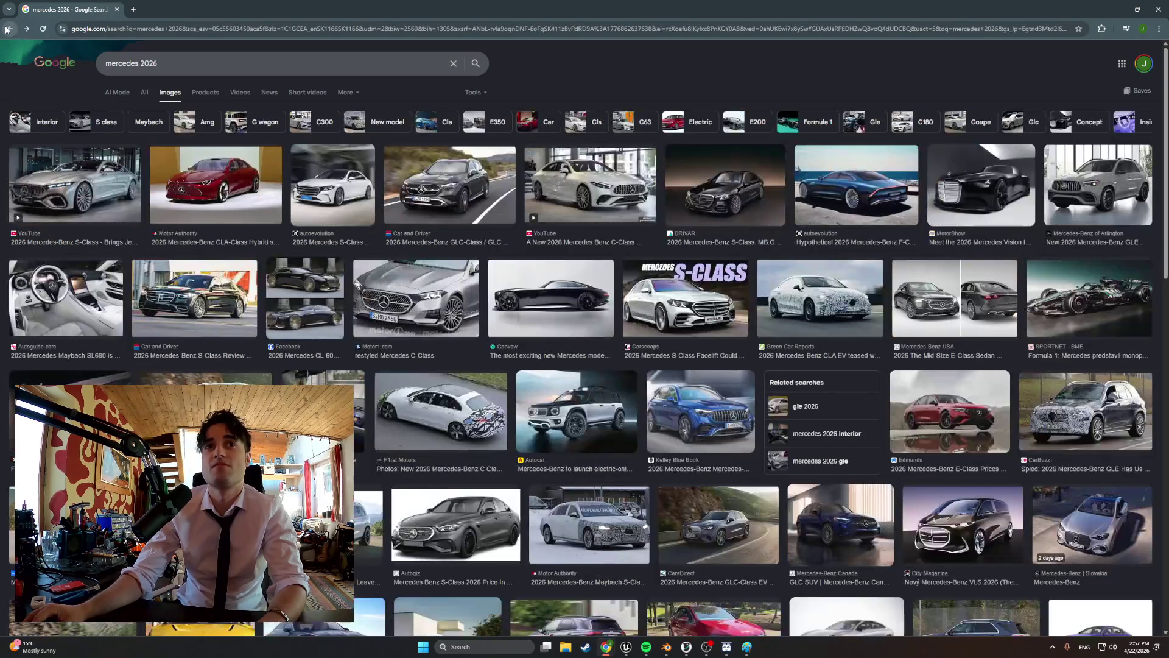
left_click(8, 29)
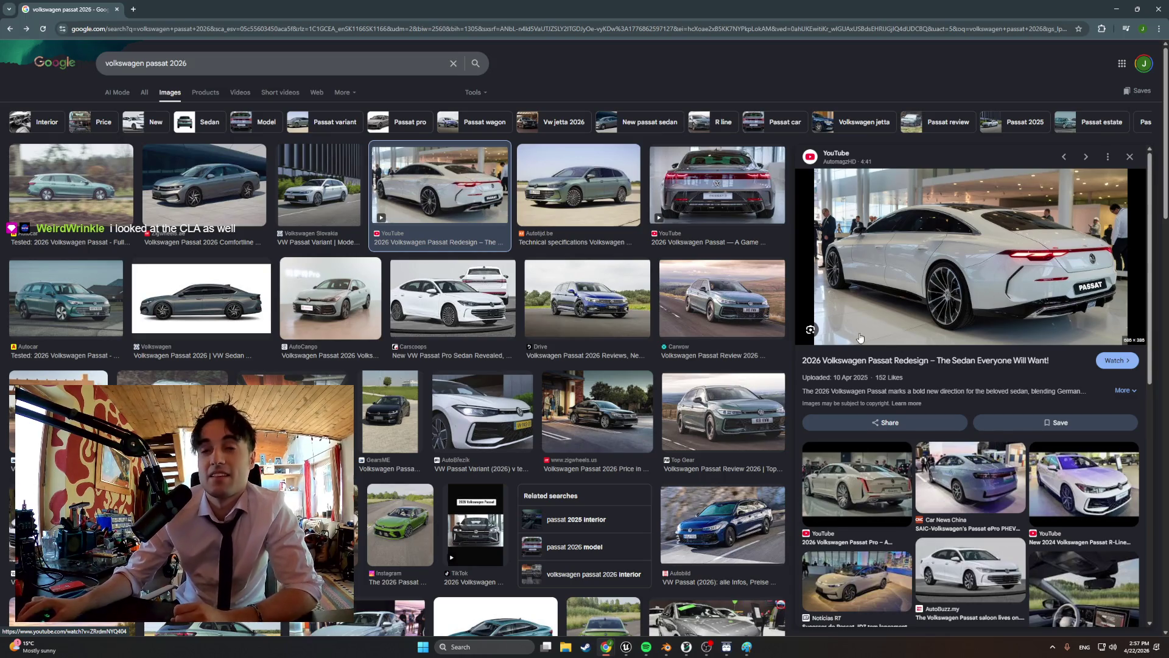
scroll(873, 341, "down", 1)
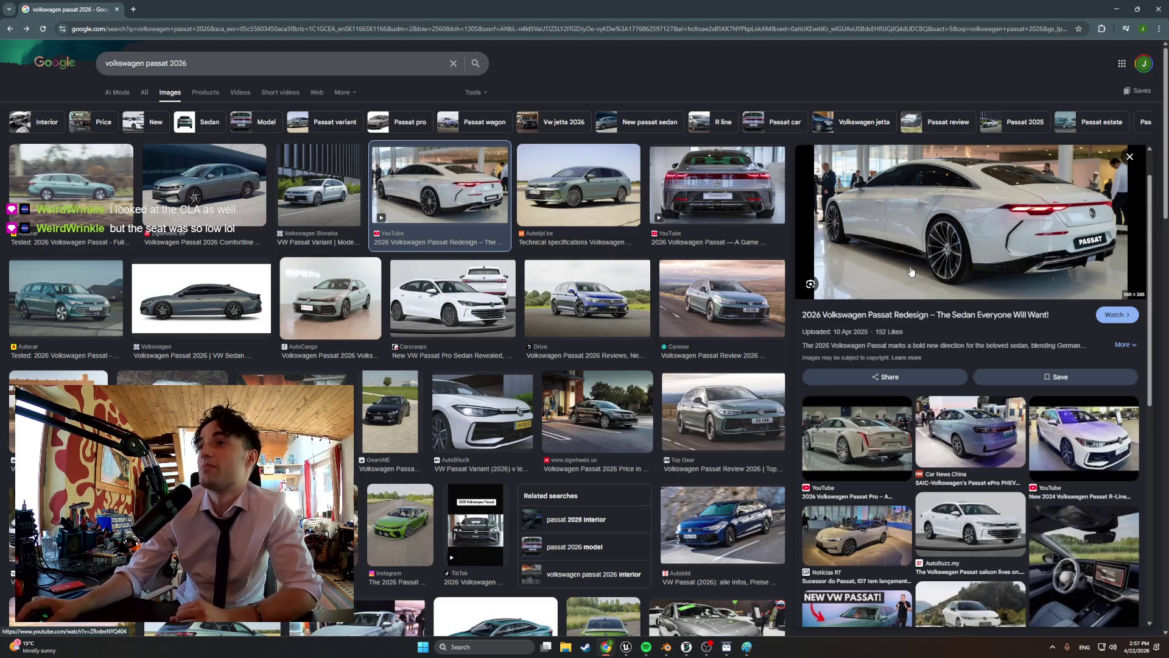
left_click(222, 307)
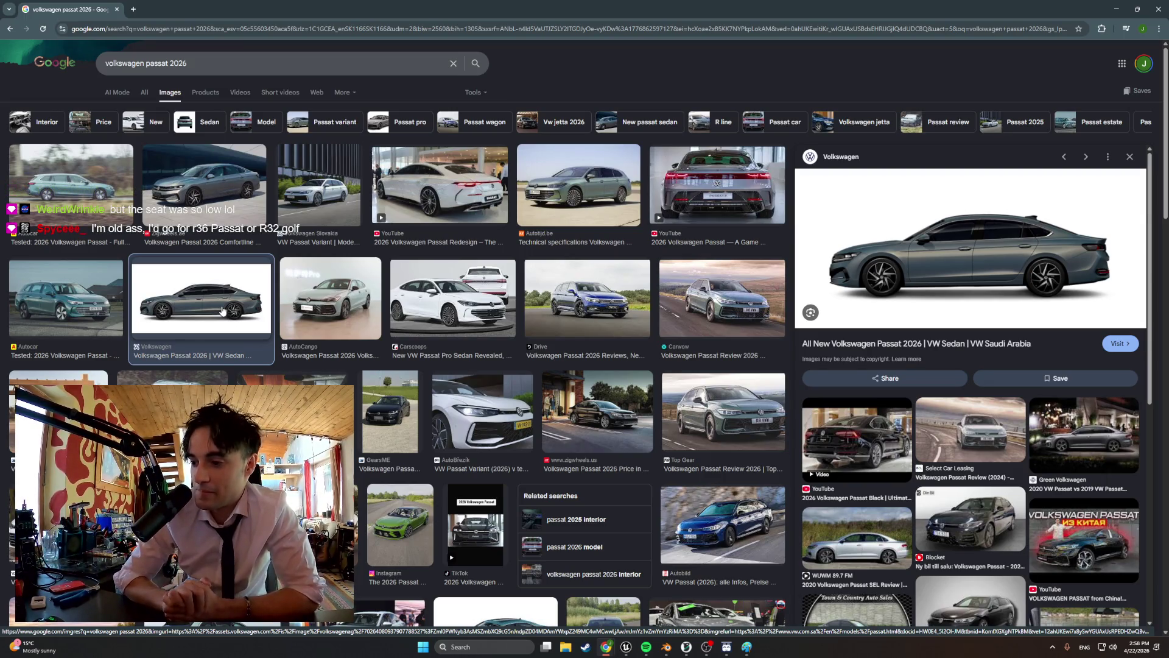
- Search images for r32 passat, preview results up to the Buzzer.pl Passat R32, then minimize Chrome
key("slash")
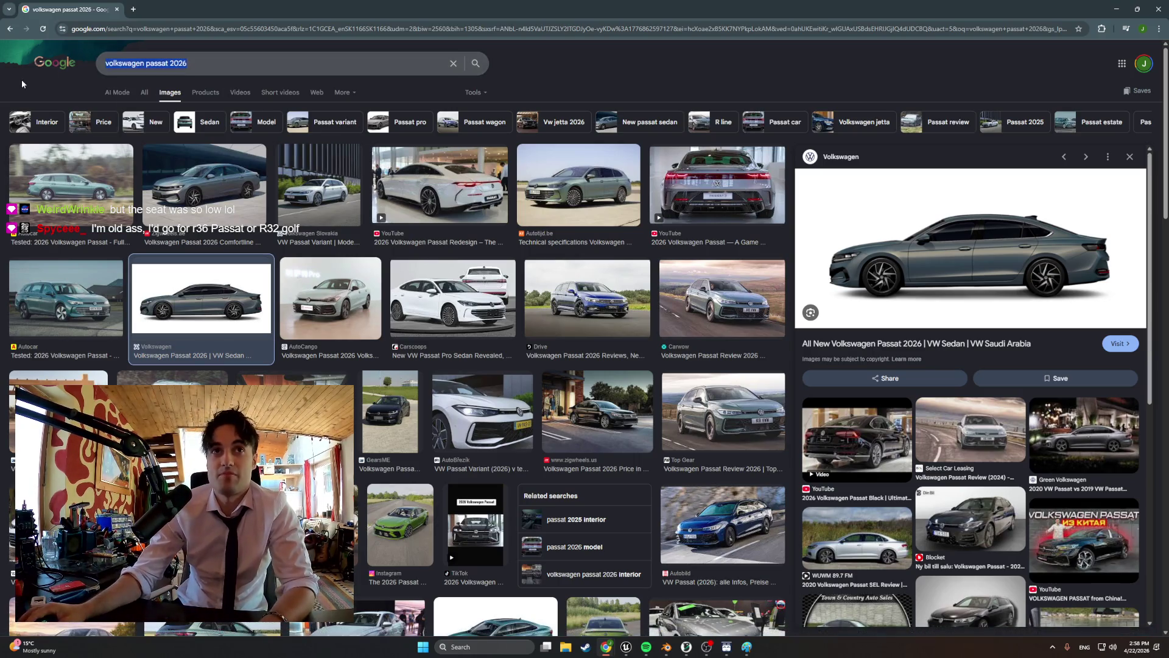
type("r32 pas")
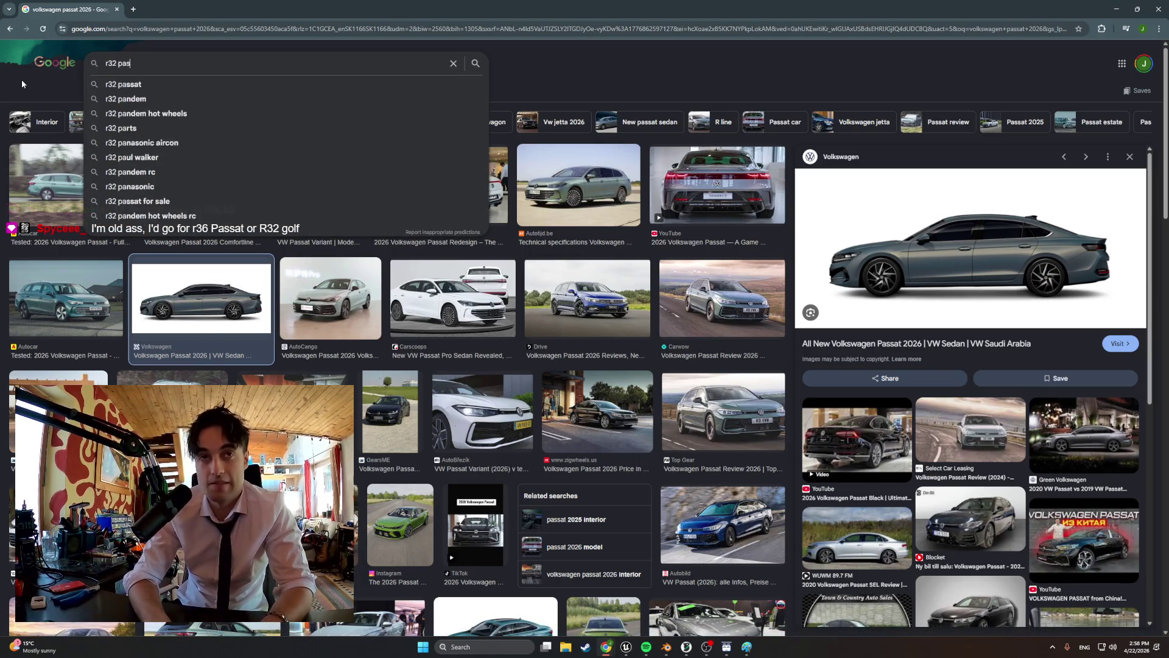
type("sat")
key("Return")
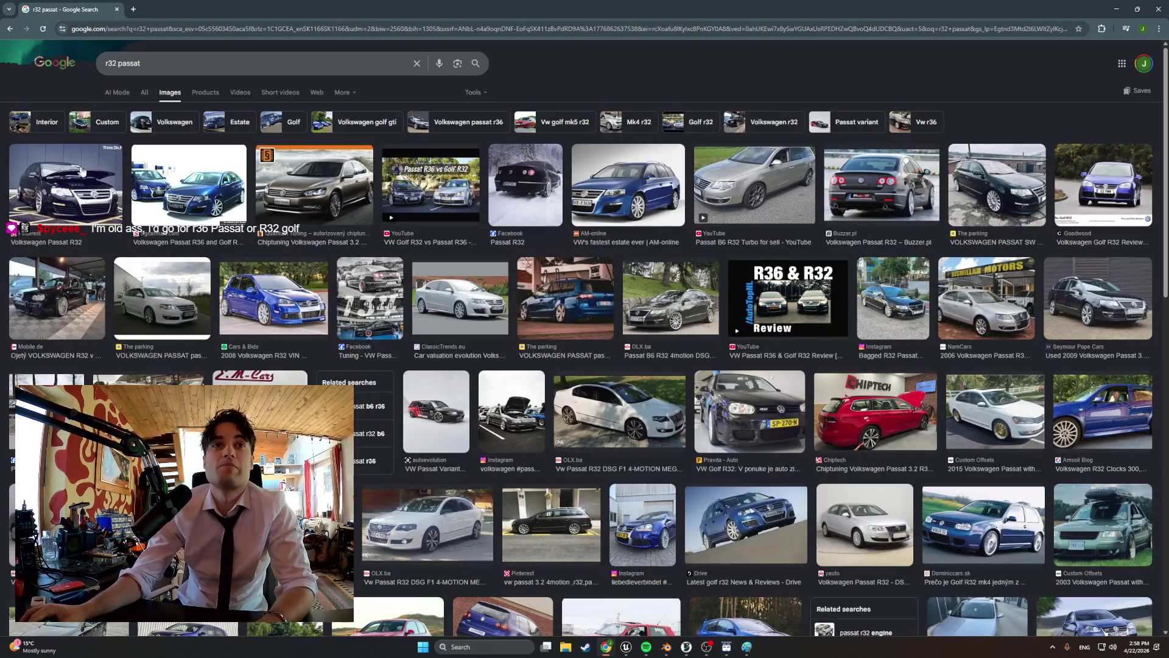
left_click(296, 193)
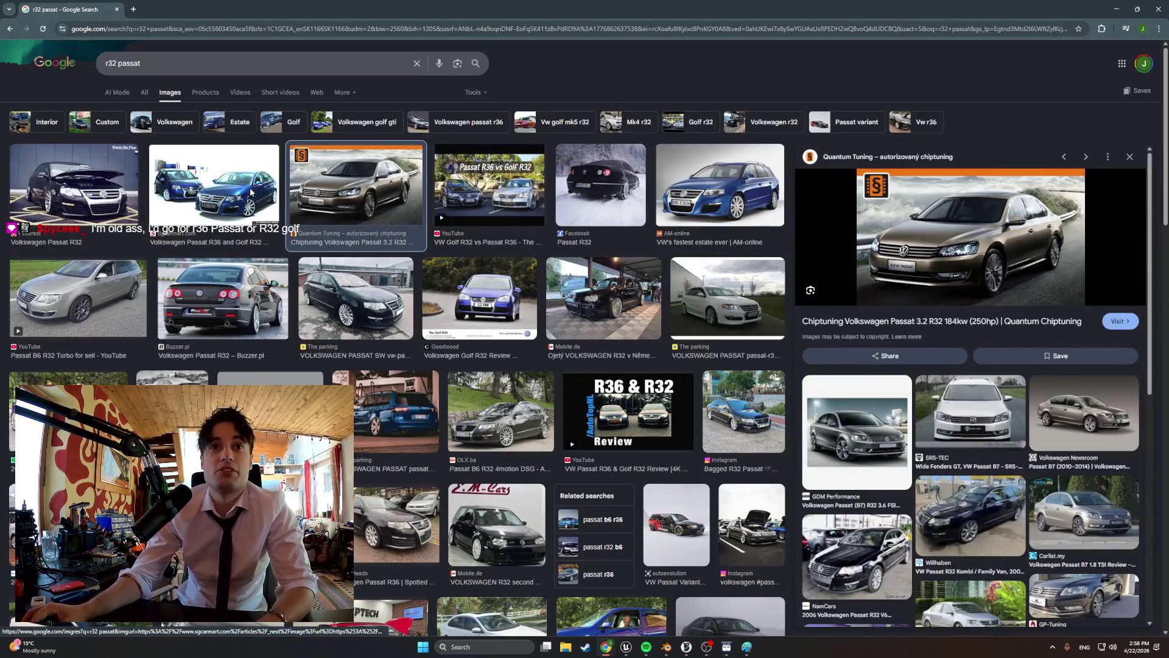
left_click(251, 193)
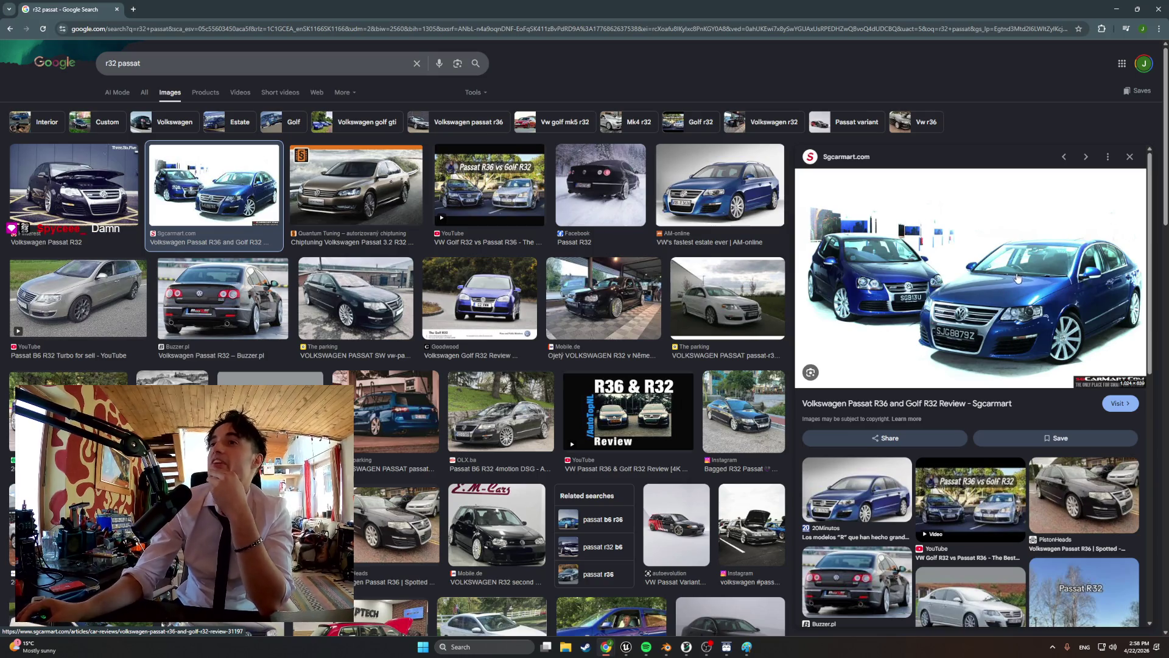
left_click(622, 196)
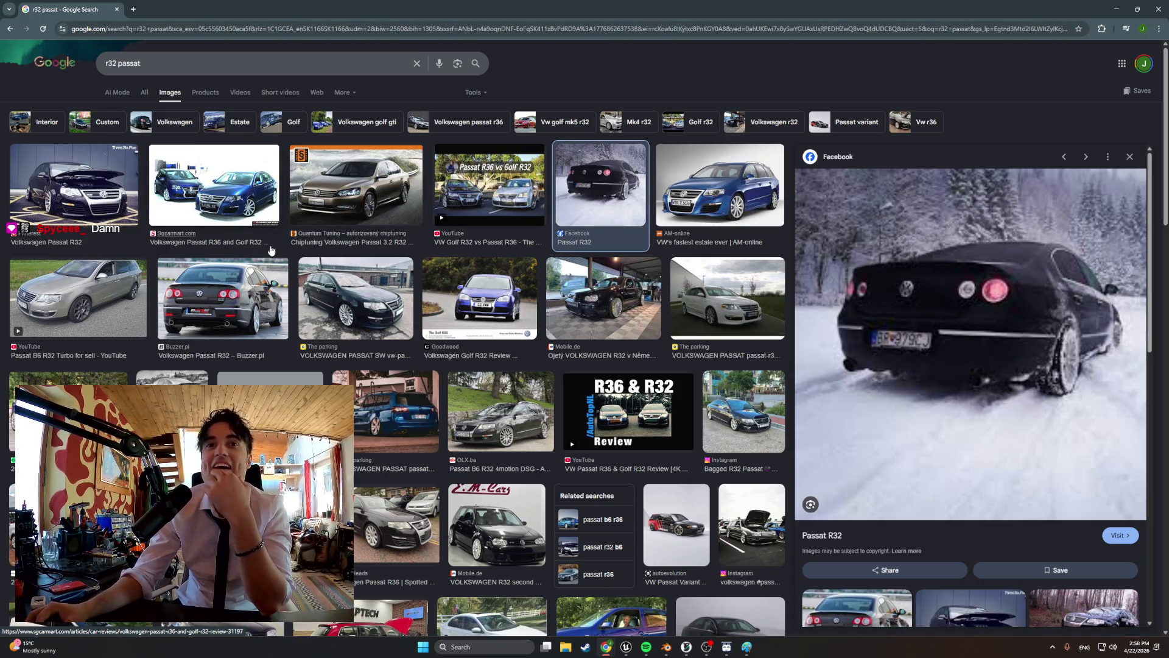
left_click(243, 300)
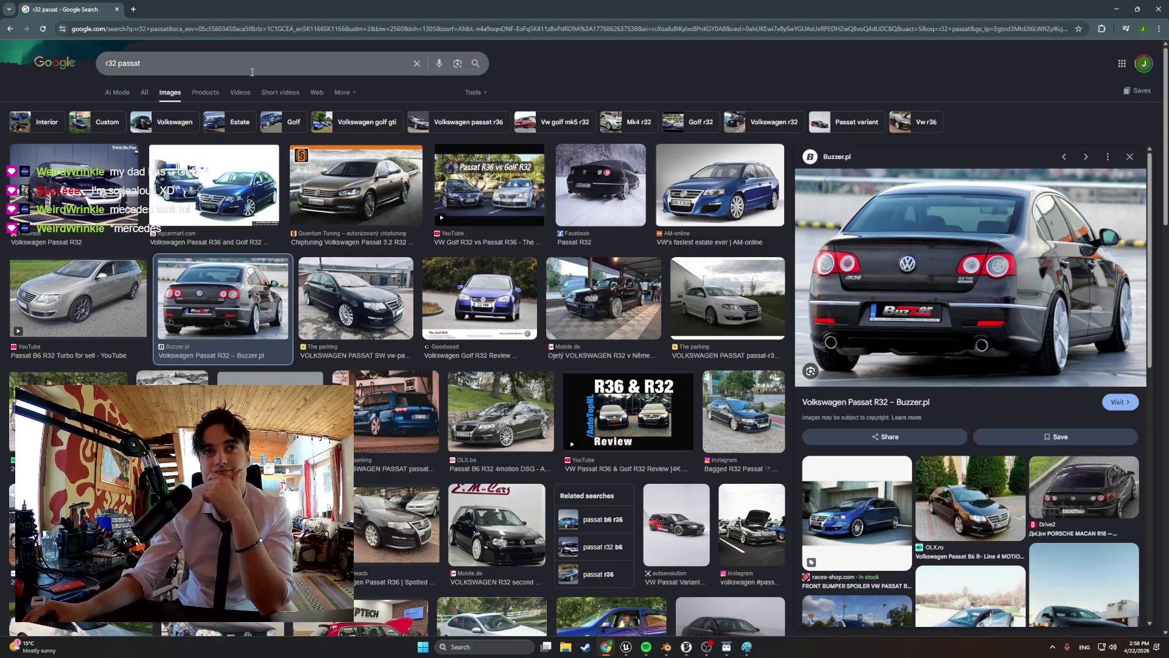
left_click(133, 71)
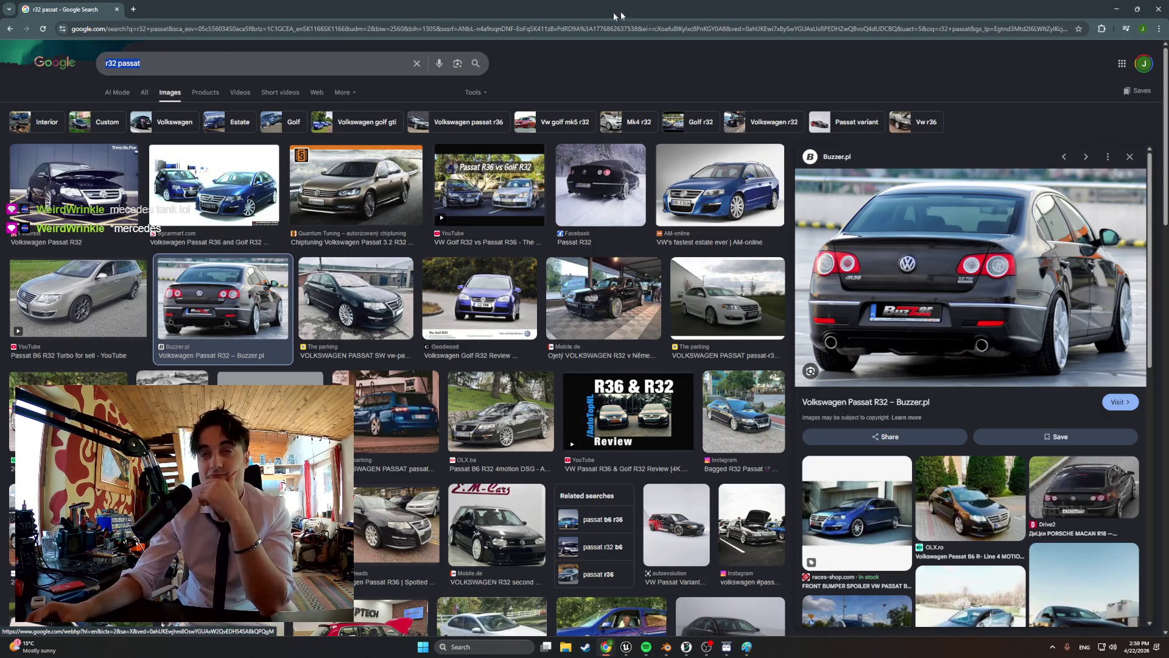
left_click(1116, 9)
- Move the selected upper part vertically back onto the house
mouse_move(792, 153)
middle_mouse_down()
mouse_move(634, 217)
mouse_move(542, 225)
middle_mouse_up()
scroll(530, 230, "down", 3)
key("shift+v")
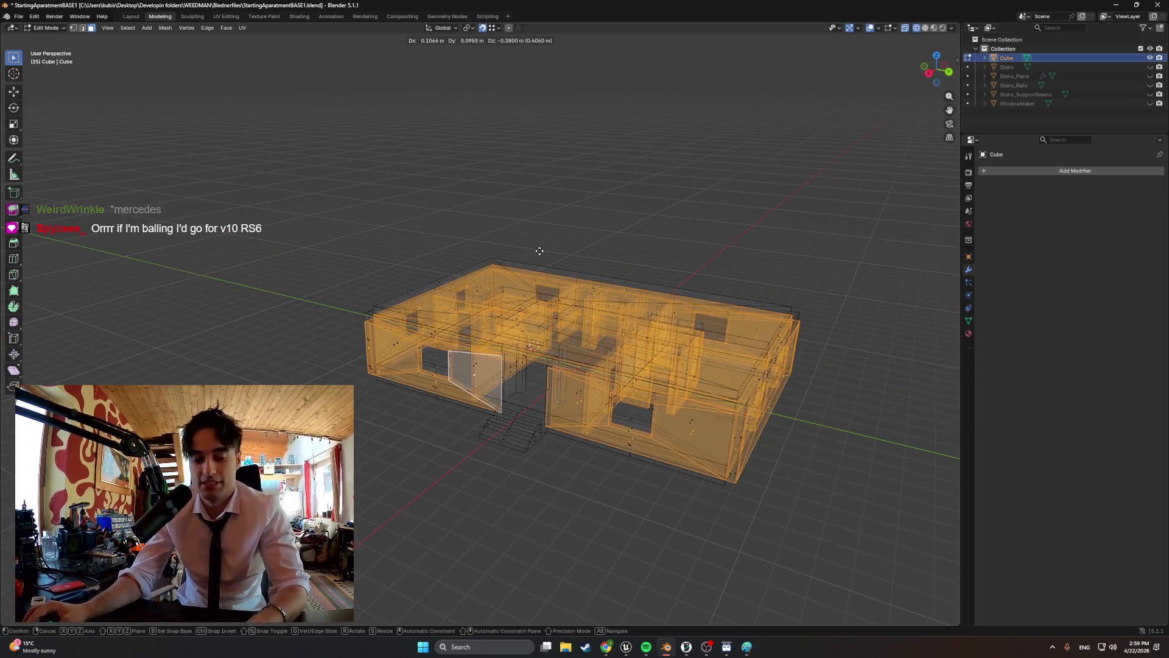
key("Escape")
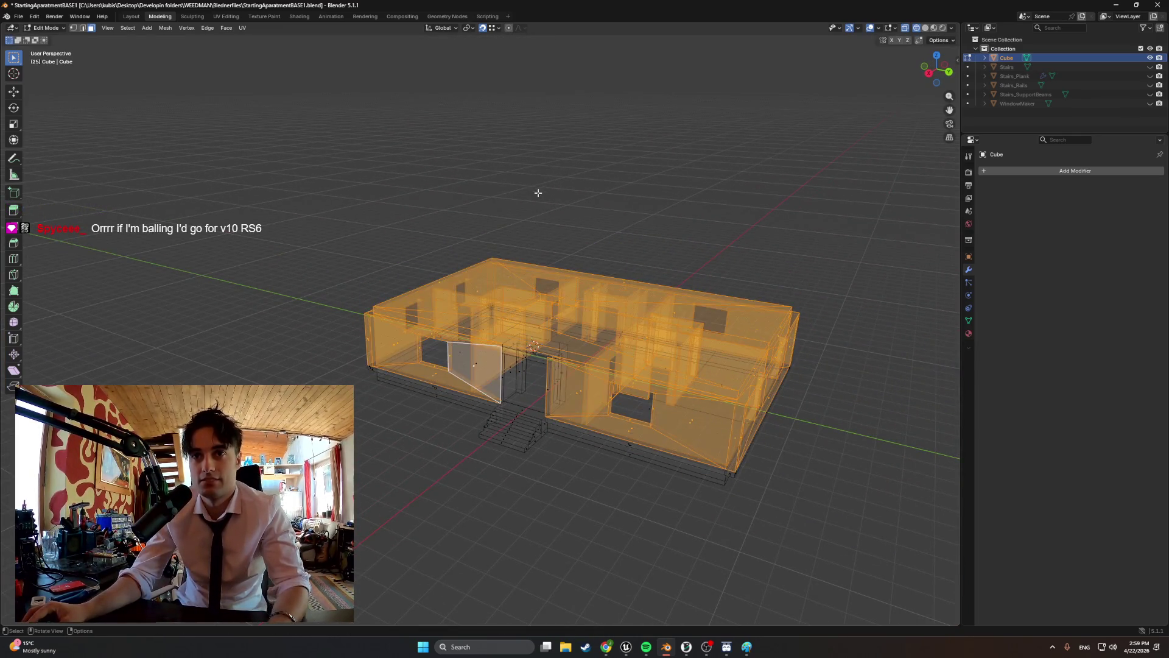
key("g")
key("z")
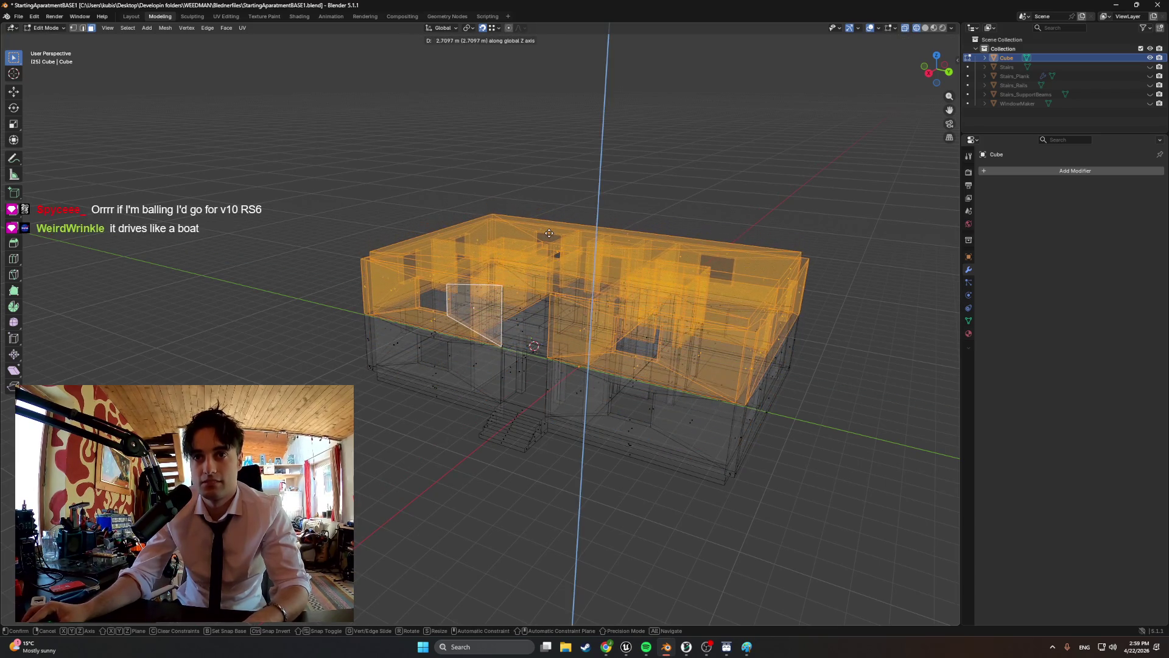
left_click(551, 261)
- View the house from the right side and switch the viewport to wireframe
middle_click_drag(551, 262, 365, 293)
left_click(456, 284)
key("KP_3")
scroll(402, 299, "up", 3)
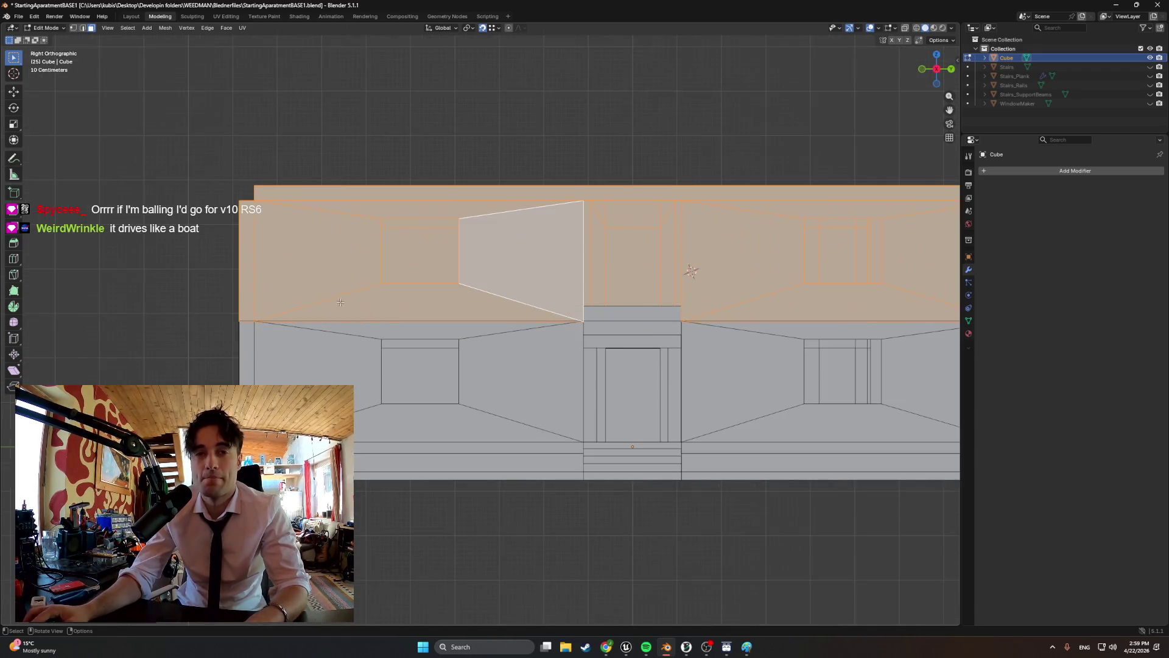
key("g")
key("z")
key("Escape")
key("z")
left_click(308, 296)
- Raise the upper storey straight up along Z and check it from several angles
key("g")
key("z")
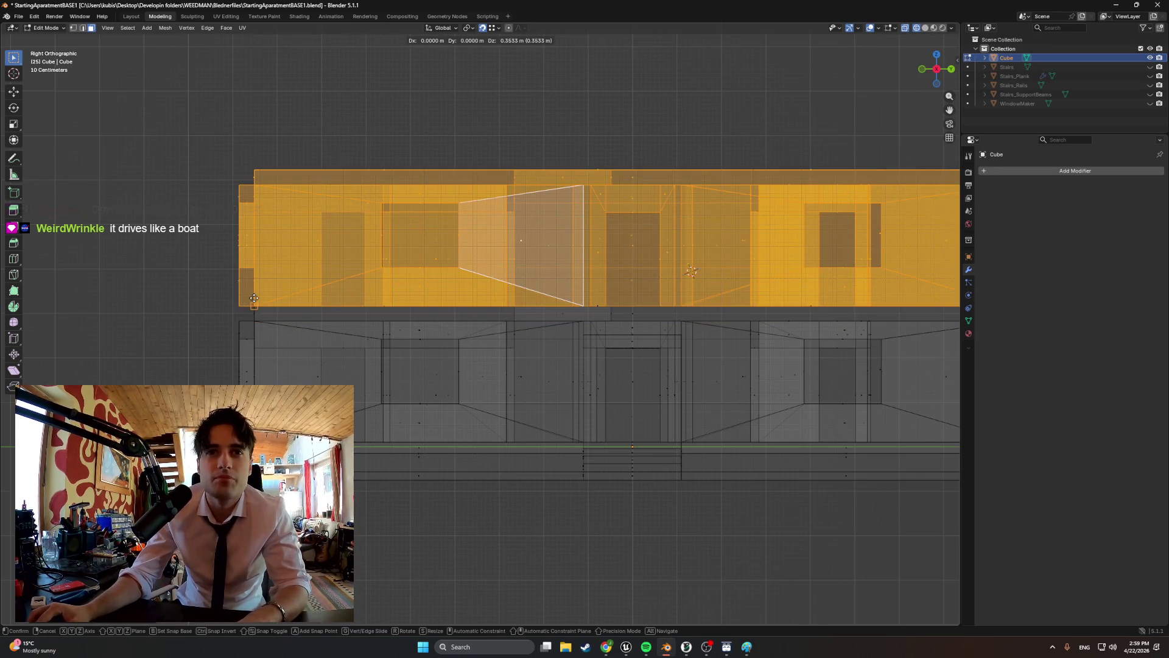
left_click(280, 314)
mouse_move(280, 315)
middle_mouse_down()
mouse_move(304, 286)
mouse_move(228, 316)
mouse_move(340, 321)
mouse_move(240, 328)
mouse_move(373, 332)
middle_mouse_up()
mouse_move(527, 338)
middle_mouse_down()
mouse_move(561, 358)
mouse_move(535, 330)
mouse_move(434, 354)
mouse_move(498, 354)
middle_mouse_up()
mouse_move(424, 355)
middle_mouse_down()
mouse_move(584, 340)
mouse_move(563, 338)
middle_mouse_up()
- Make the stair objects visible again and hide WindowMaker in the Outliner
scroll(462, 316, "up", 2)
scroll(462, 316, "up", 6)
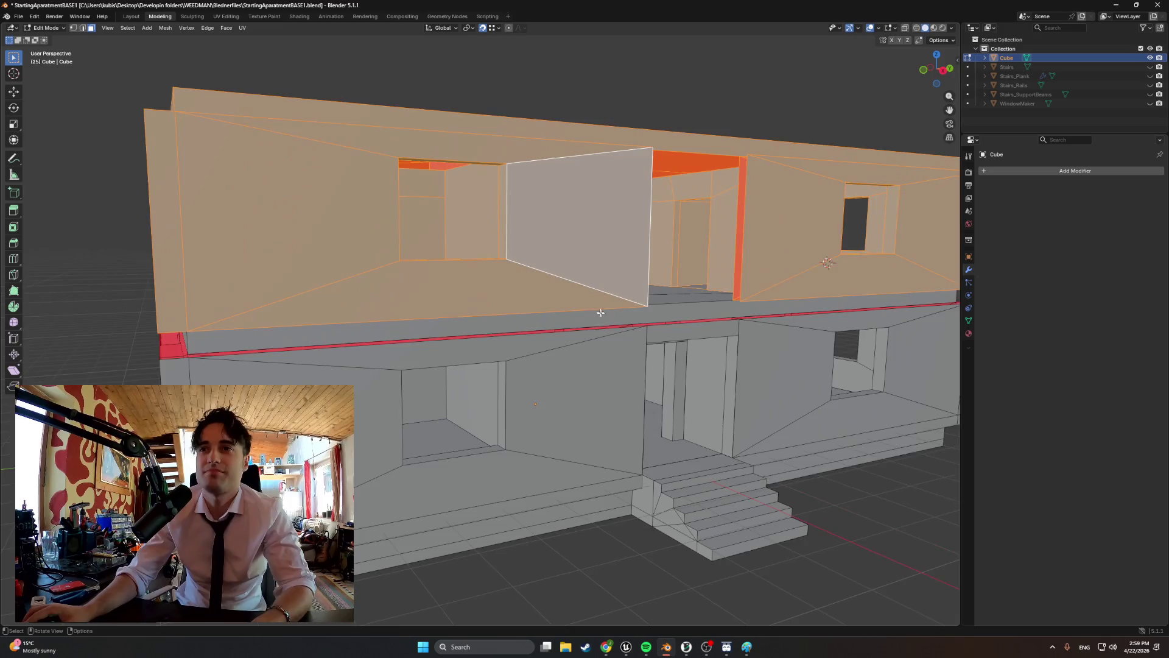
mouse_move(494, 349)
middle_mouse_down()
mouse_move(551, 353)
mouse_move(494, 359)
mouse_move(475, 341)
mouse_move(499, 357)
middle_mouse_up()
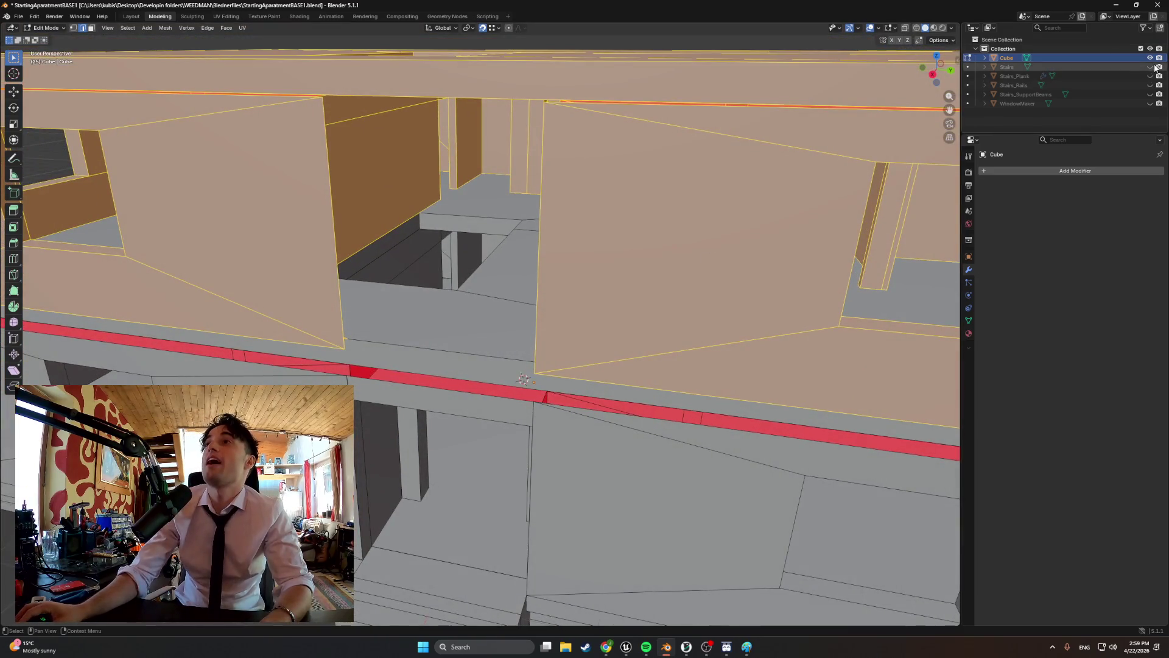
left_click_drag(1150, 75, 1150, 104)
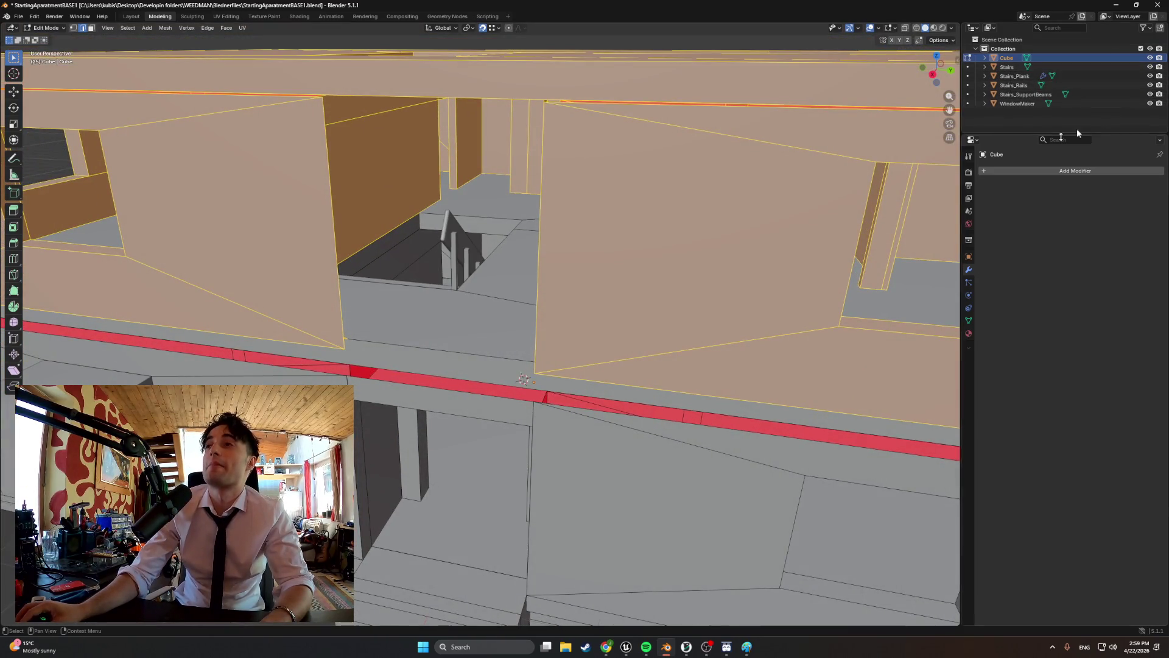
scroll(706, 251, "down", 4)
scroll(705, 251, "down", 2)
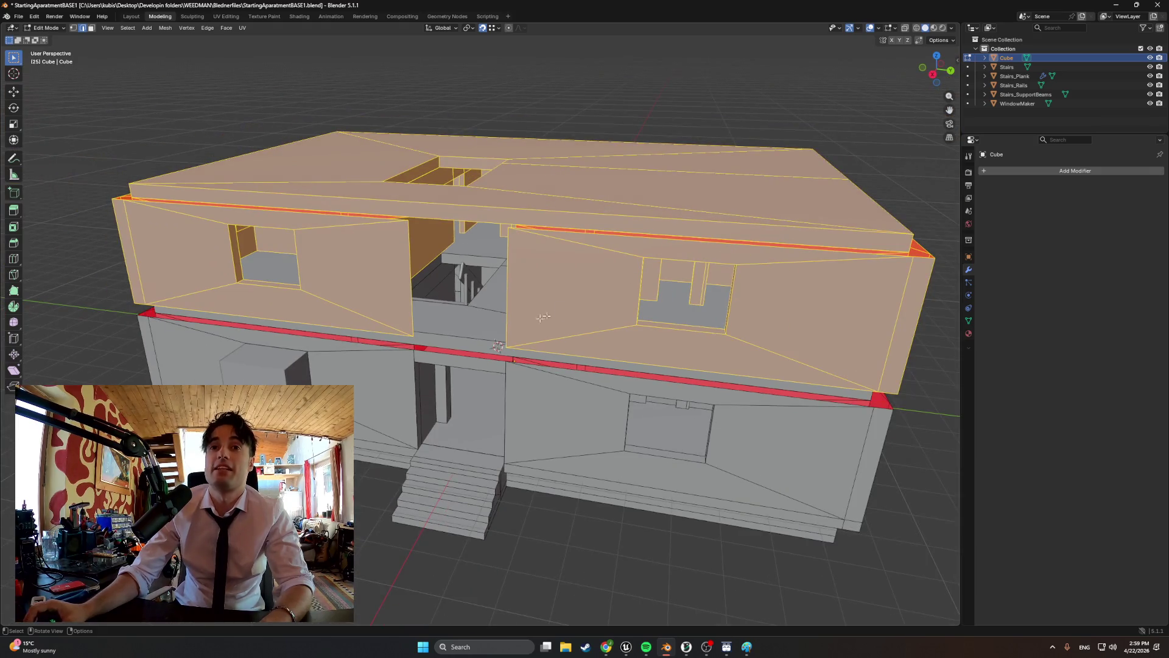
left_click(1149, 104)
- Select Stairs, Stairs_Plank, Stairs_Rails and Stairs_SupportBeams together
left_click(1008, 67)
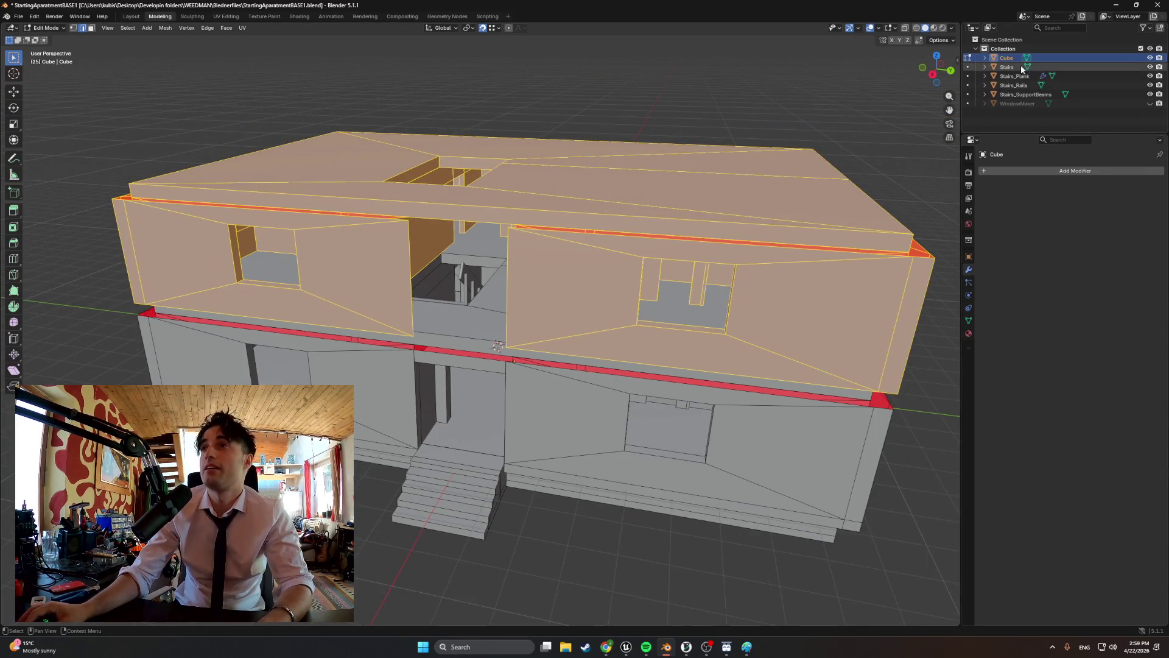
left_click(1015, 76, "ctrl")
left_click(1014, 85, "ctrl")
left_click(1018, 95, "ctrl")
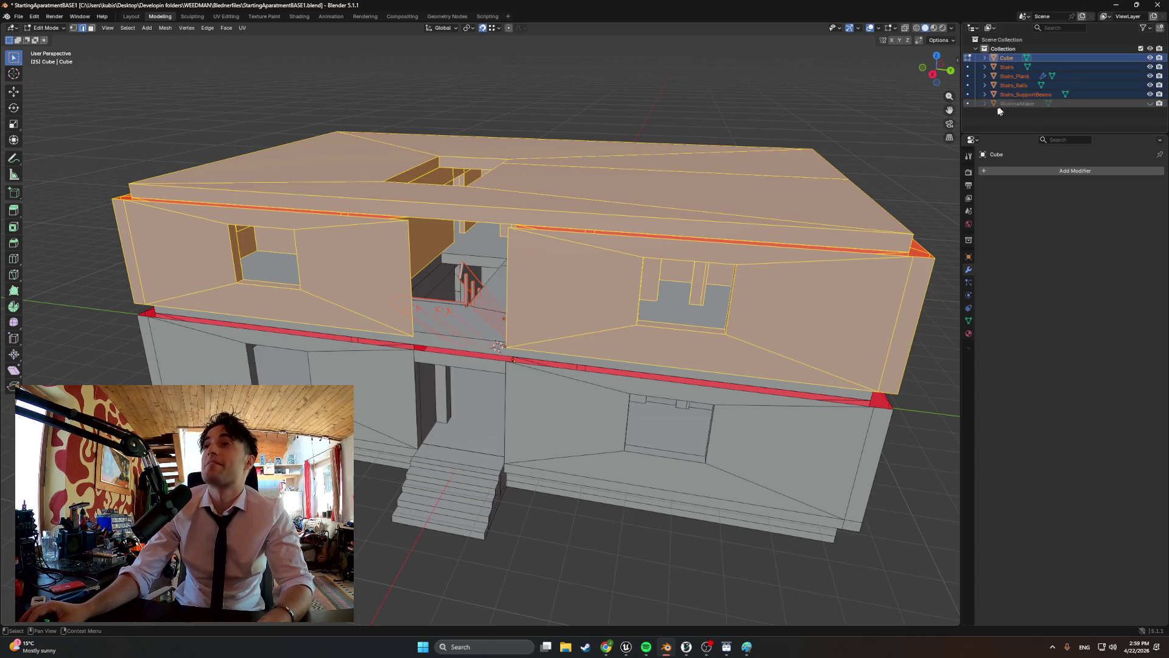
- Export the selection as FBX, overwriting the existing apartment file, and switch to Unreal Engine
left_click(19, 16)
mouse_move(55, 157)
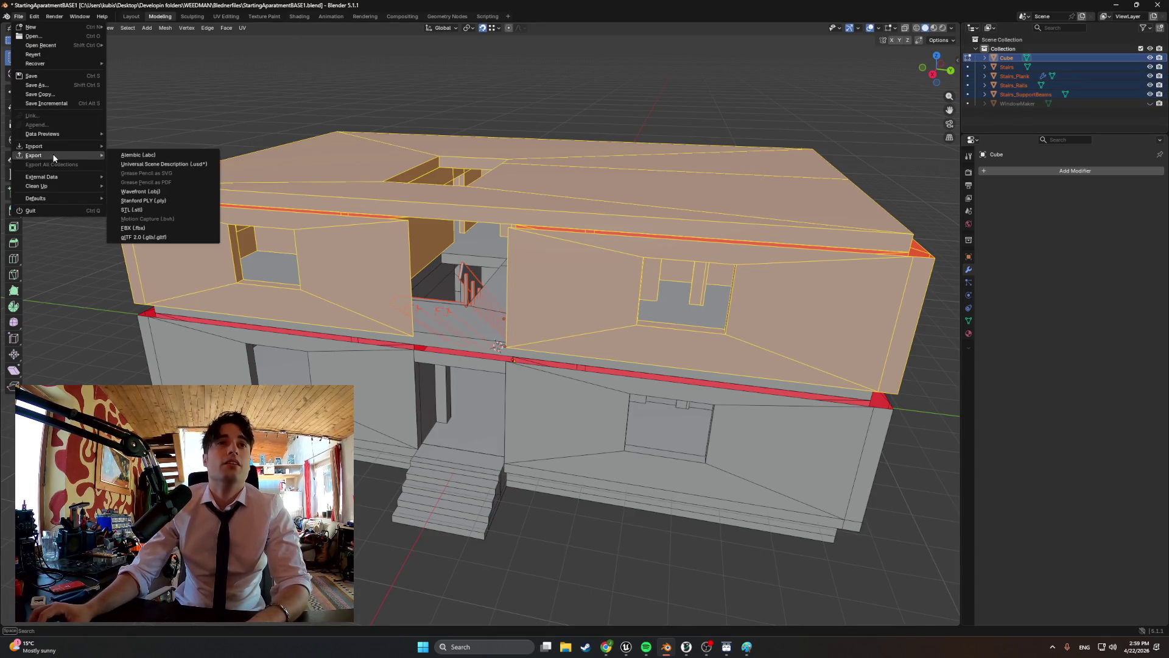
left_click(134, 228)
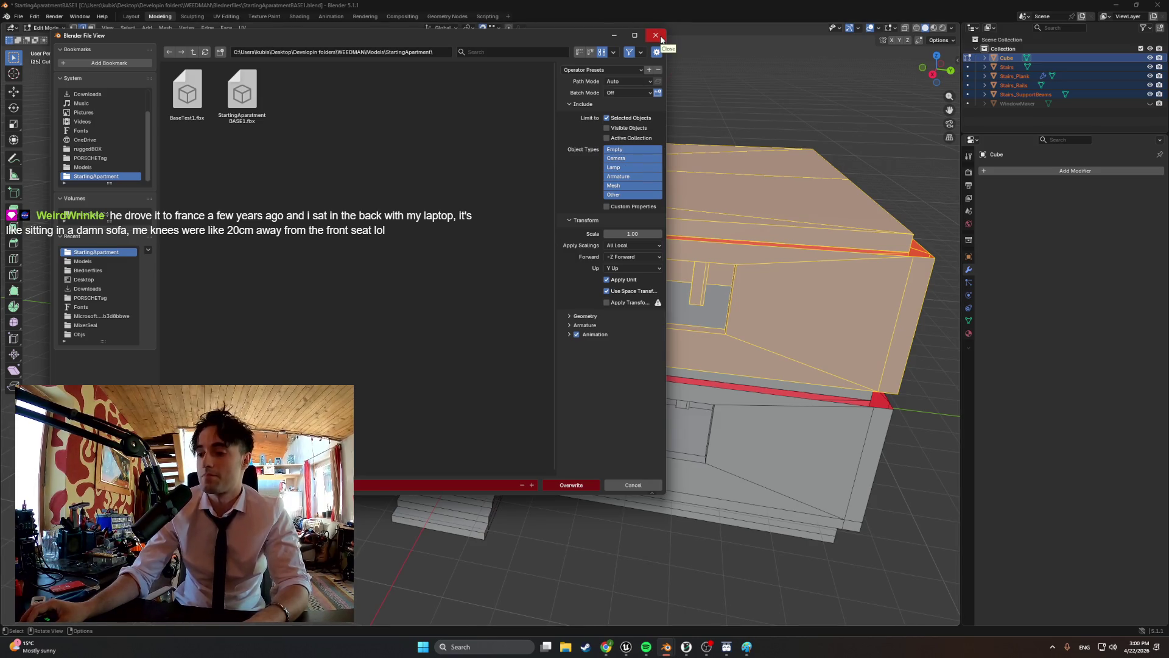
left_click(571, 485)
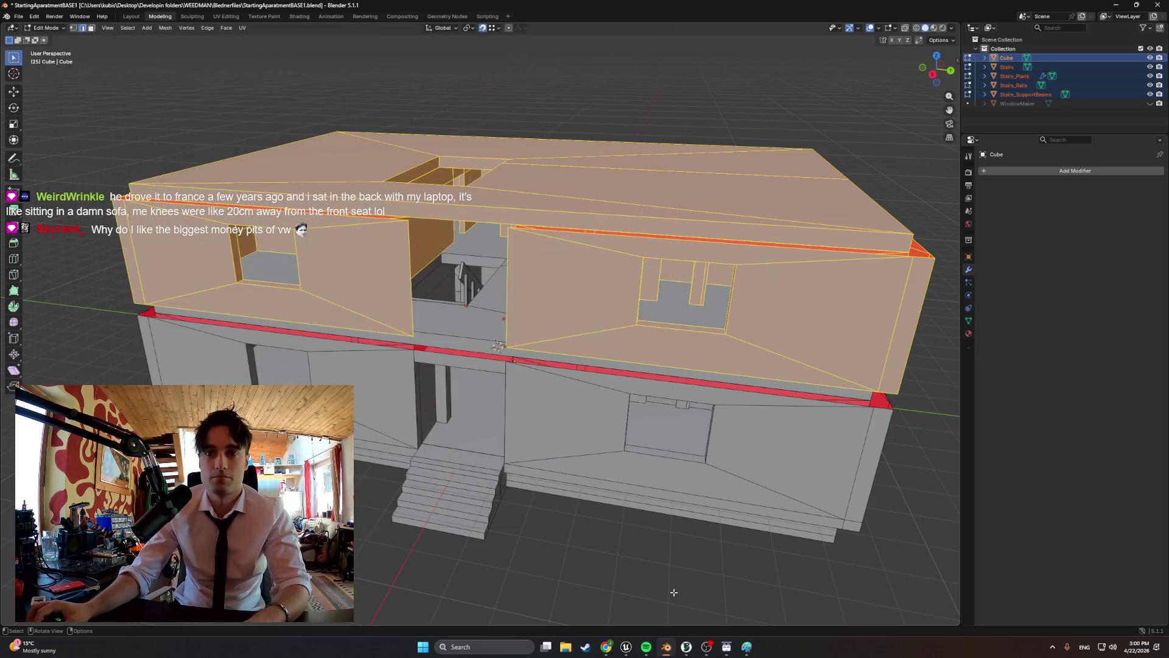
mouse_move(688, 649)
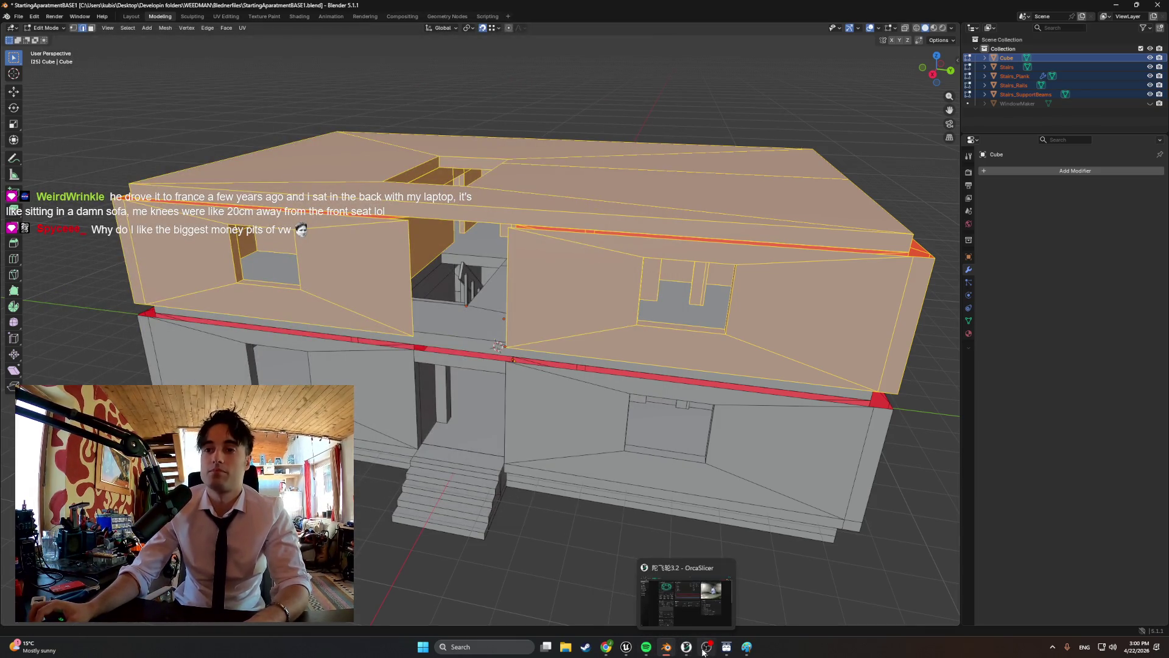
left_click(580, 600)
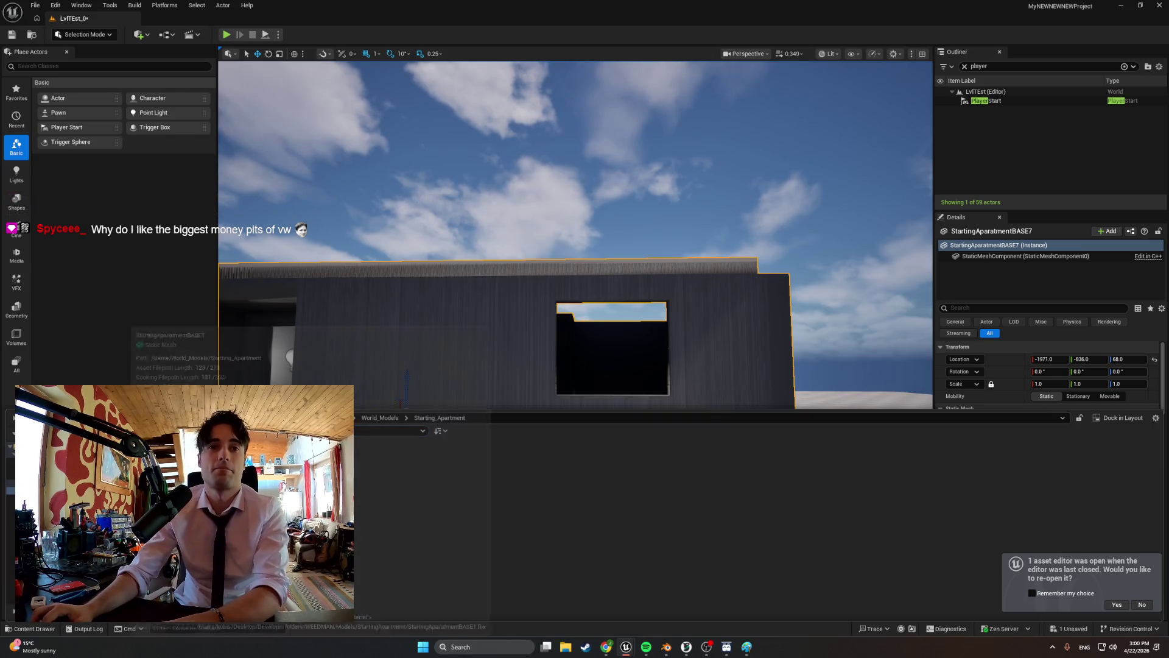
- Force delete the old apartment mesh, import the new FBX and lift it to Z 68
key("Delete")
left_click(563, 471)
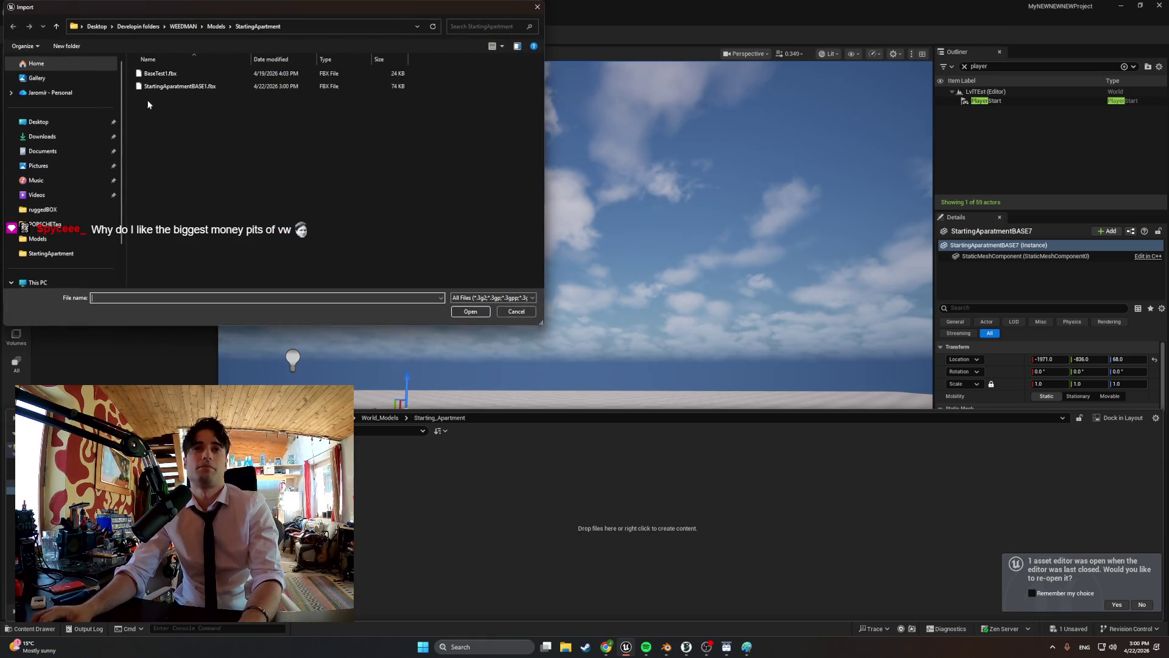
double_click(182, 86)
left_click(723, 602)
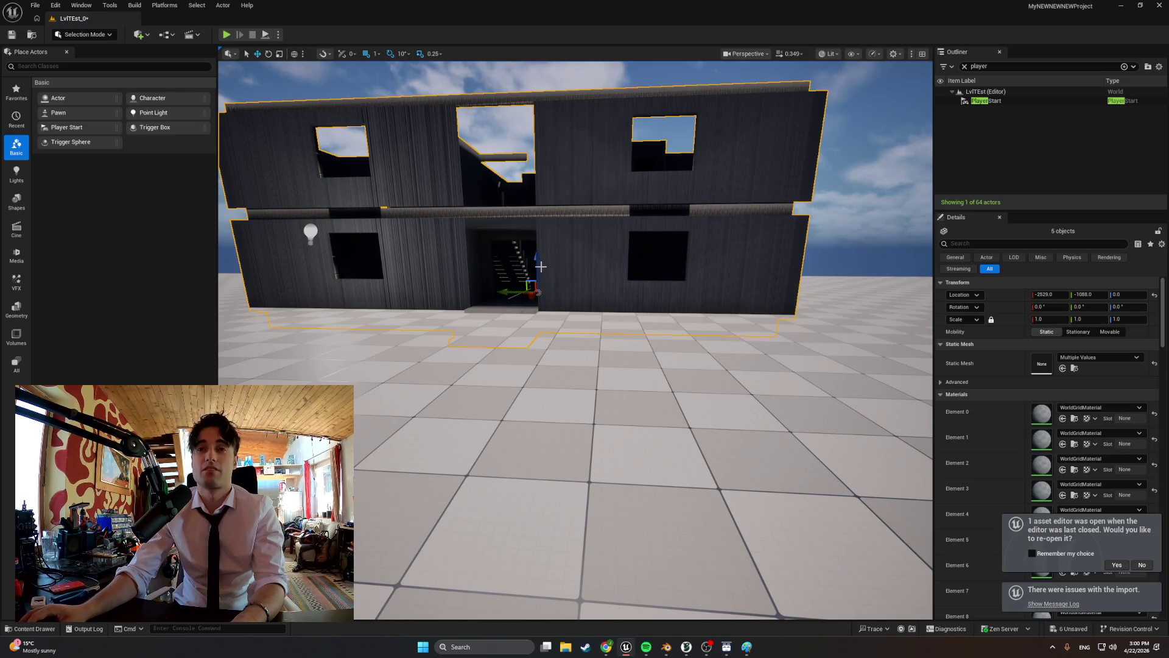
left_click_drag(541, 266, 540, 251)
- Fly the camera inside the building to inspect the stairs, then return to Blender
mouse_move(540, 250)
right_mouse_down()
mouse_move(472, 247)
mouse_move(487, 207)
right_mouse_up()
key("w")
right_click_drag(618, 365, 618, 366)
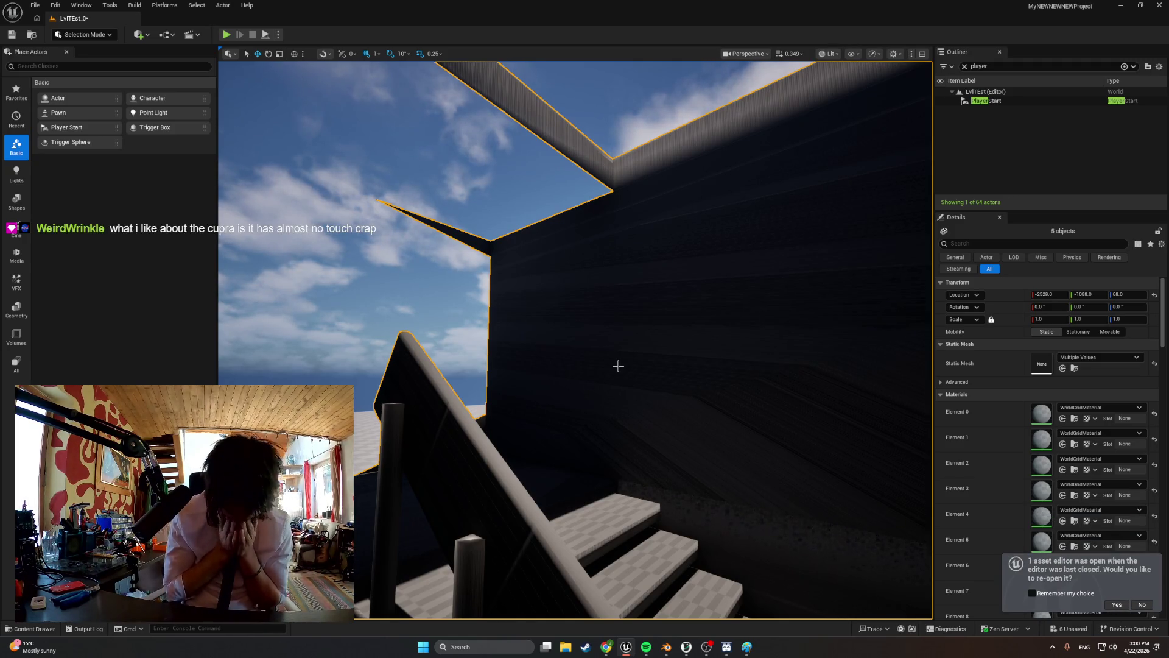
right_click_drag(617, 366, 683, 569)
left_click(666, 647)
mouse_move(657, 595)
middle_mouse_down()
mouse_move(529, 338)
mouse_move(528, 393)
middle_mouse_up()
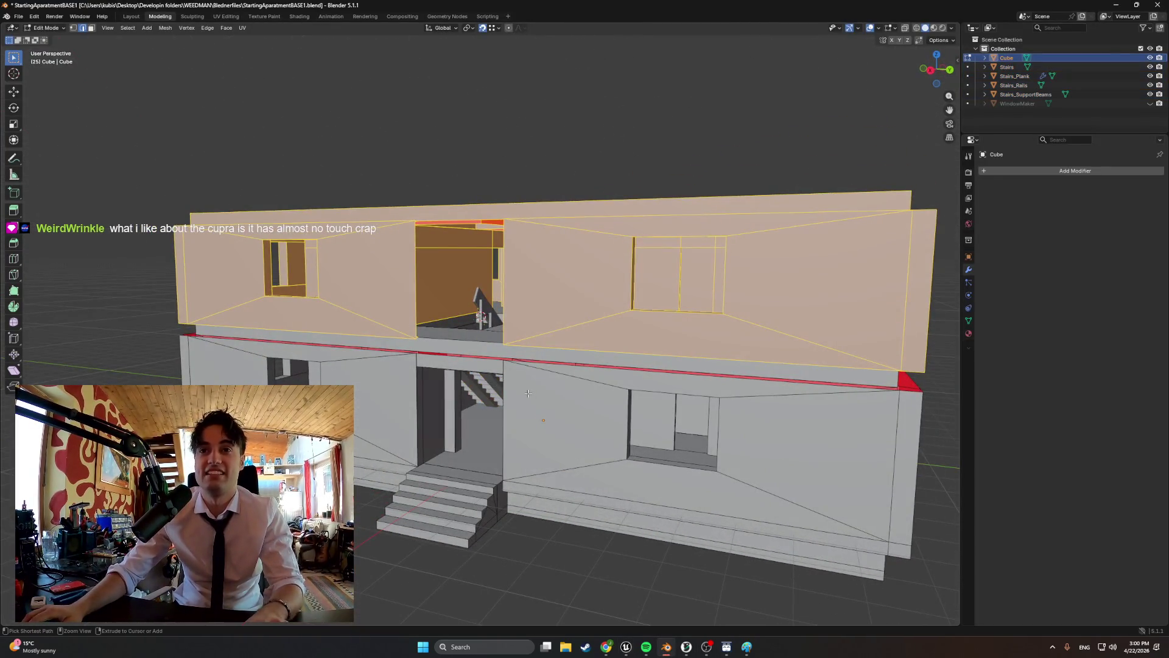
- Hide the upper storey geometry, leaving the ground floor with its flat roof
key("ctrl+z")
key("ctrl+z")
key("ctrl+z")
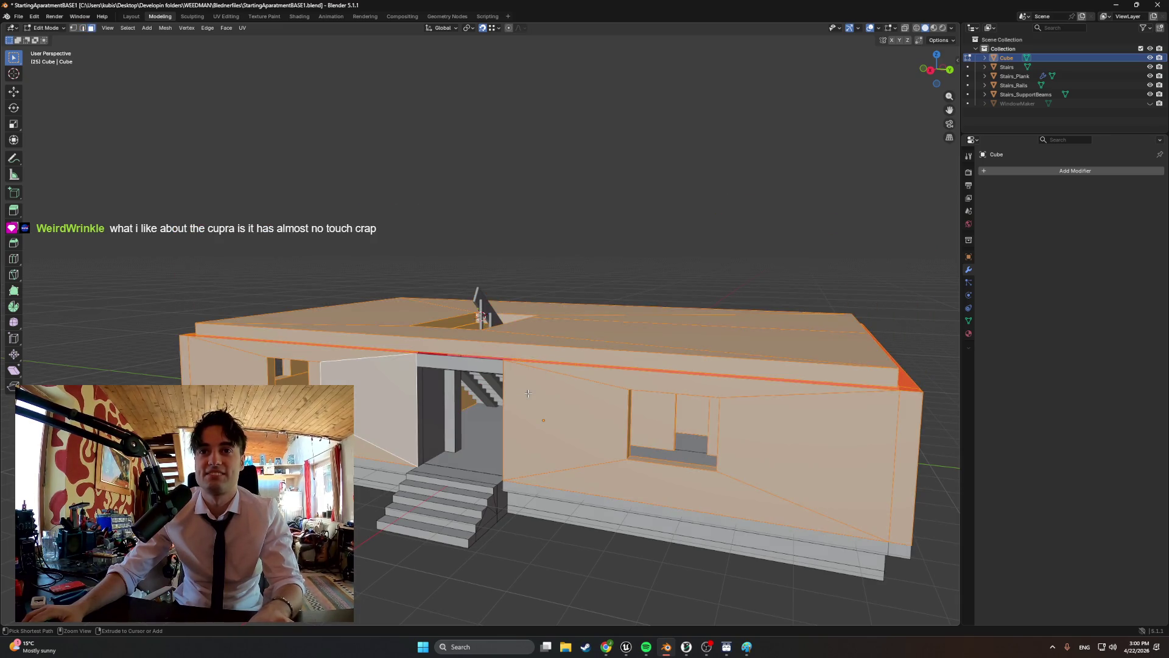
key("ctrl+z")
key("ctrl+z")
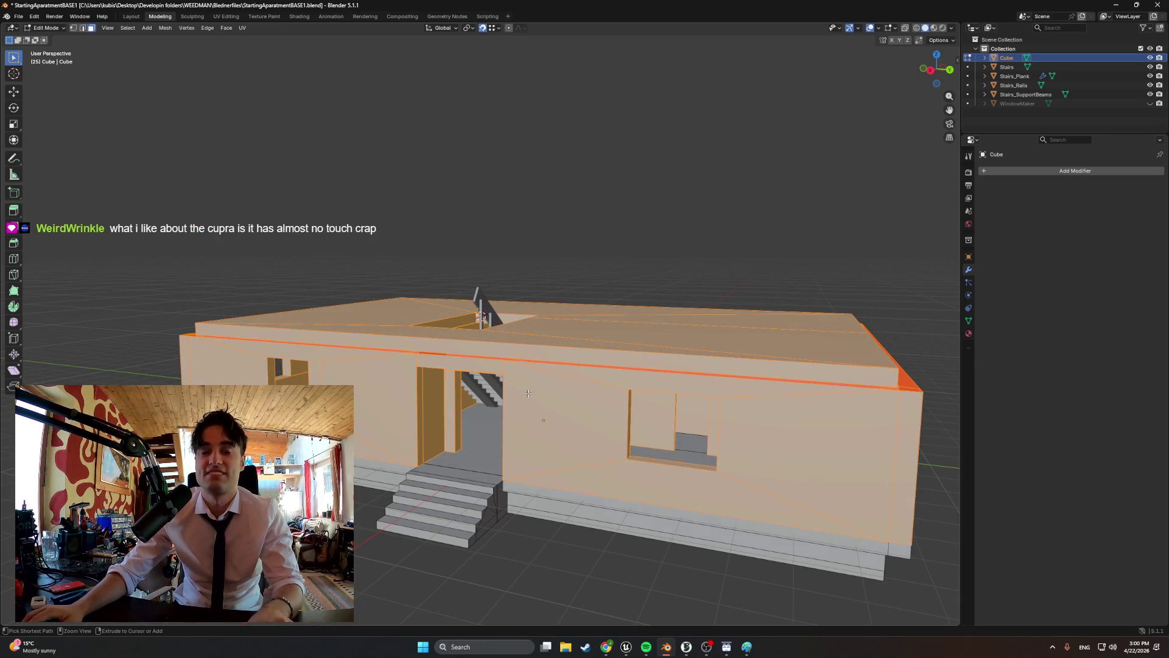
mouse_move(520, 399)
middle_mouse_down()
mouse_move(443, 535)
mouse_move(457, 524)
mouse_move(565, 545)
mouse_move(509, 431)
middle_mouse_up()
scroll(509, 431, "up", 4)
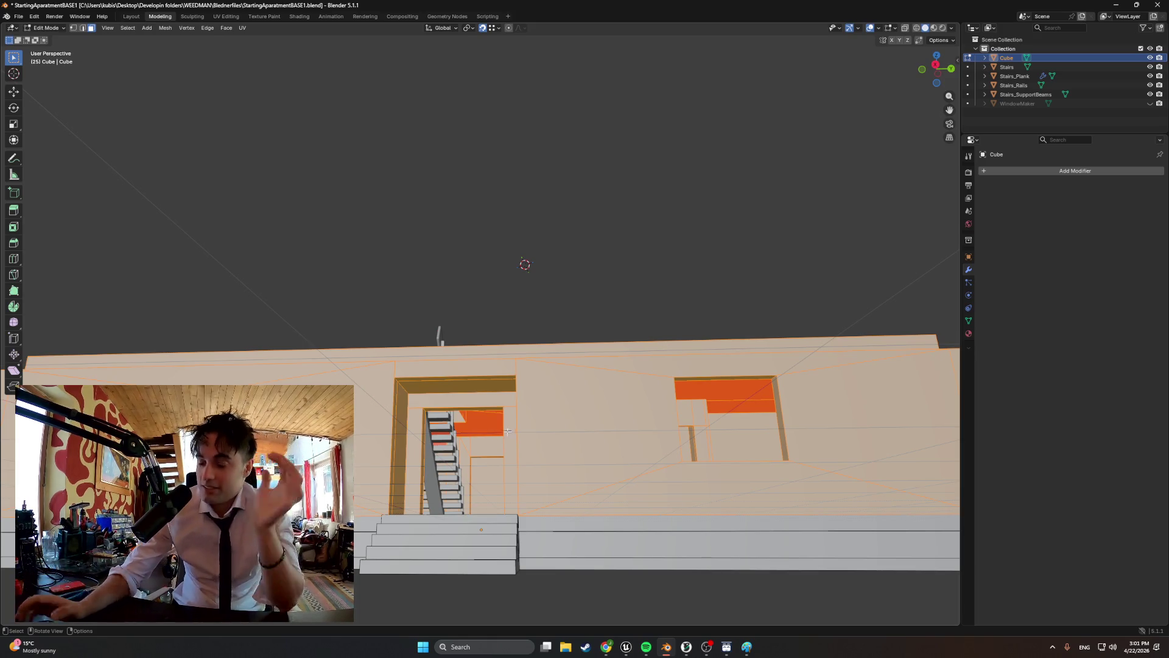
scroll(509, 431, "up", 5)
middle_click_drag(509, 431, 505, 548)
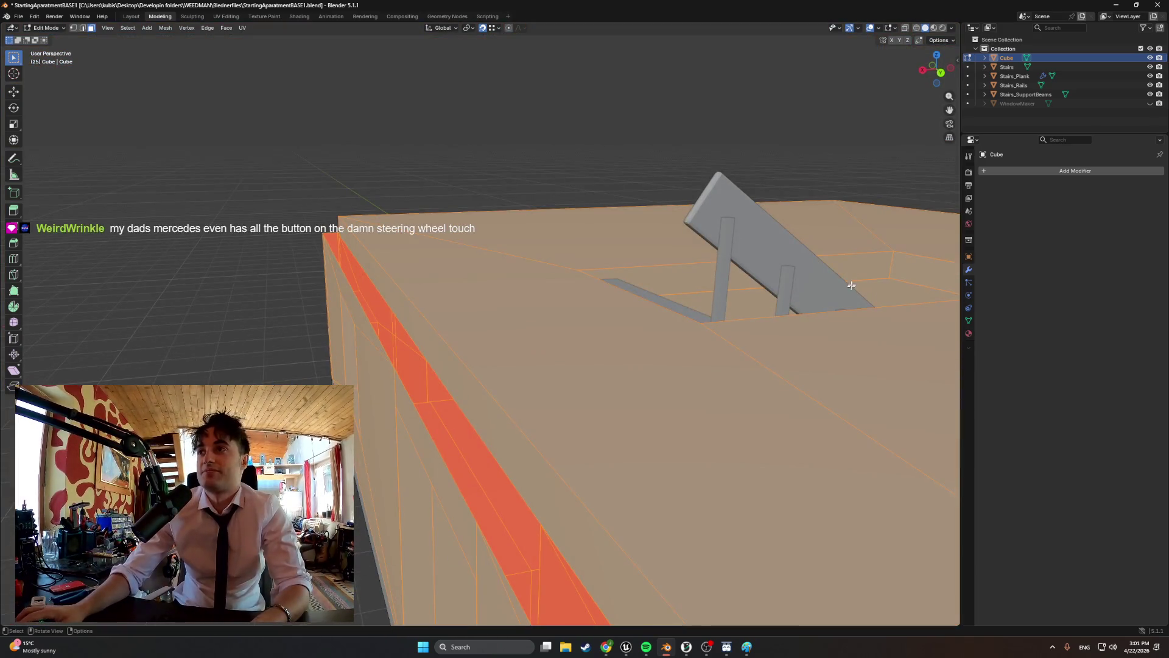
- Hide Stairs, Stairs_Plank, Stairs_Rails and Stairs_SupportBeams in the Outliner
left_click(1149, 66)
left_click_drag(1150, 85, 1149, 94)
left_click(1149, 94)
left_click(1149, 93)
left_click(1150, 76)
mouse_move(569, 282)
middle_mouse_down()
mouse_move(593, 276)
mouse_move(549, 497)
mouse_move(589, 484)
mouse_move(532, 491)
mouse_move(562, 501)
mouse_move(474, 452)
middle_mouse_up()
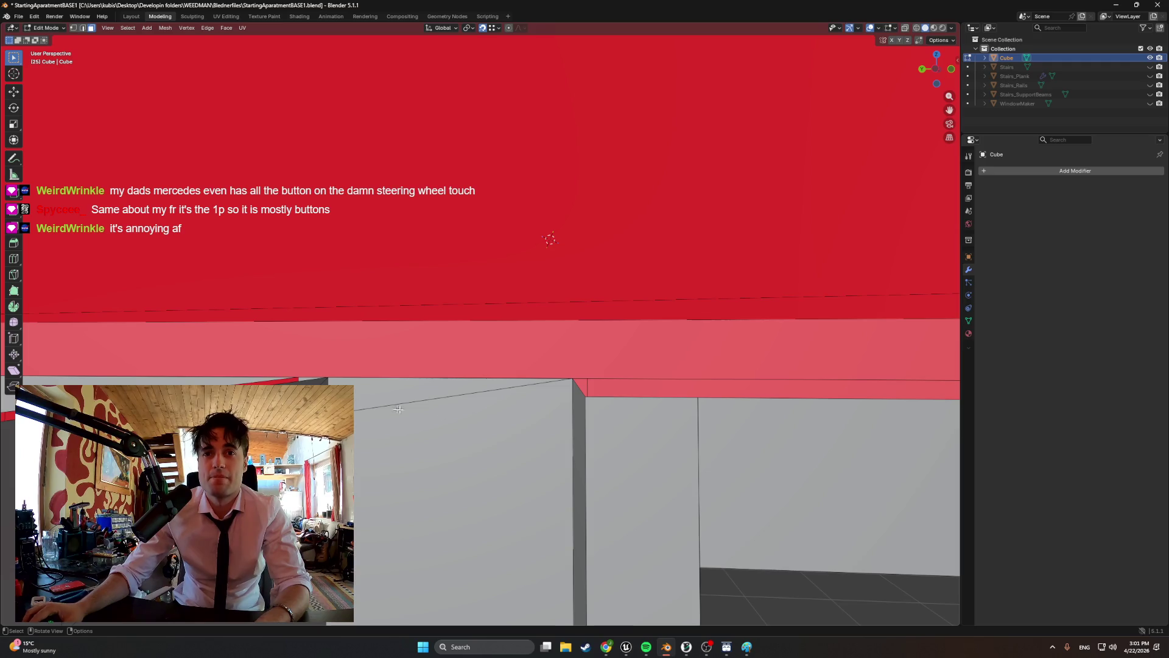
- In edge select mode, pick the long top wall edges and diagonal edge loop around the roof
key("2")
left_click(502, 377, "shift")
mouse_move(477, 385)
middle_mouse_down()
mouse_move(756, 398)
mouse_move(660, 388)
middle_mouse_up()
left_click(756, 396, "shift")
left_click(655, 401)
left_click(525, 378, "alt")
mouse_move(525, 377)
middle_mouse_down()
mouse_move(371, 378)
mouse_move(427, 396)
mouse_move(376, 414)
mouse_move(686, 324)
mouse_move(853, 339)
mouse_move(526, 460)
middle_mouse_up()
mouse_move(670, 341)
middle_mouse_down()
mouse_move(730, 341)
mouse_move(380, 459)
mouse_move(426, 426)
mouse_move(390, 456)
mouse_move(438, 463)
mouse_move(438, 487)
mouse_move(943, 447)
middle_mouse_up()
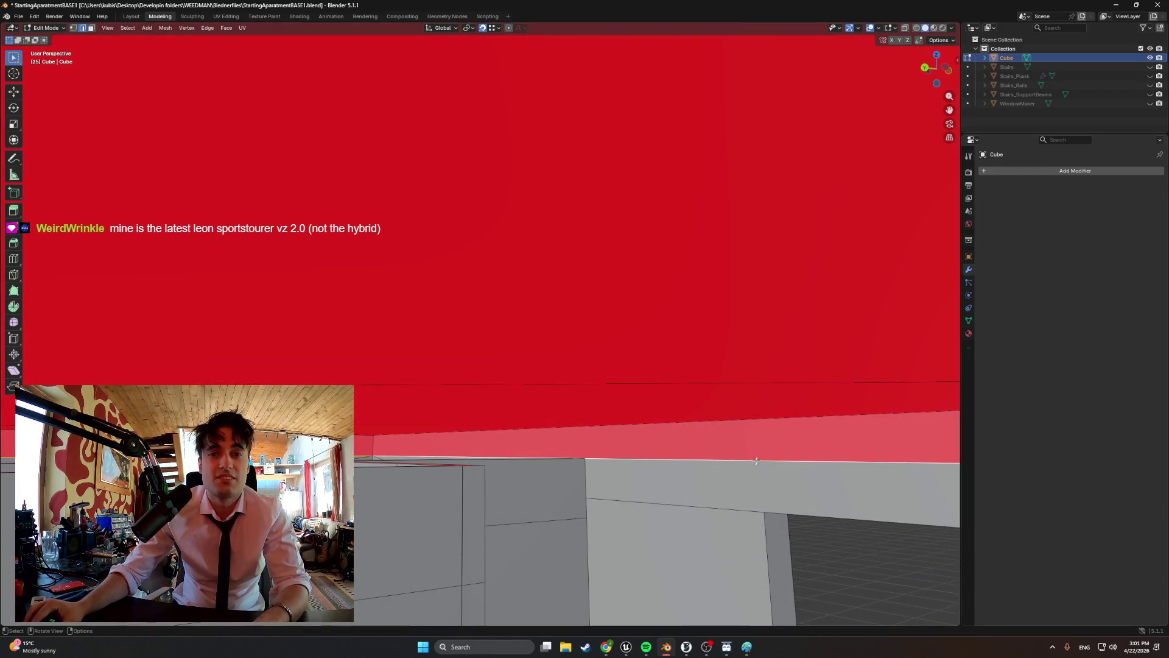
middle_click_drag(620, 480, 365, 432)
mouse_move(429, 237)
middle_mouse_down()
mouse_move(307, 377)
mouse_move(356, 345)
mouse_move(372, 383)
middle_mouse_up()
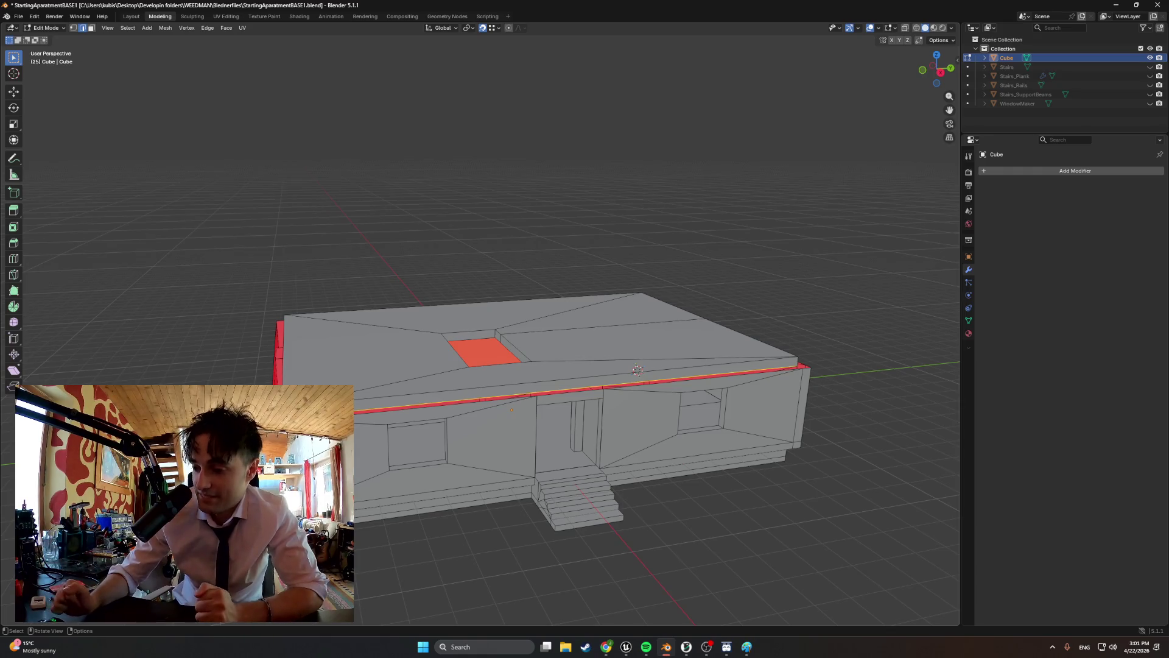
- Select the stairwell patch on the roof, viewed from above
scroll(488, 365, "up", 4)
middle_click_drag(428, 399, 464, 401)
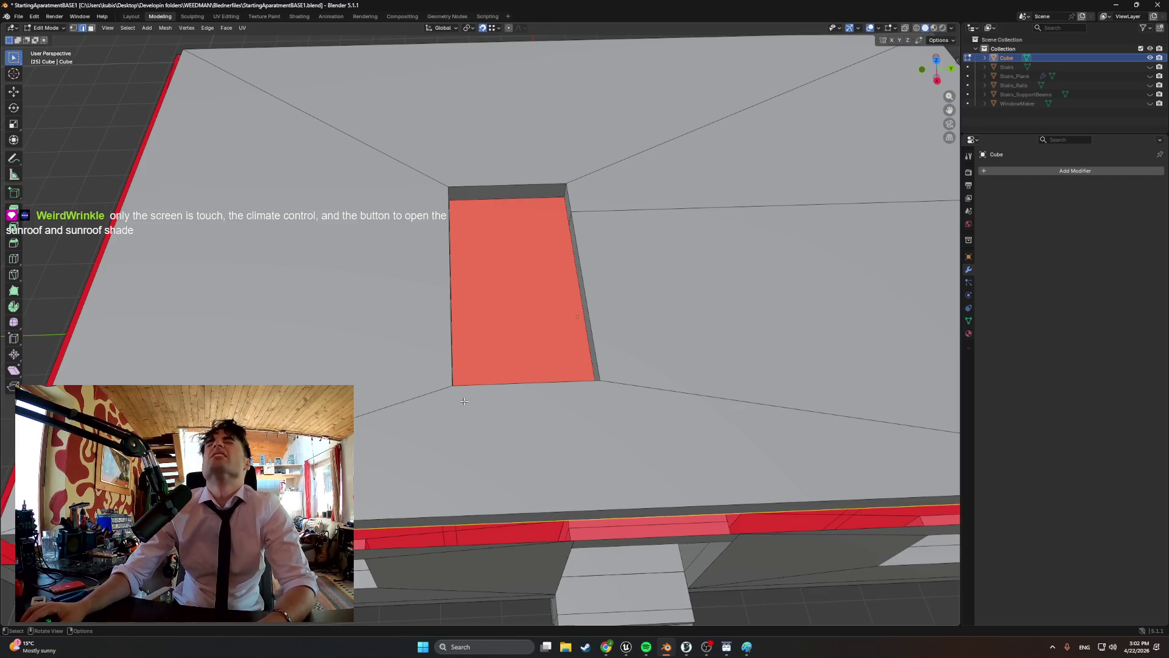
mouse_move(492, 402)
middle_mouse_down()
mouse_move(440, 341)
mouse_move(360, 303)
mouse_move(305, 302)
mouse_move(347, 307)
mouse_move(419, 409)
mouse_move(384, 420)
mouse_move(360, 408)
middle_mouse_up()
scroll(405, 410, "down", 2)
scroll(385, 372, "down", 2)
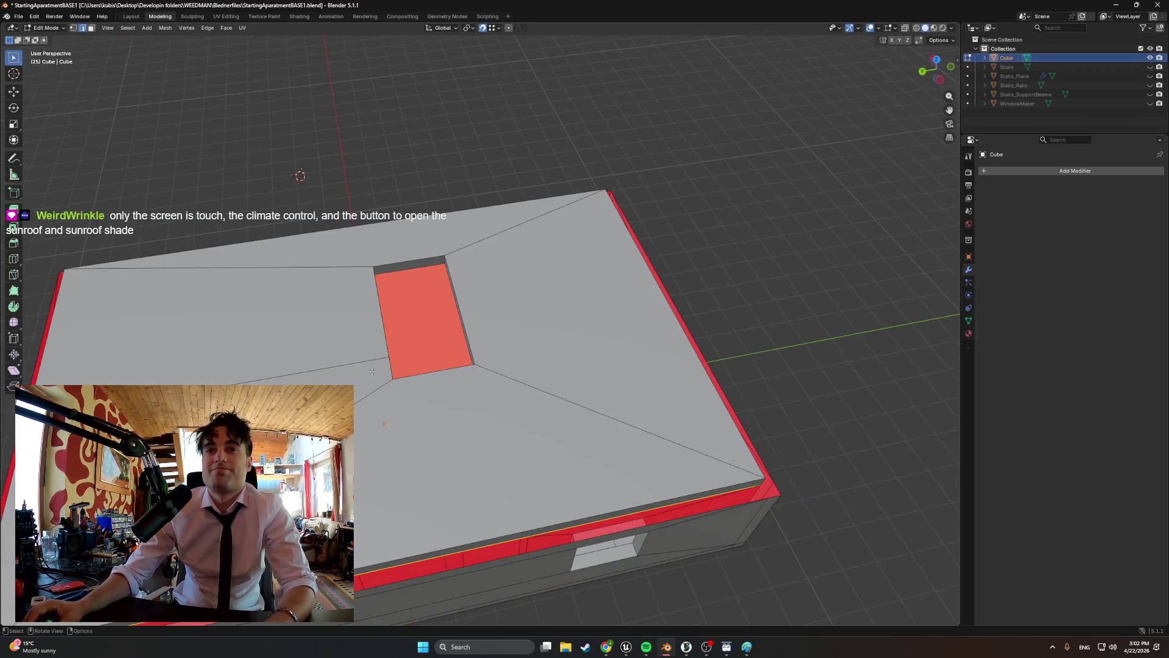
scroll(376, 371, "up", 3)
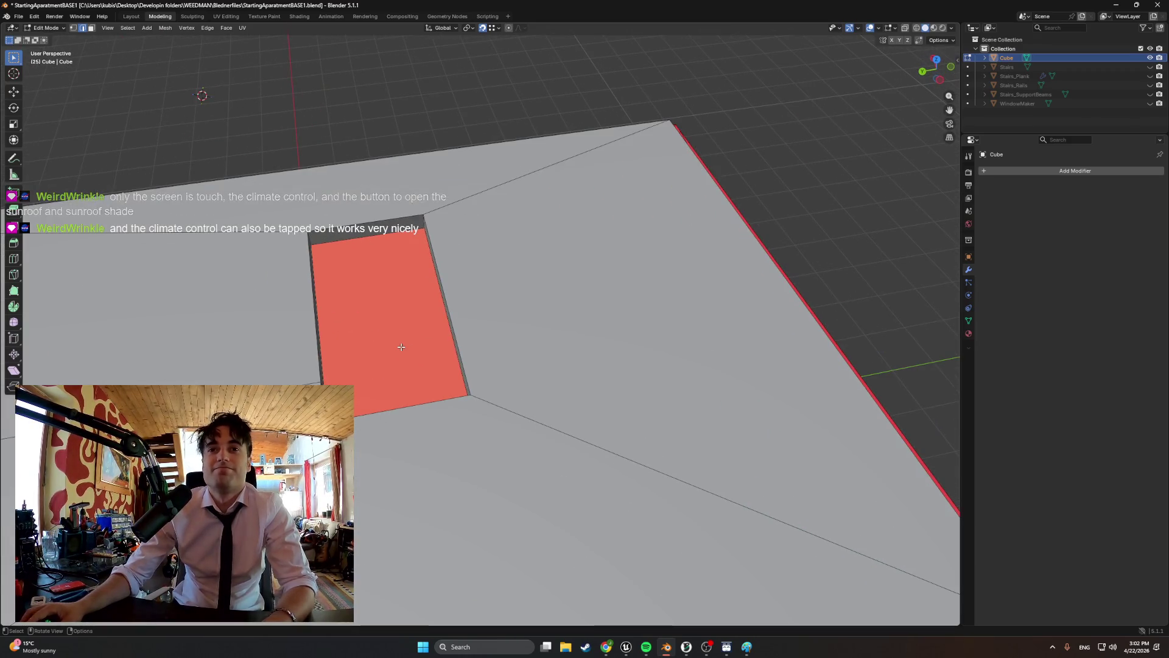
left_click(402, 348)
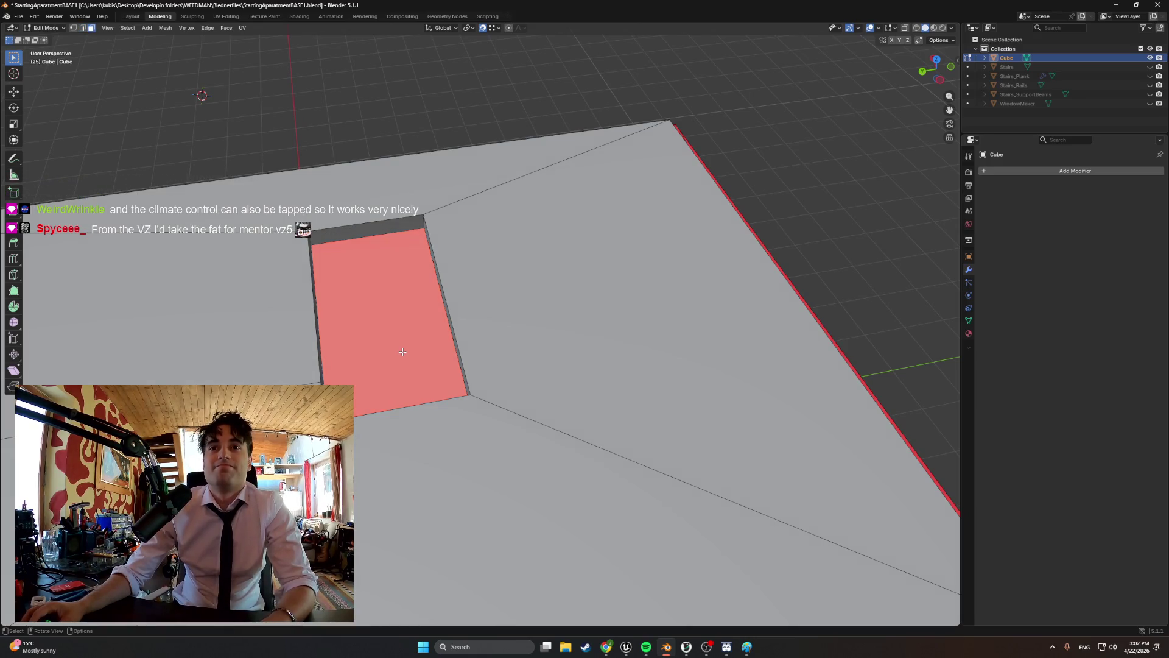
middle_click_drag(405, 354, 463, 366)
- Try a knife cut on the roof patch, cancel it, and deselect the opening's face
key("k")
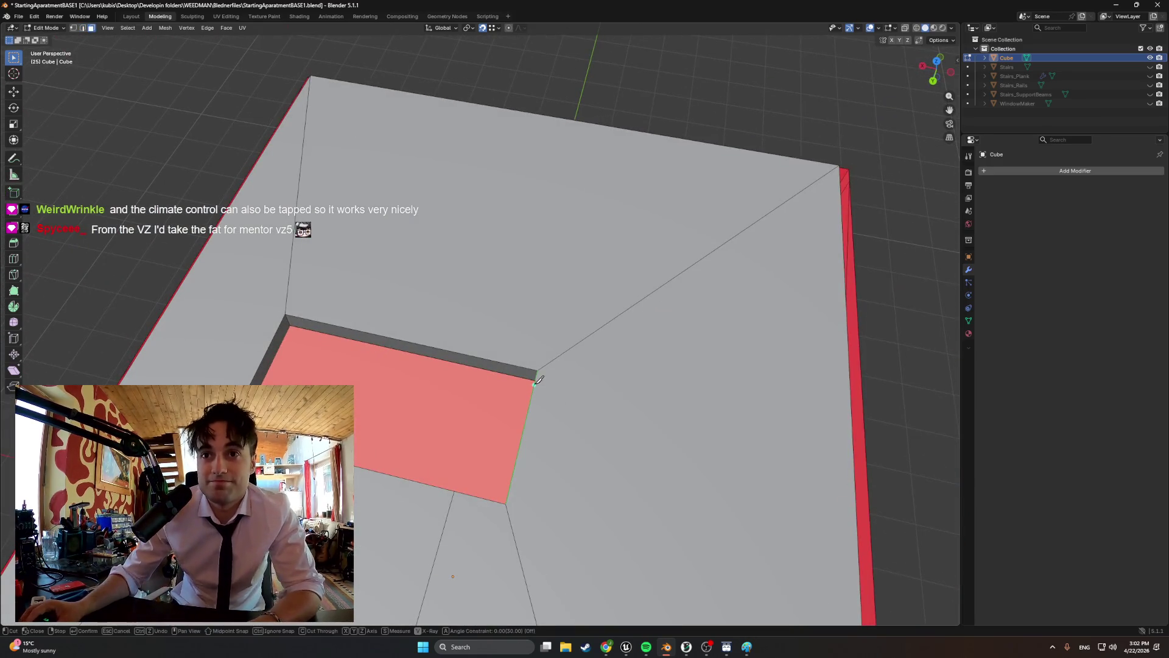
mouse_move(537, 375)
middle_mouse_down()
mouse_move(564, 373)
mouse_move(554, 362)
middle_mouse_up()
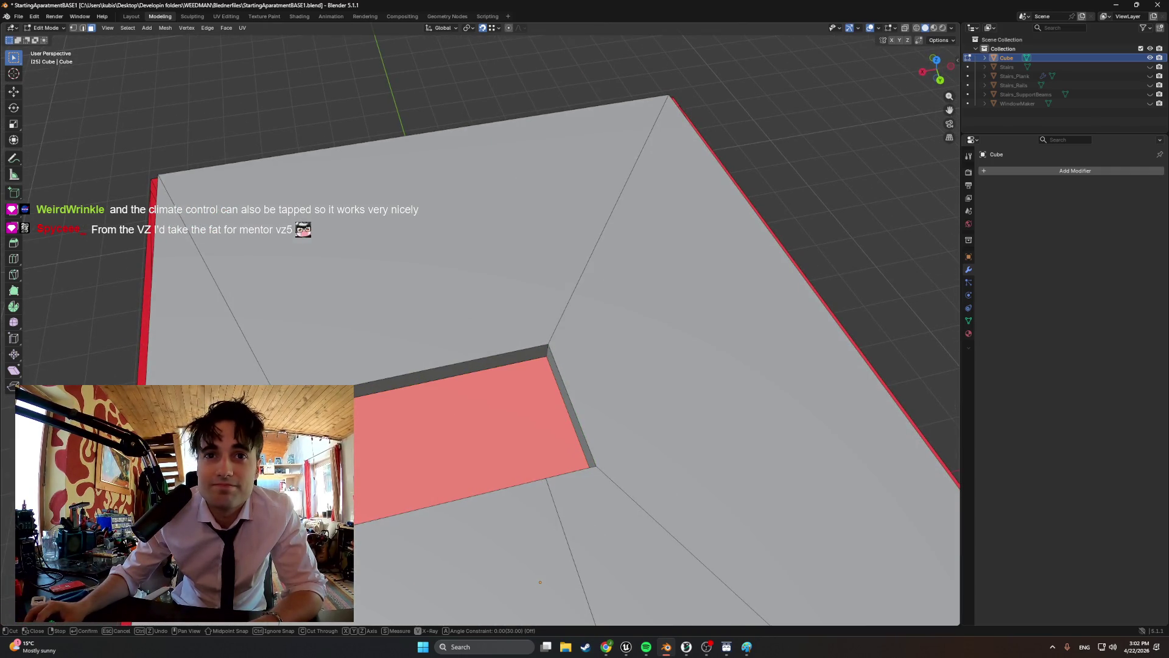
mouse_move(393, 423)
middle_mouse_down()
mouse_move(356, 357)
mouse_move(425, 363)
mouse_move(452, 434)
middle_mouse_up()
key("k")
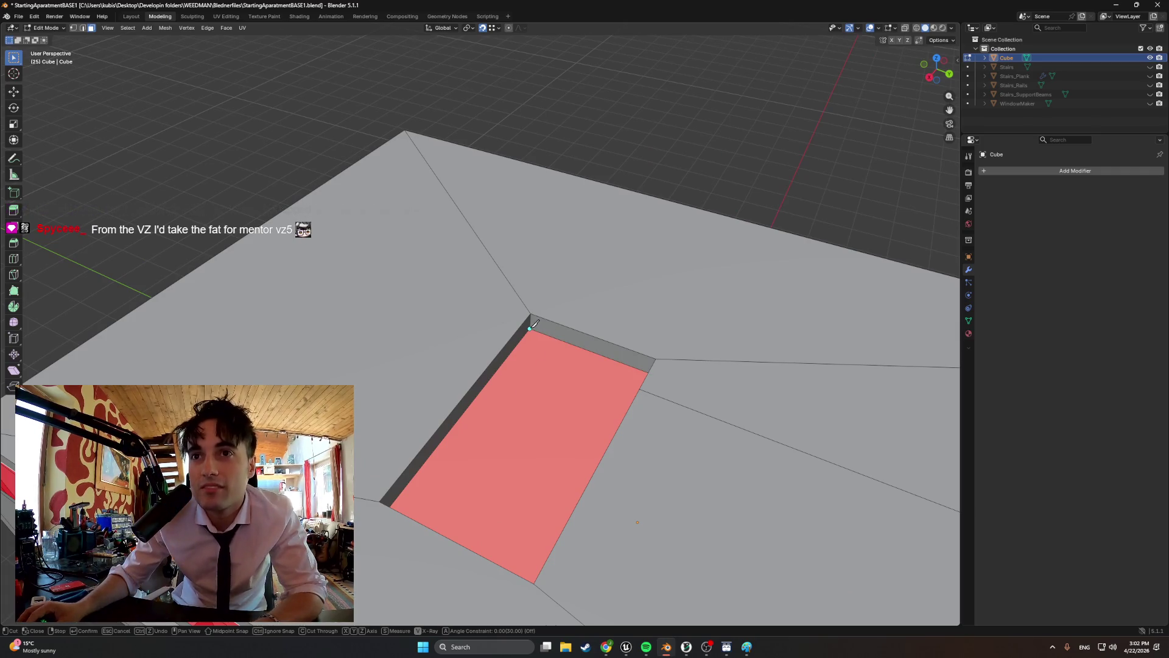
scroll(541, 334, "up", 3)
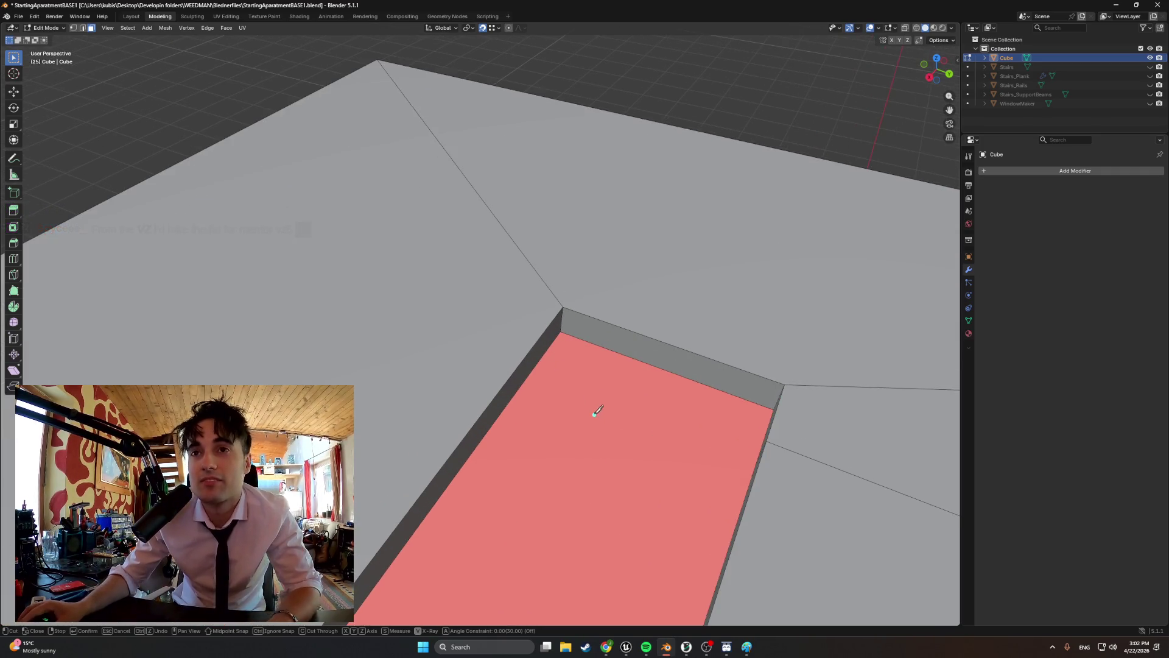
scroll(572, 402, "down", 2)
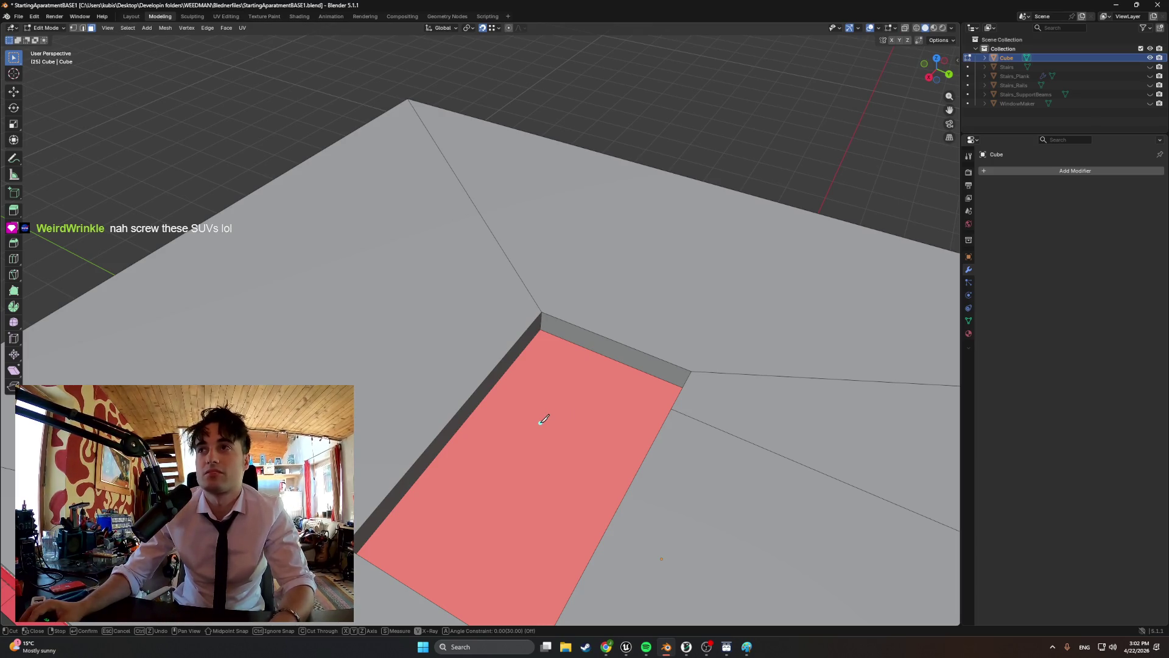
key("Escape")
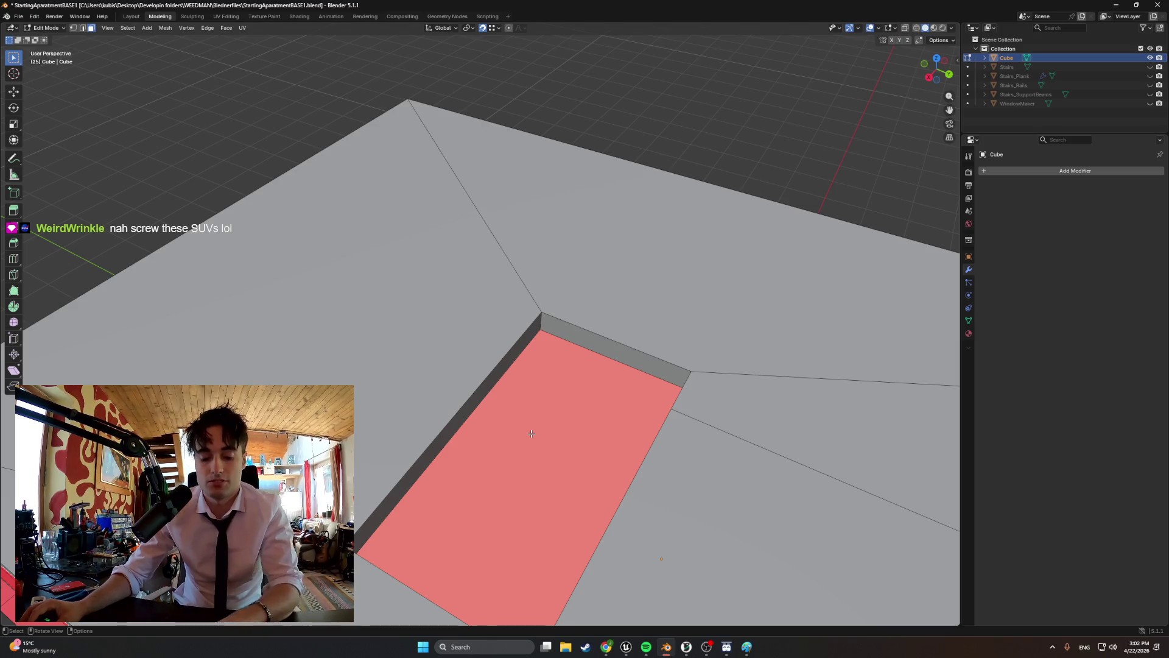
key("super+n")
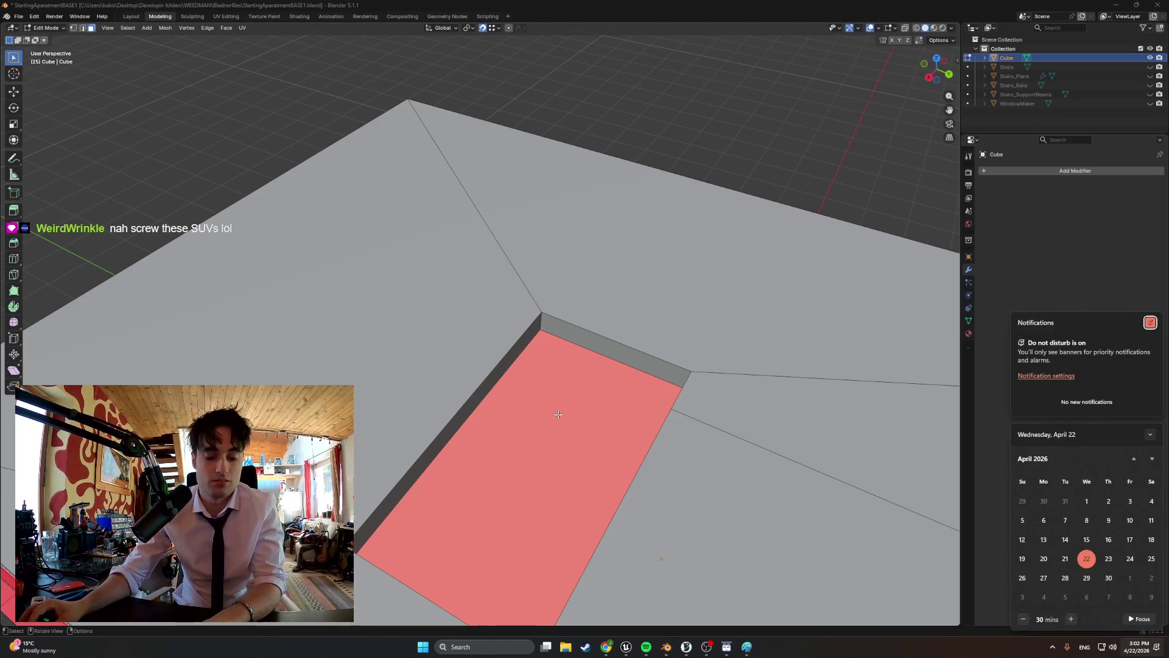
right_click(543, 403)
left_click(542, 414)
- Knife-cut from the recess's corner vertex to its far corners and confirm the cut
mouse_move(541, 414)
middle_mouse_down()
mouse_move(397, 431)
mouse_move(410, 399)
mouse_move(381, 401)
middle_mouse_up()
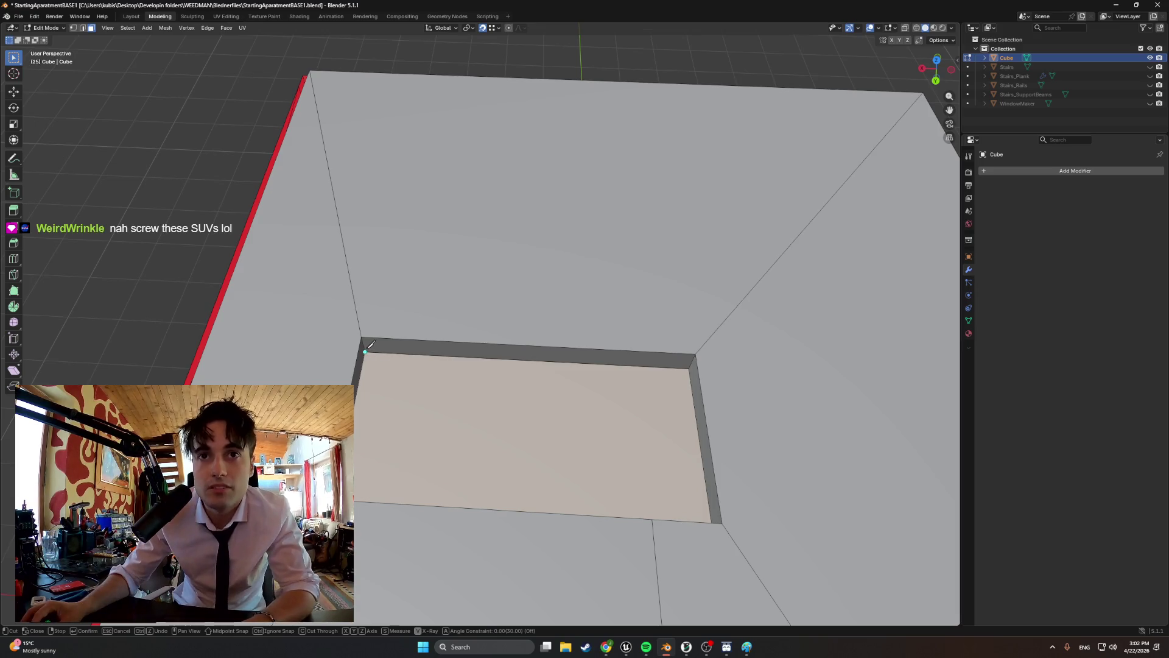
left_click(688, 369)
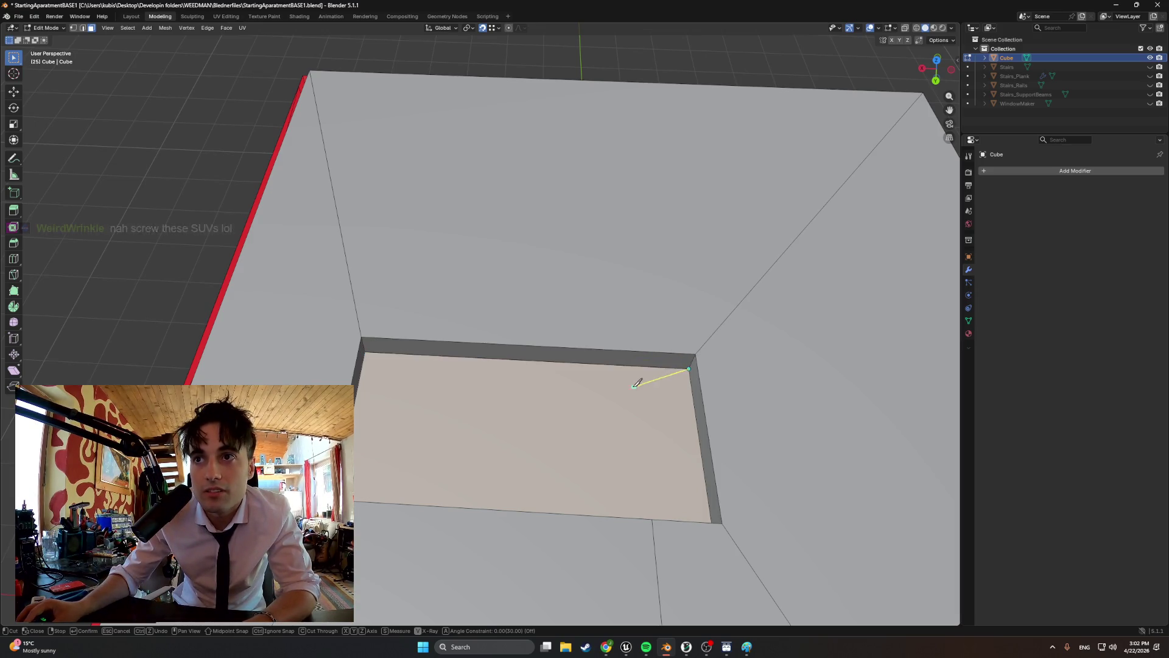
mouse_move(705, 513)
middle_mouse_down()
mouse_move(774, 471)
mouse_move(773, 305)
middle_mouse_up()
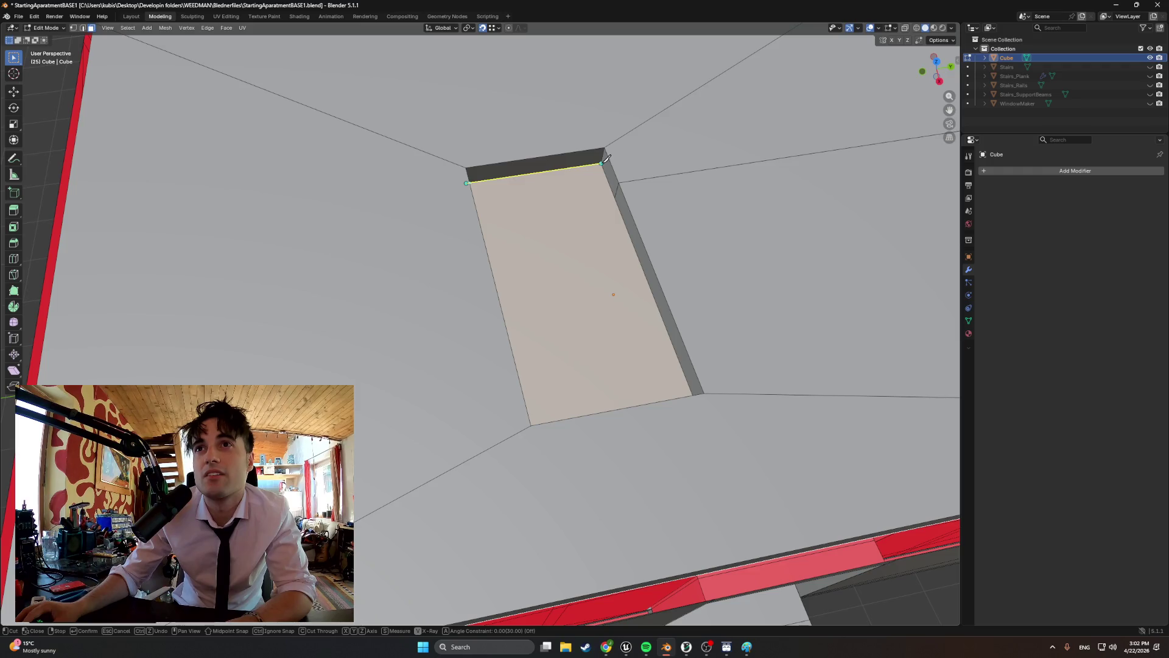
scroll(607, 158, "up", 3)
scroll(556, 235, "up", 4)
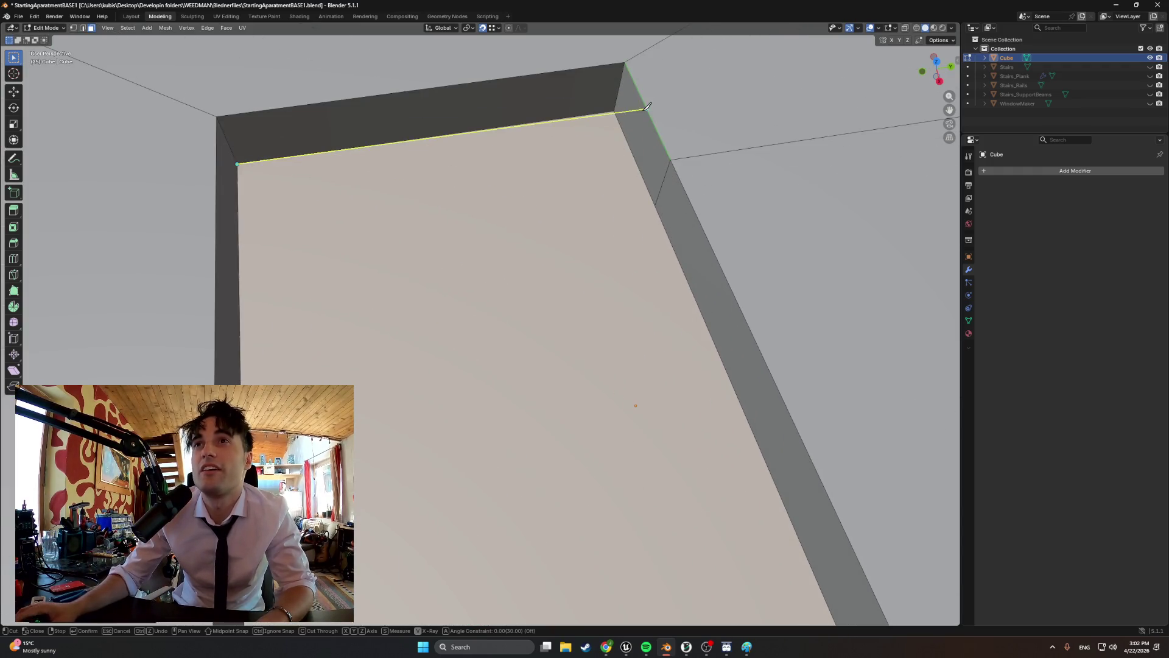
mouse_move(615, 108)
middle_mouse_down()
mouse_move(728, 201)
mouse_move(830, 143)
middle_mouse_up()
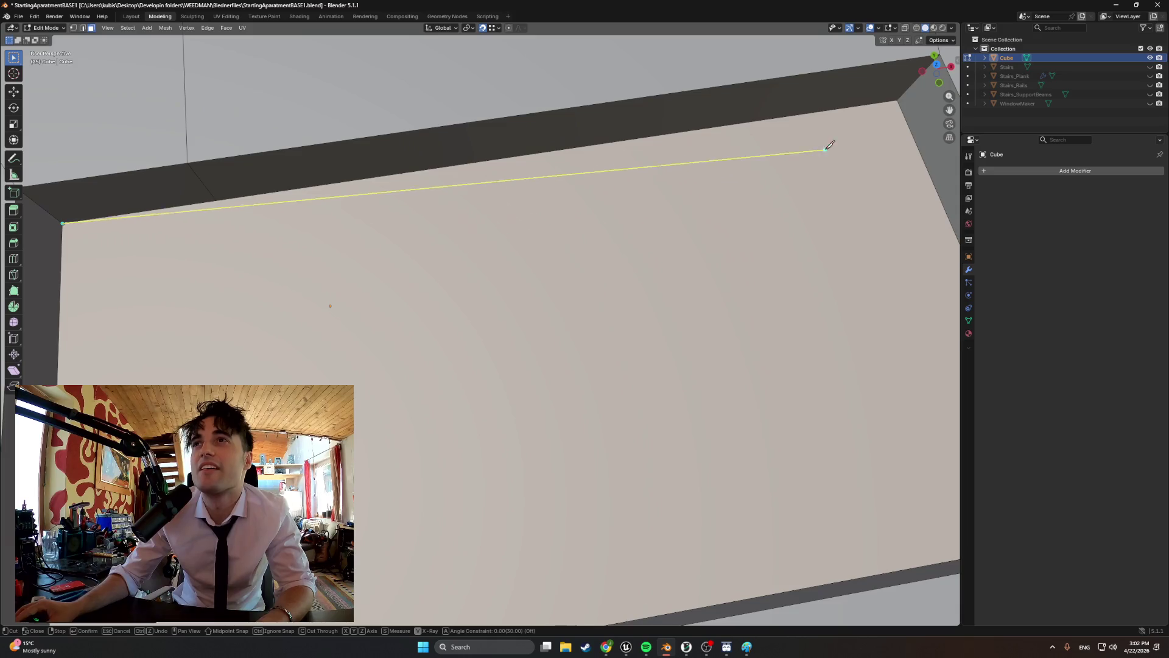
left_click(897, 100)
middle_click_drag(743, 209, 856, 178)
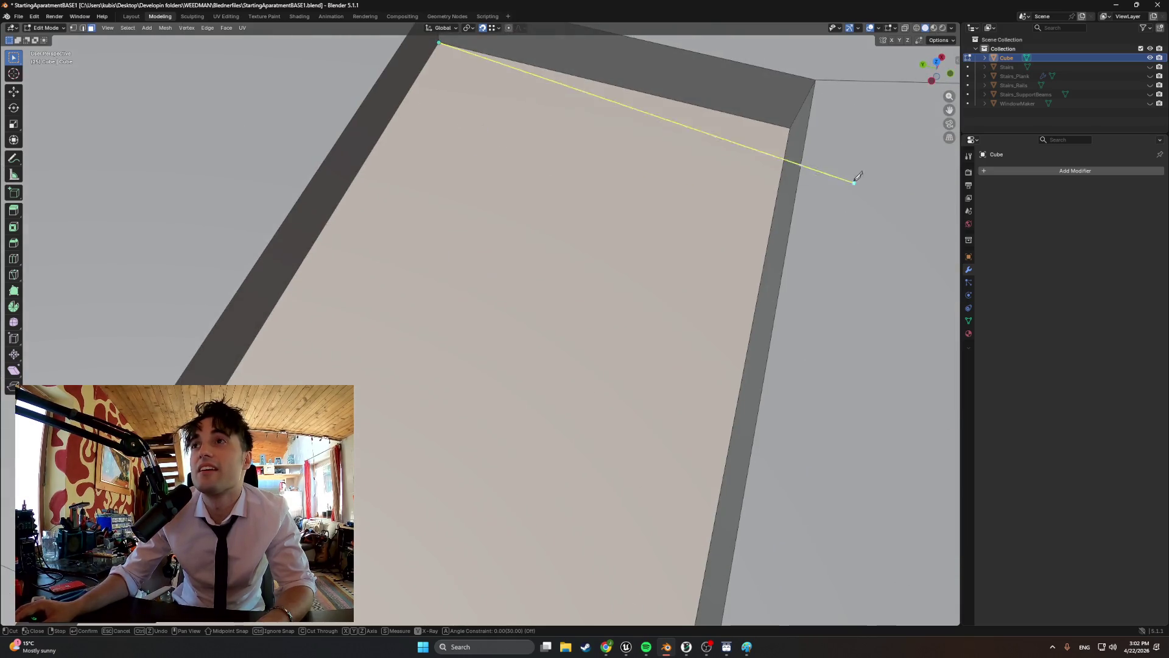
left_click(789, 126)
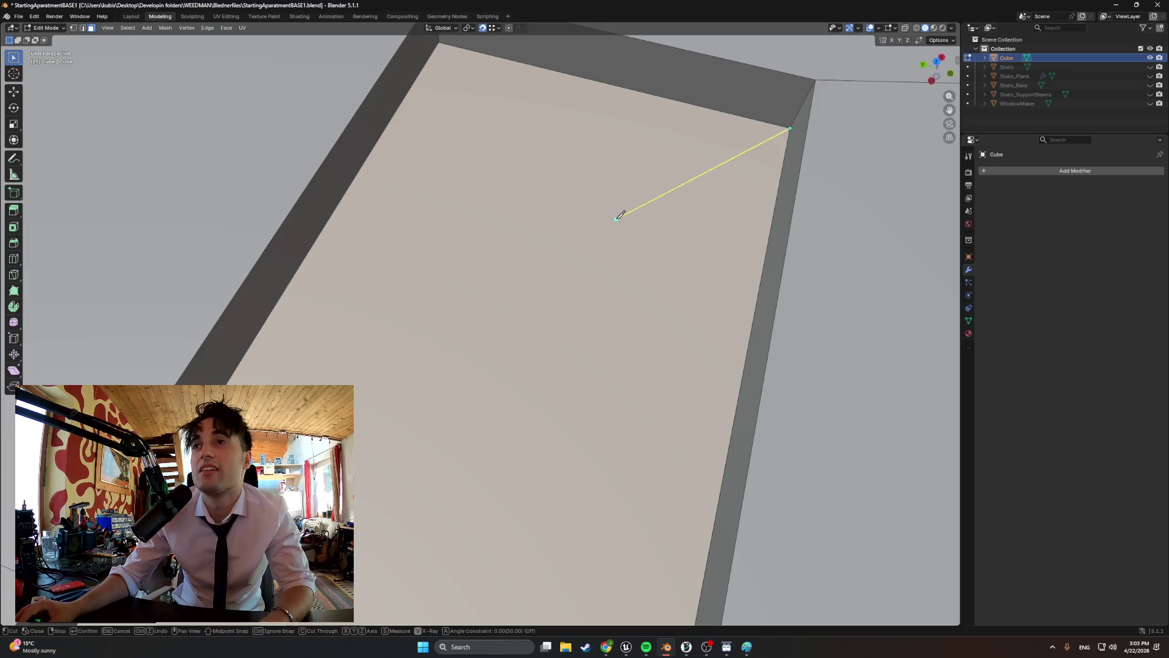
key("Return")
mouse_move(620, 215)
middle_mouse_down()
mouse_move(450, 286)
mouse_move(378, 243)
mouse_move(396, 230)
mouse_move(378, 308)
mouse_move(601, 459)
mouse_move(556, 450)
mouse_move(538, 357)
mouse_move(496, 404)
mouse_move(520, 417)
middle_mouse_up()
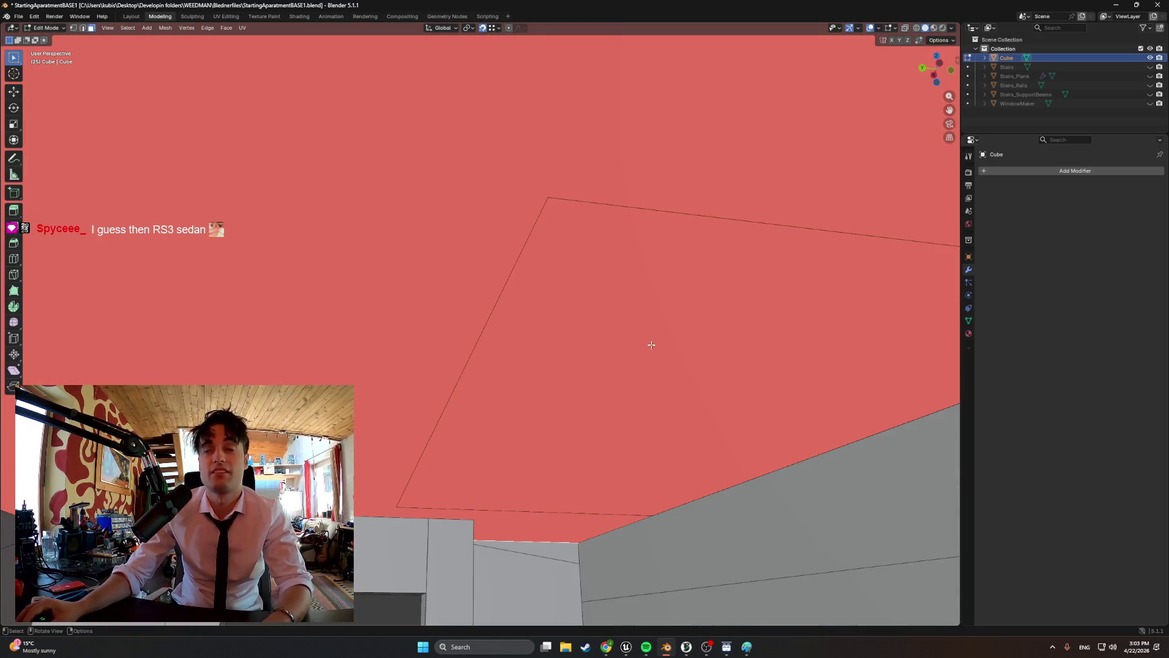
- Orbit around the stair opening, deselect everything, and switch to face select mode to look down on the room
middle_click_drag(434, 452, 527, 469)
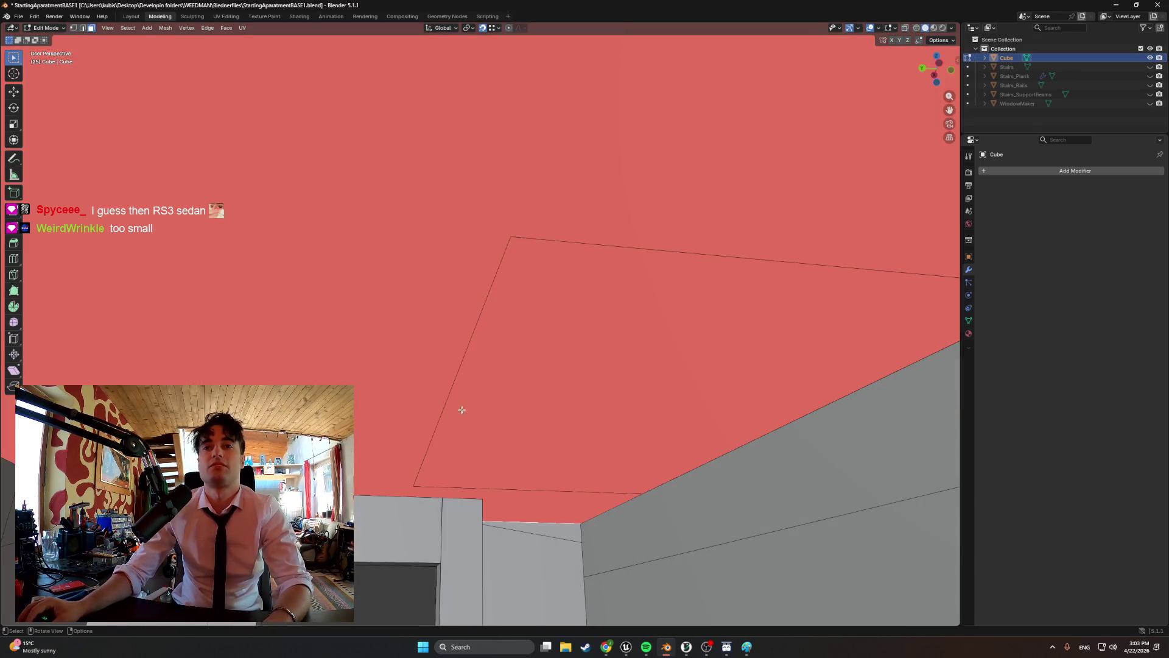
mouse_move(495, 428)
middle_mouse_down()
mouse_move(463, 467)
mouse_move(472, 423)
mouse_move(509, 426)
mouse_move(511, 460)
mouse_move(473, 431)
mouse_move(363, 444)
mouse_move(525, 439)
mouse_move(529, 499)
mouse_move(532, 438)
mouse_move(535, 494)
middle_mouse_up()
middle_click_drag(361, 333, 486, 367)
key("alt+a")
mouse_move(586, 252)
middle_mouse_down()
mouse_move(543, 208)
mouse_move(658, 281)
mouse_move(681, 263)
mouse_move(467, 408)
mouse_move(455, 387)
middle_mouse_up()
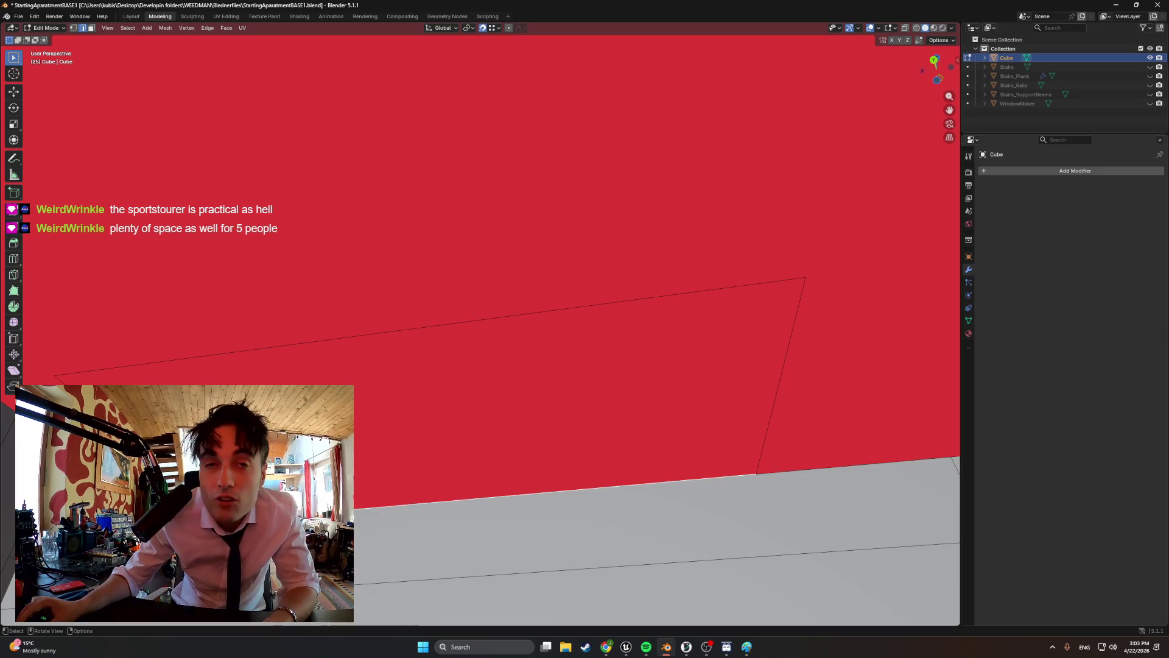
key("3")
middle_click_drag(372, 410, 378, 505)
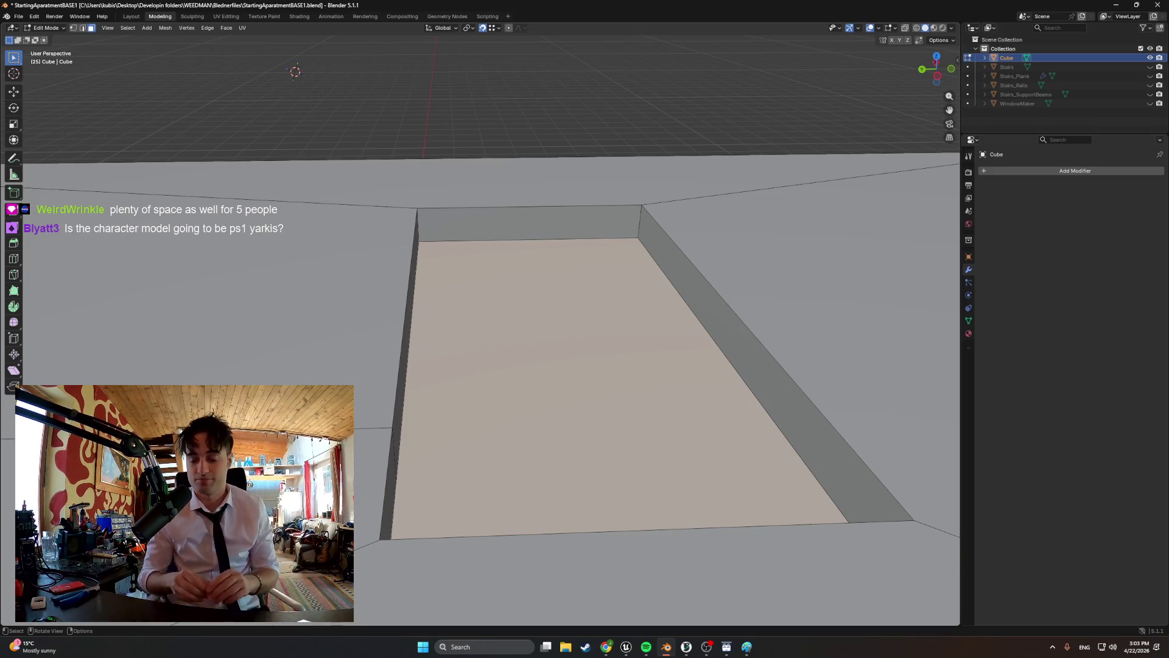
key("alt+Tab")
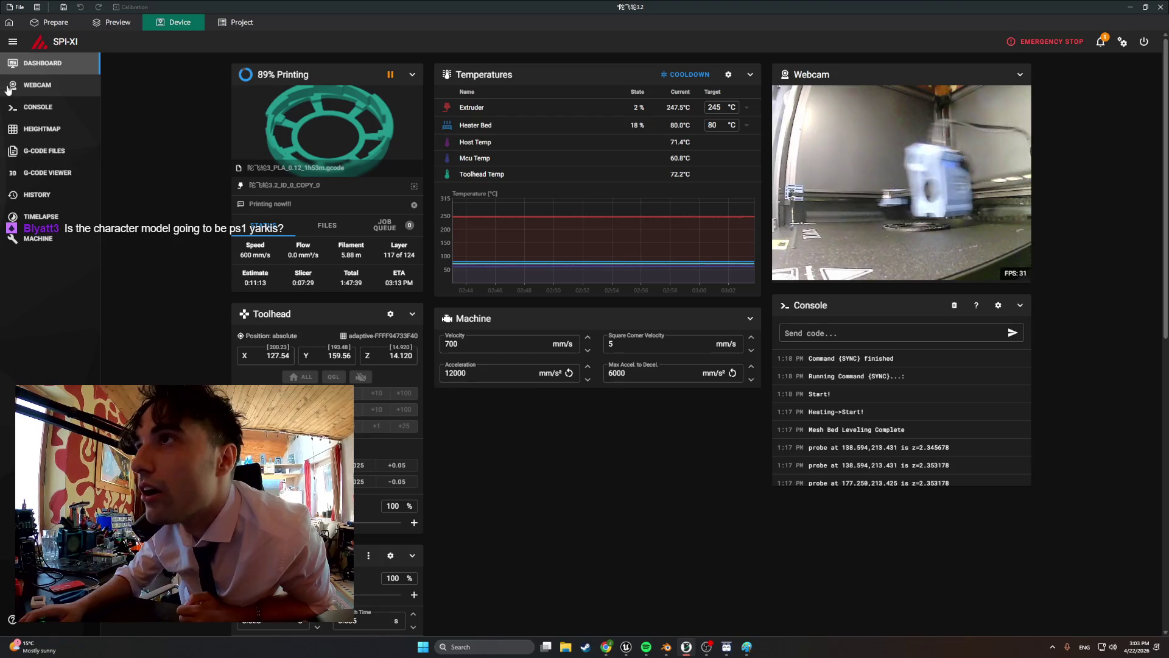
- Check the printer webcam feed, then set the extruder target temperature to 245 °C
left_click(26, 94)
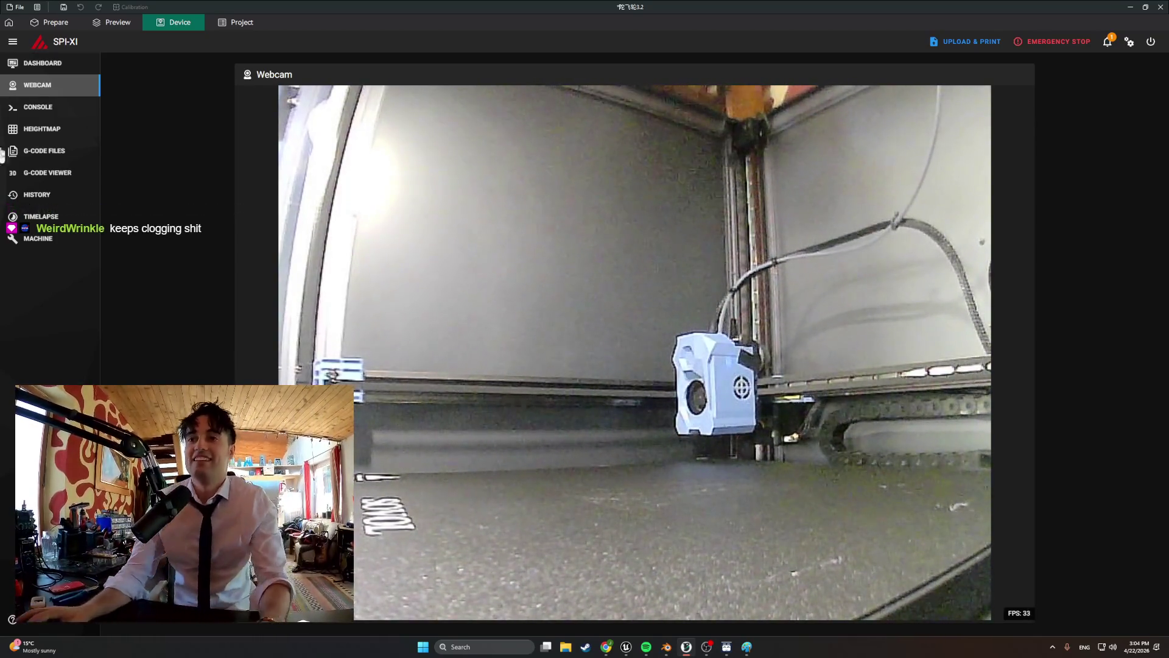
left_click(43, 63)
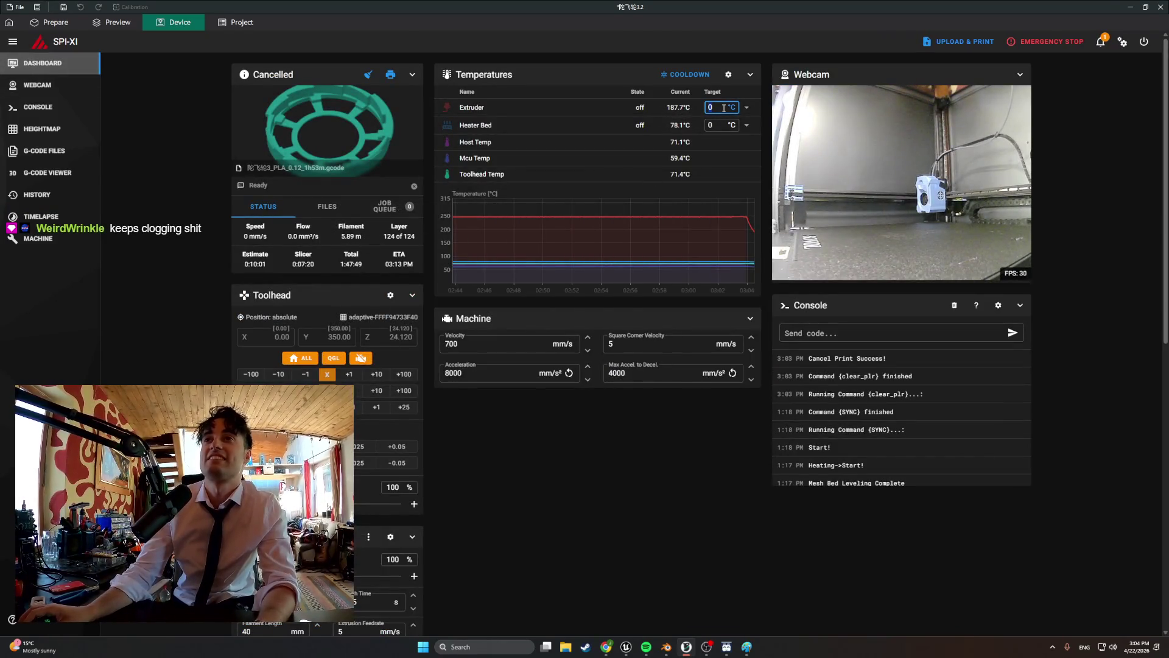
type("24")
key("Return")
- Extrude 40 mm of filament through the extruder twice
scroll(724, 107, "down", 2)
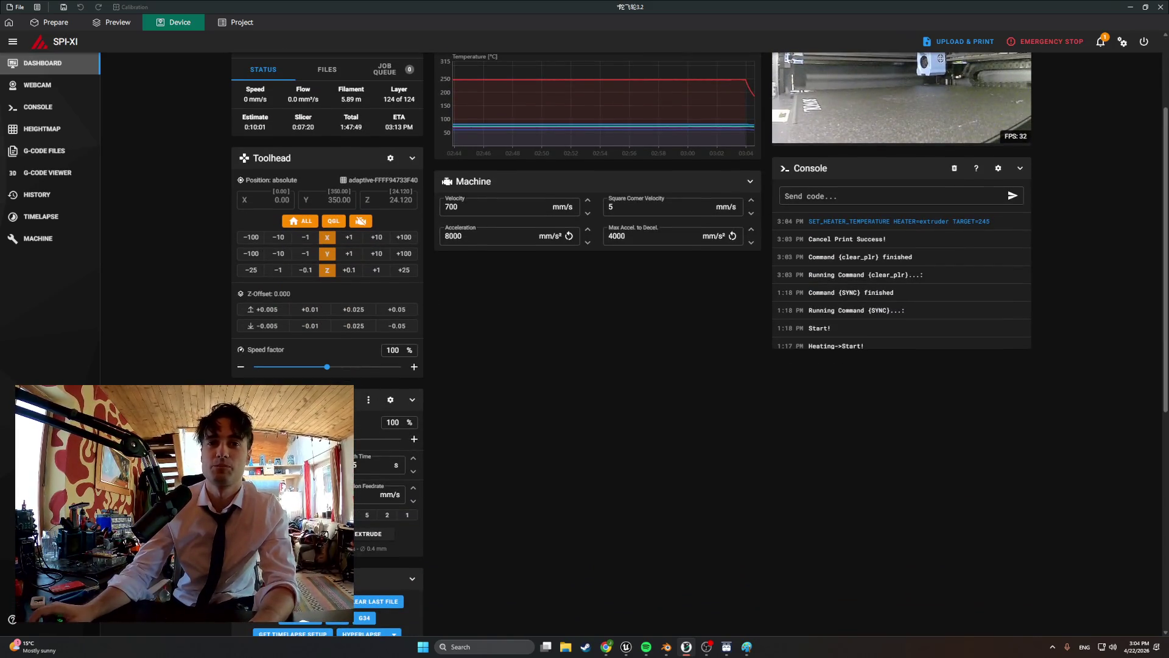
scroll(474, 474, "up", 2)
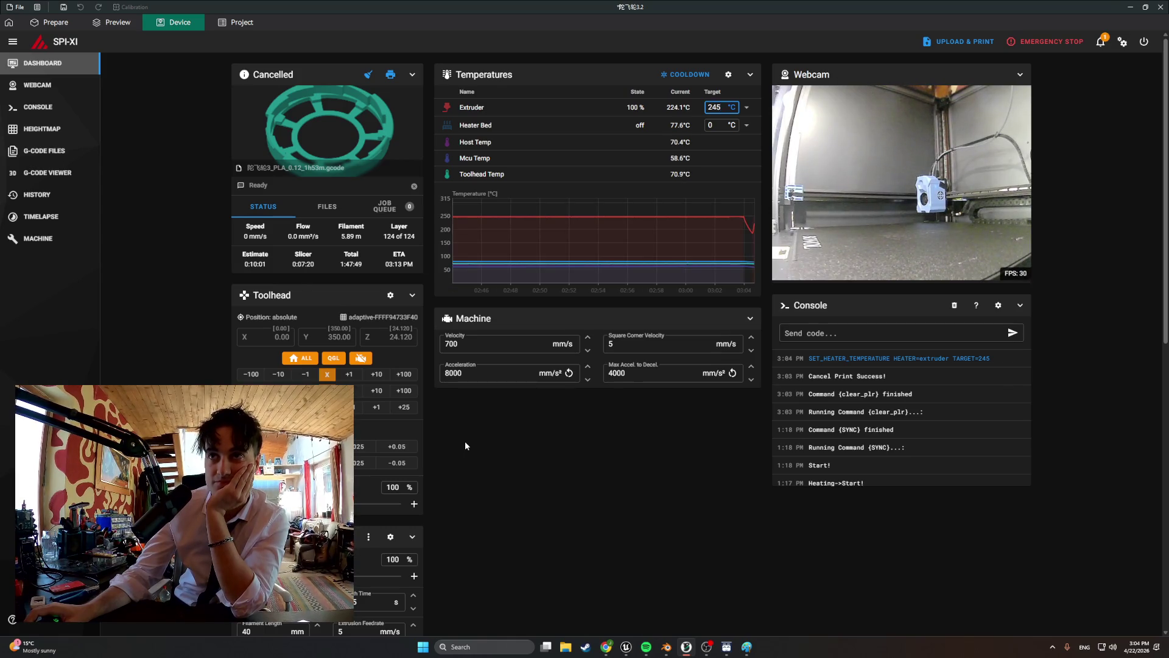
scroll(465, 445, "down", 1)
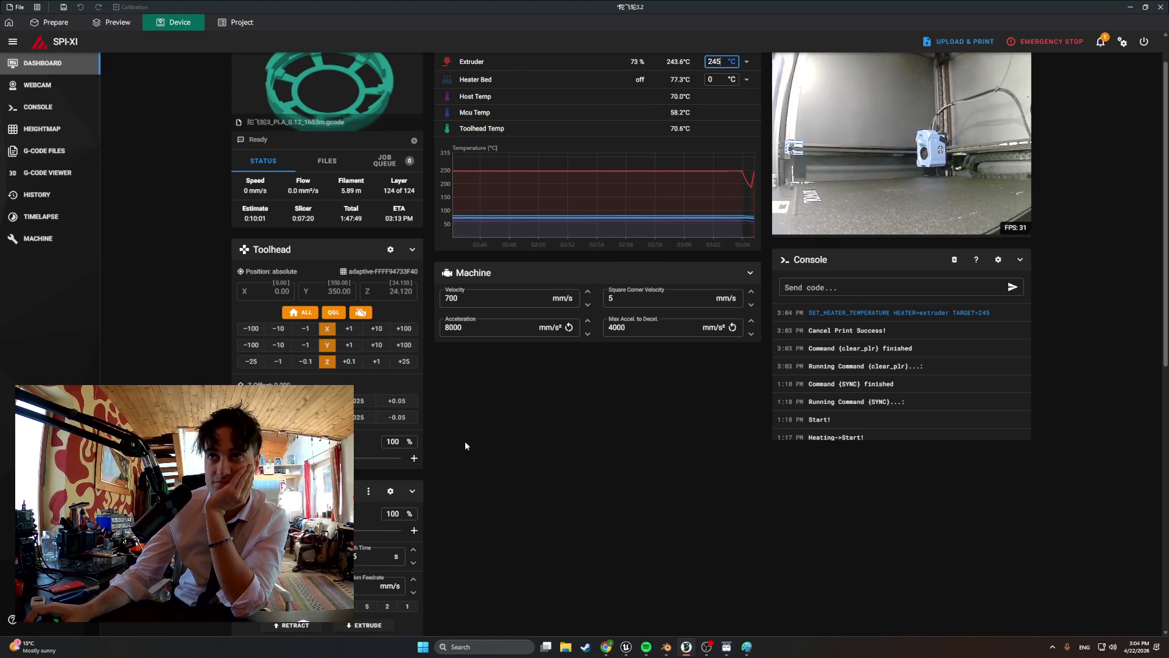
scroll(465, 442, "down", 1)
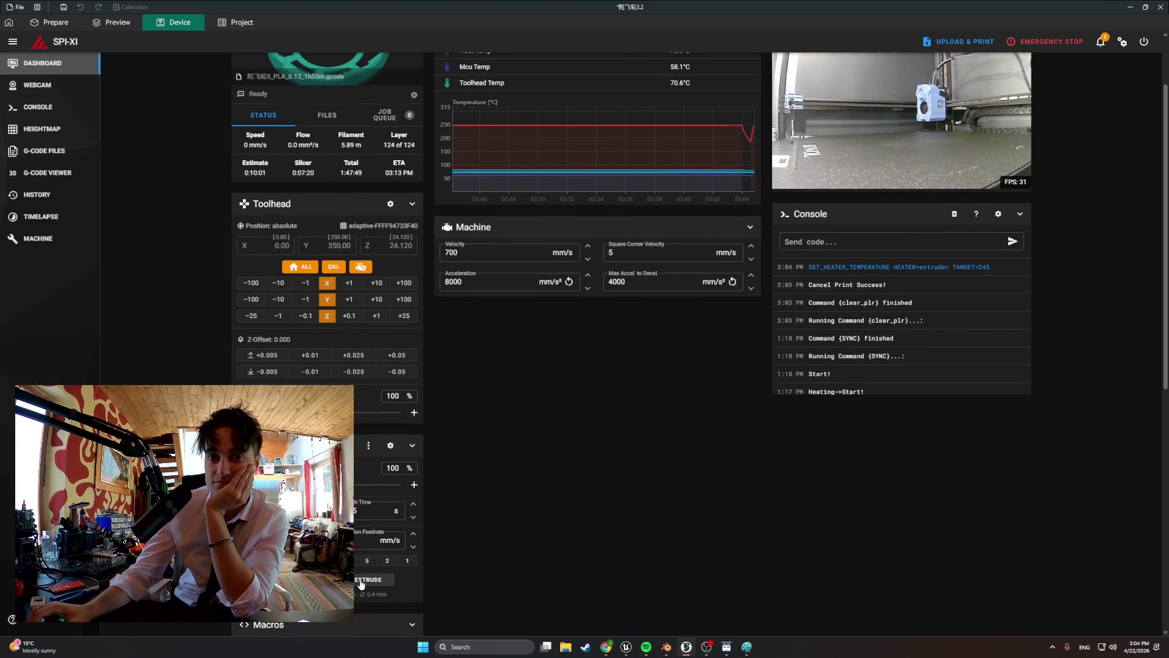
left_click(360, 582)
scroll(492, 492, "up", 2)
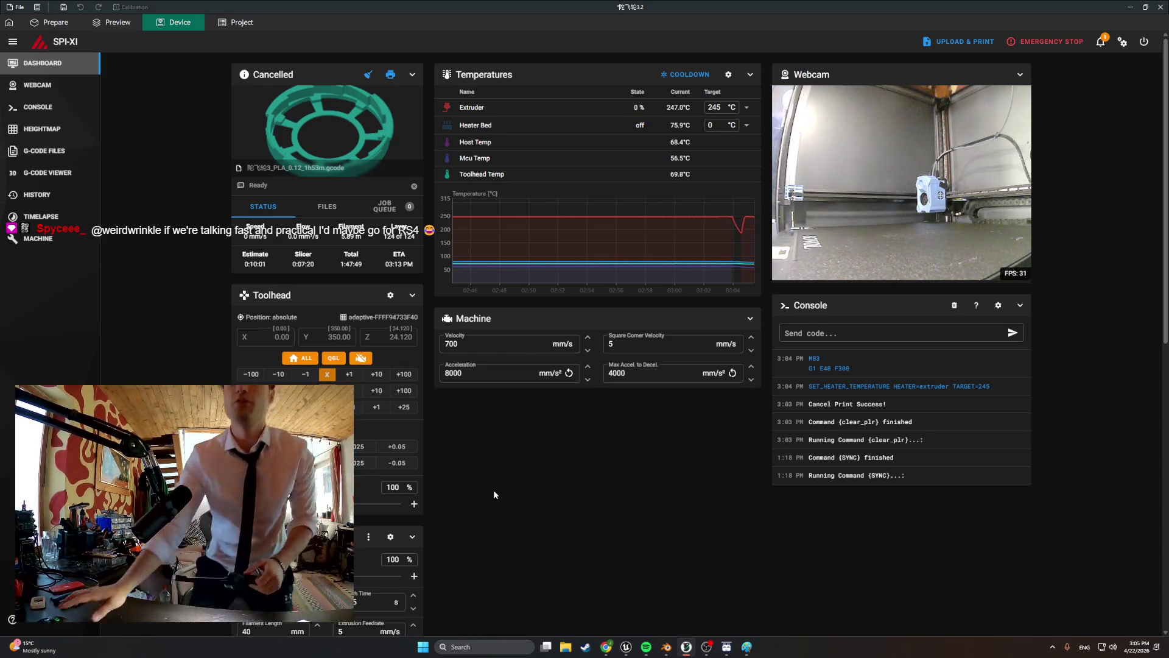
scroll(472, 199, "down", 3)
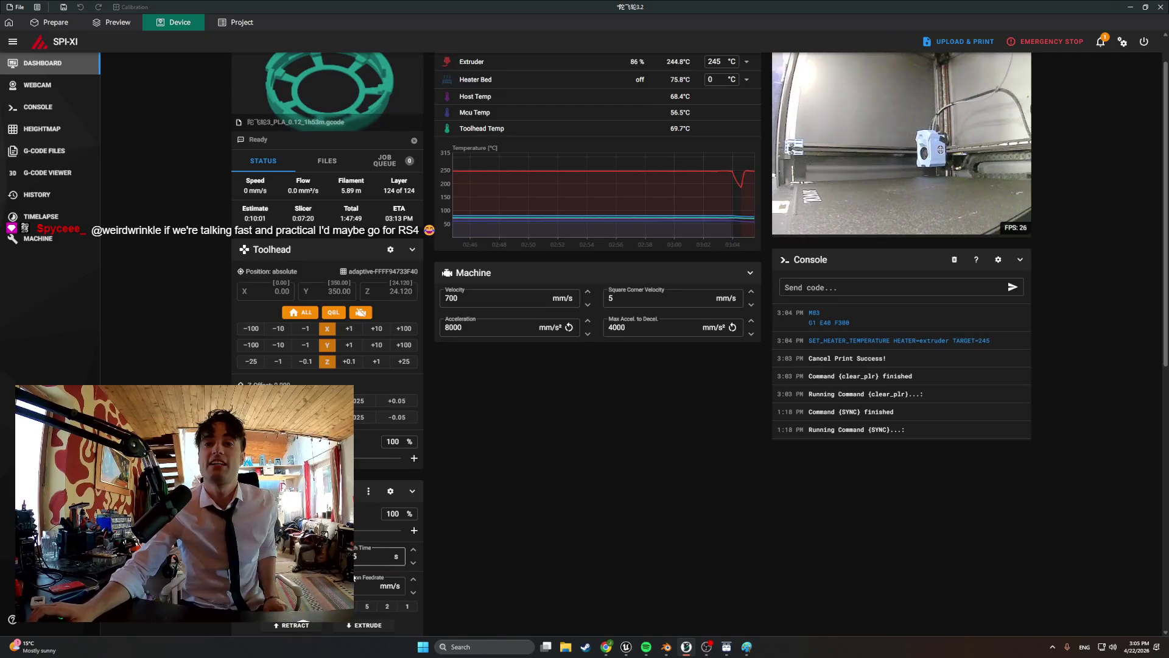
left_click(358, 583)
scroll(566, 448, "up", 3)
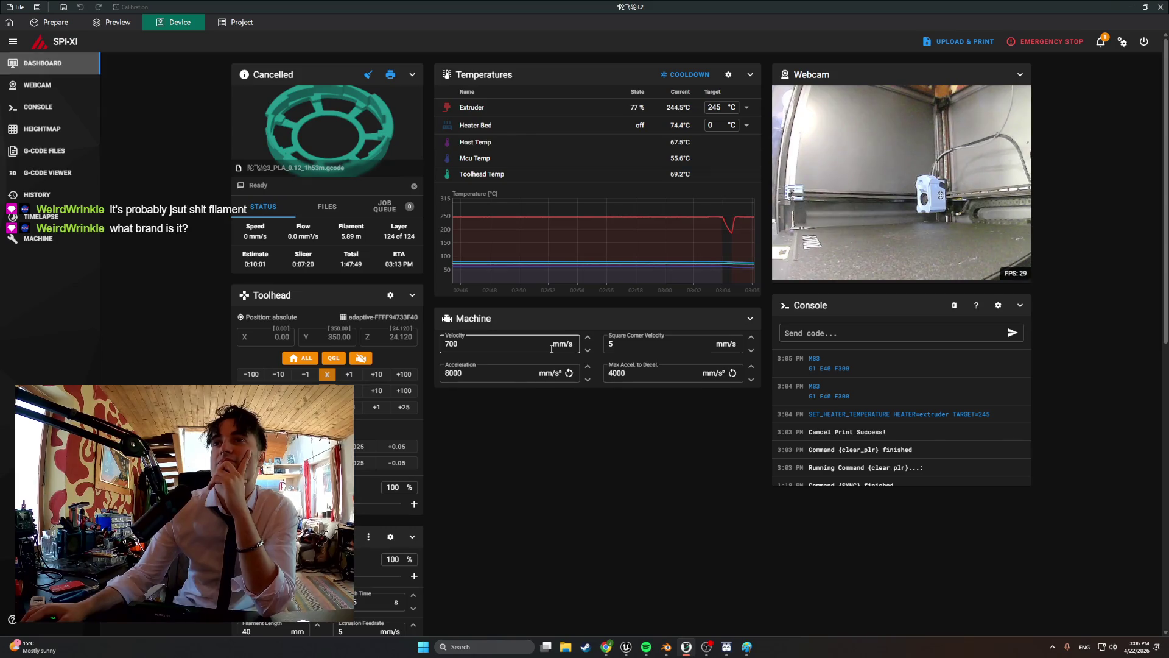
scroll(551, 348, "down", 2)
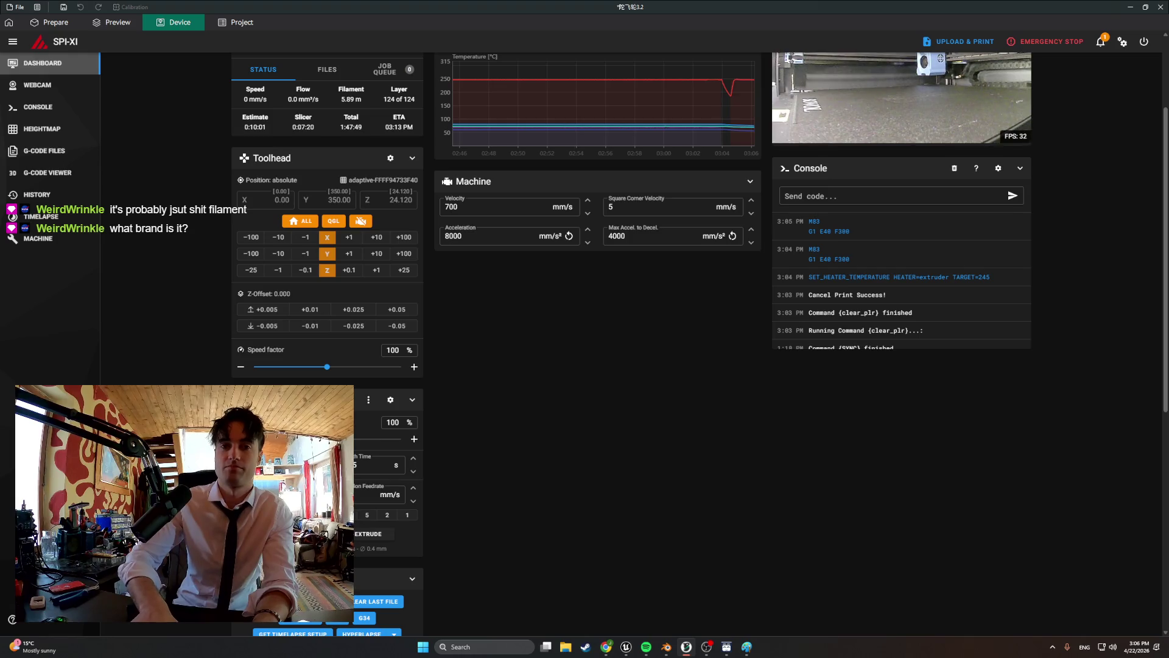
- Push 100 mm of filament through the heated extruder
scroll(487, 494, "up", 2)
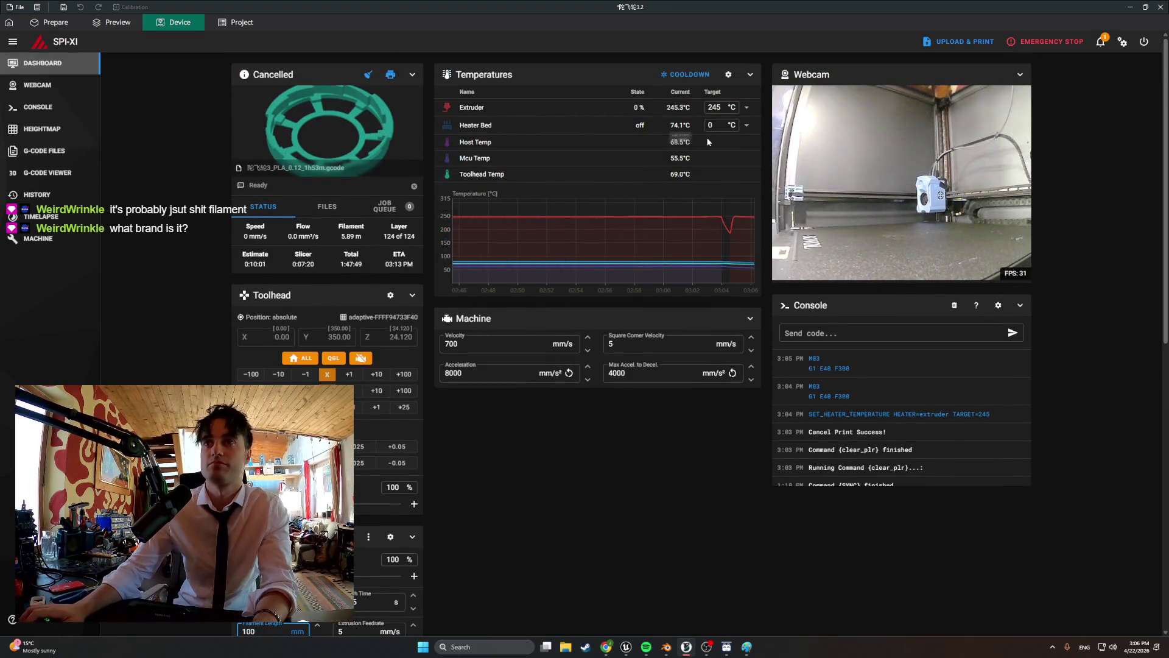
scroll(396, 494, "down", 3)
left_click(385, 492)
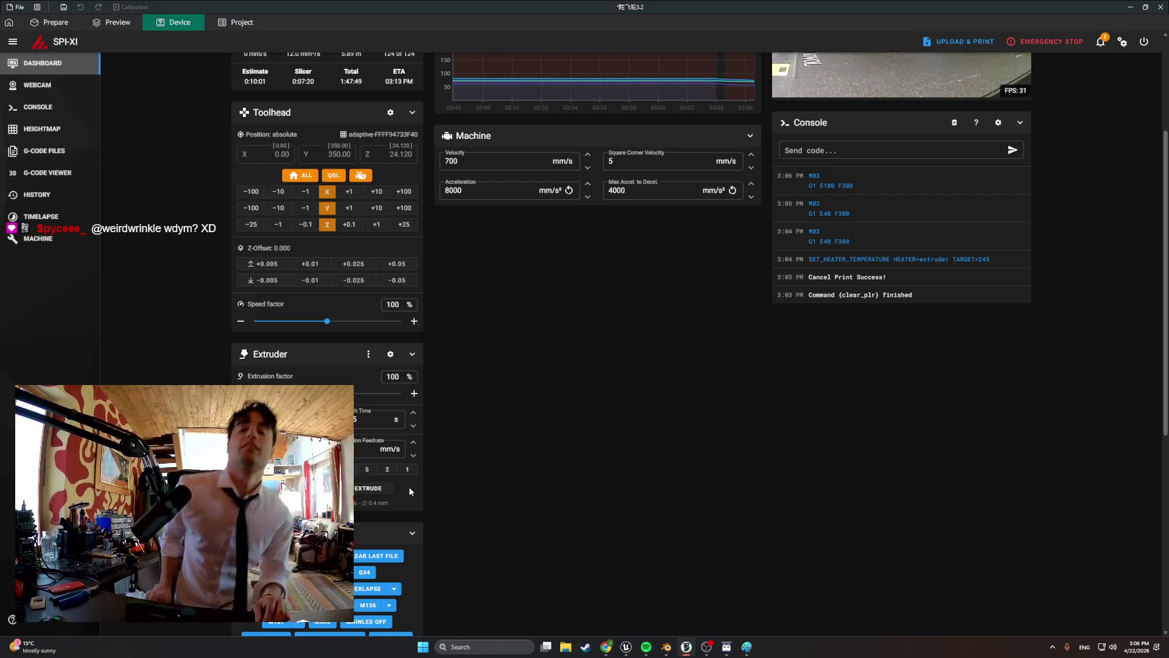
scroll(554, 462, "up", 1)
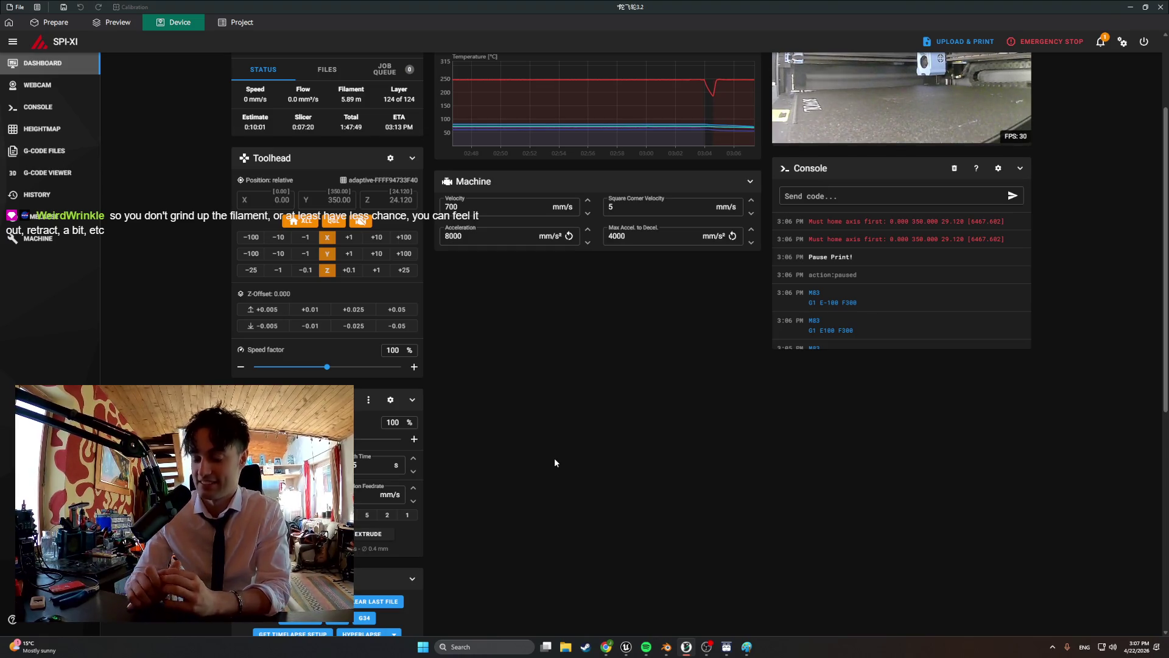
scroll(522, 397, "up", 3)
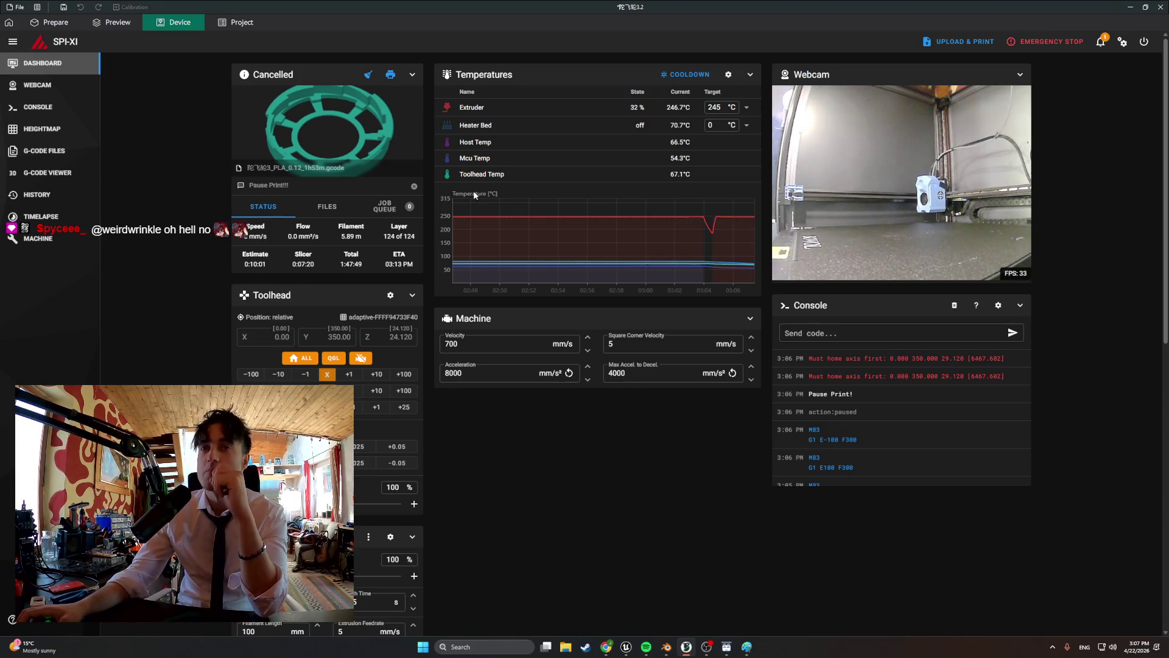
left_click(747, 108)
- Set the extruder target to 0 °C and home all printer axes
left_click(739, 120)
left_click(293, 360)
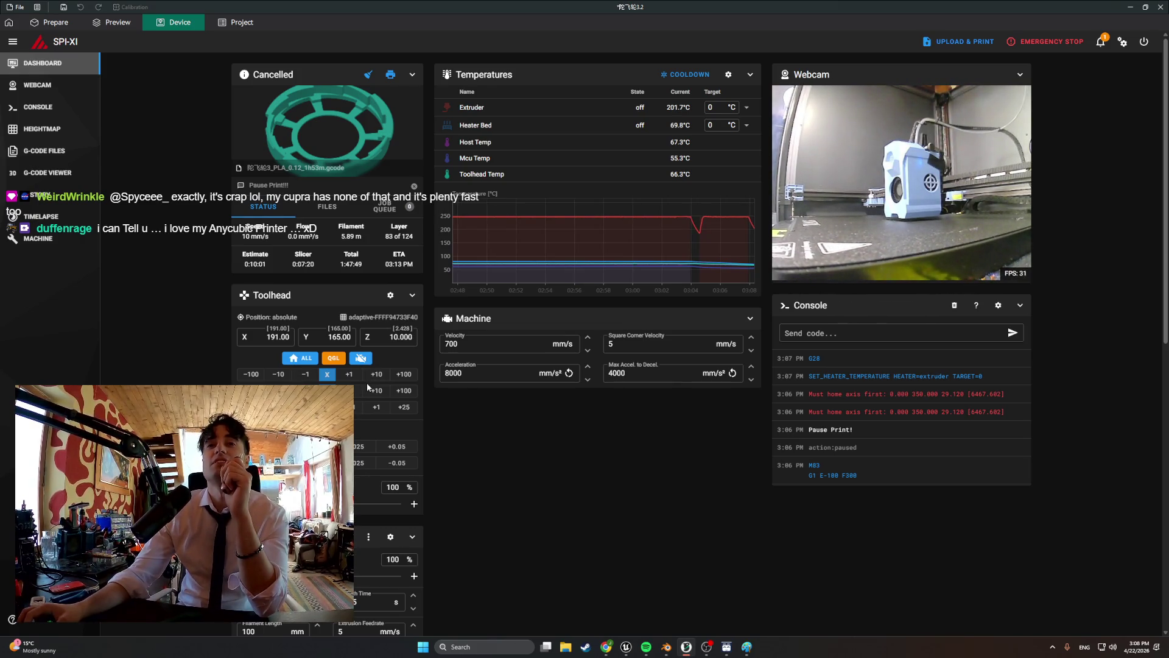
- Move the toolhead to Z 75, jog Y by 10 mm, then send it to Y 80
left_click(393, 341)
type("75")
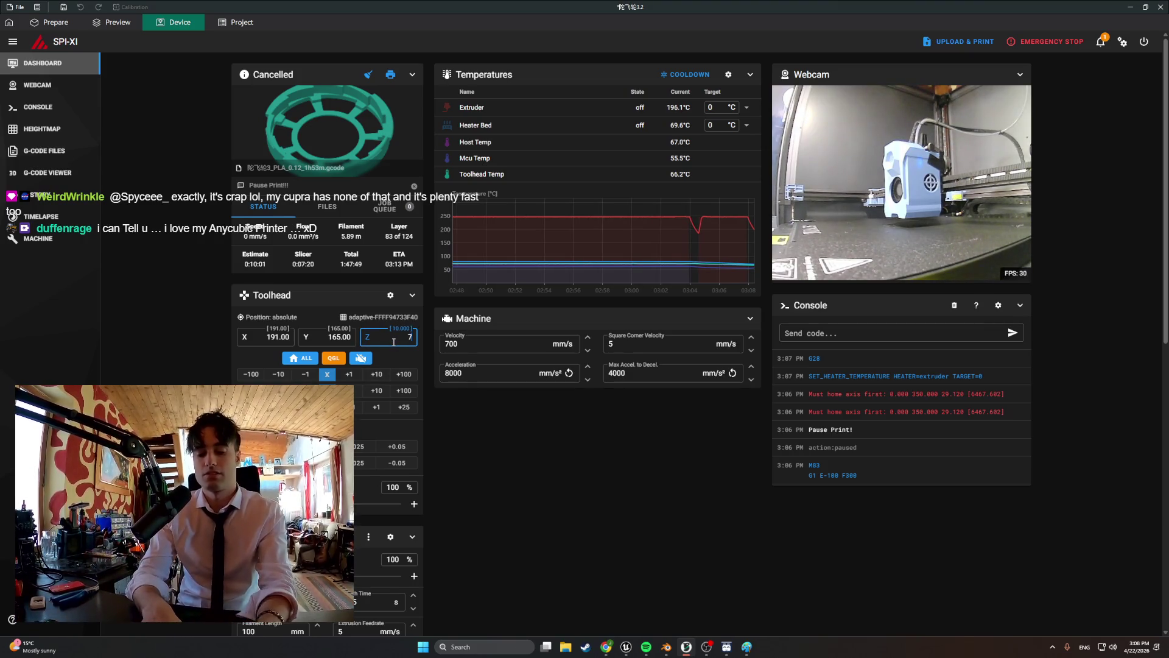
key("Return")
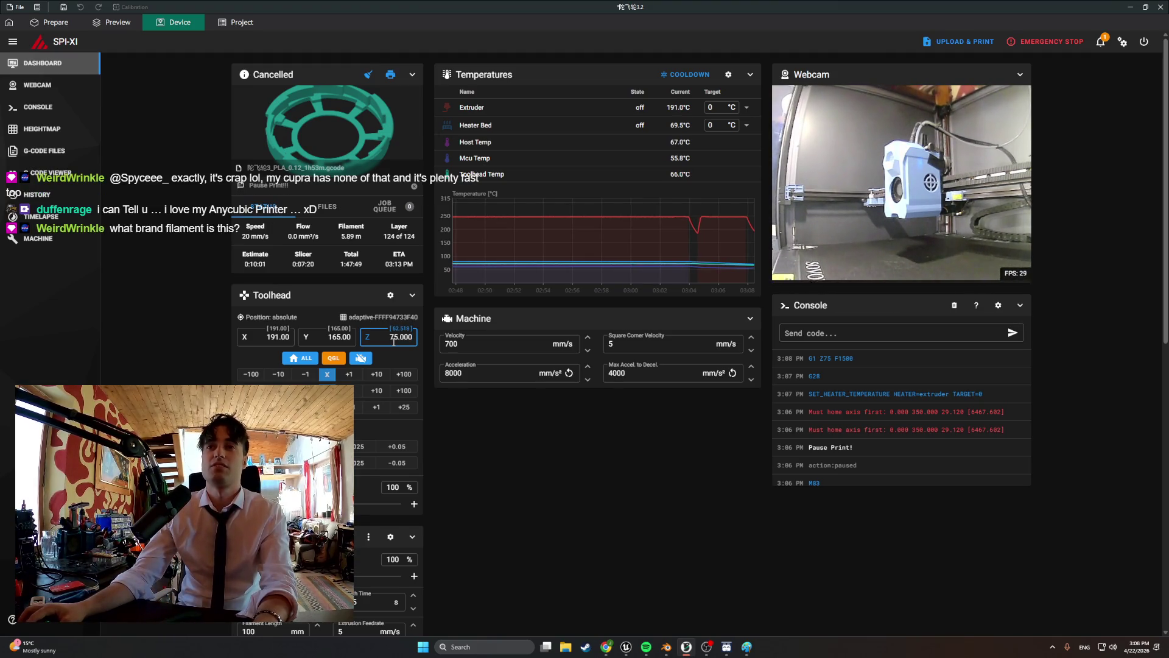
left_click(379, 391)
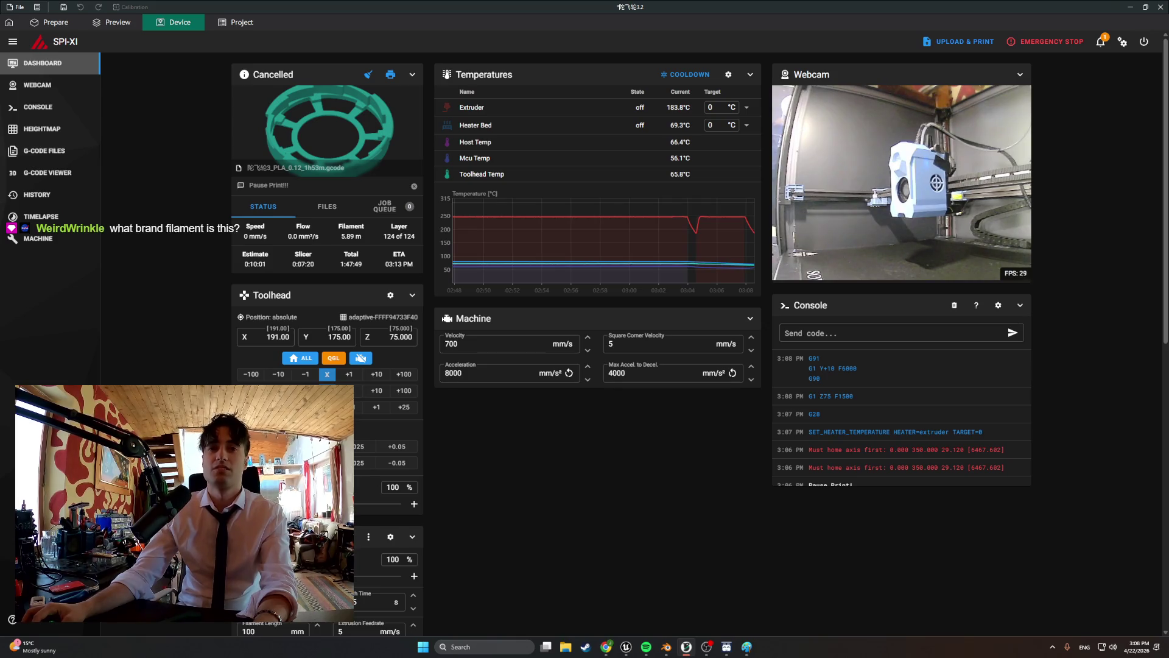
left_click(278, 391)
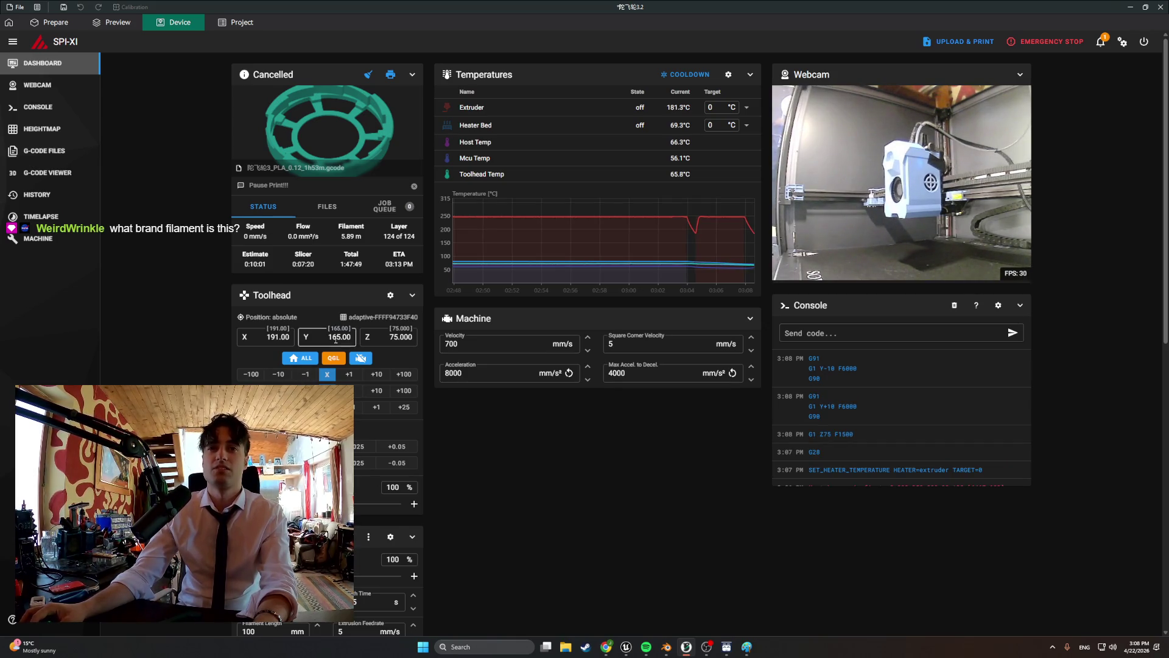
type("80")
key("Return")
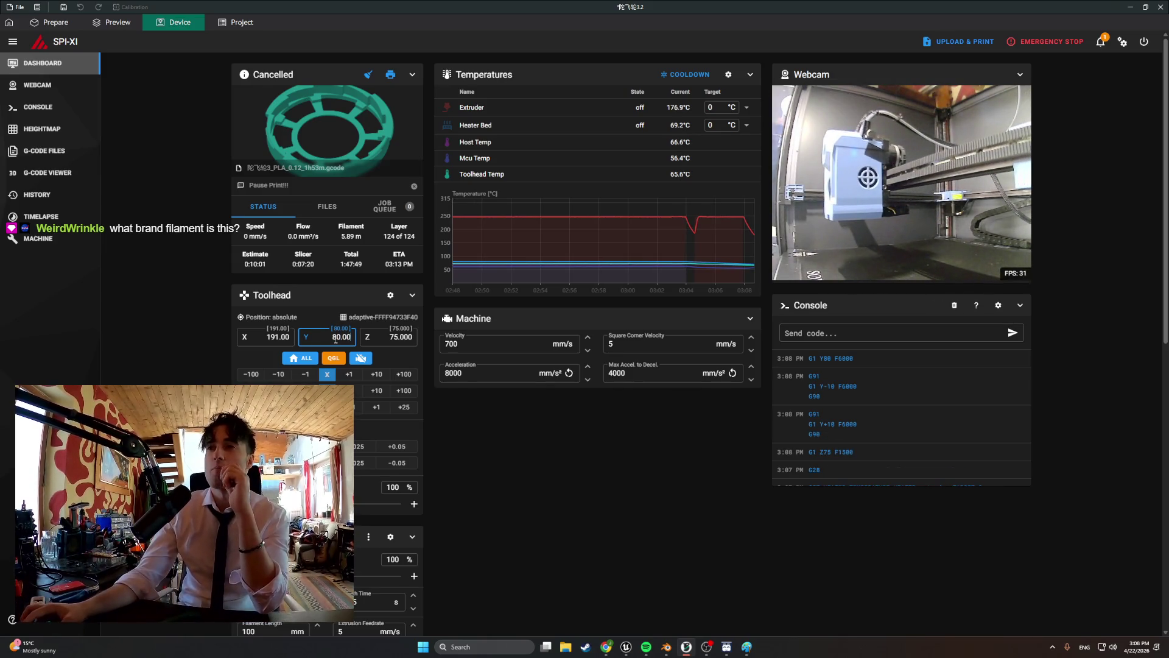
- Raise Z by 25 mm to 100 and send the toolhead to Y 20
left_click(404, 407)
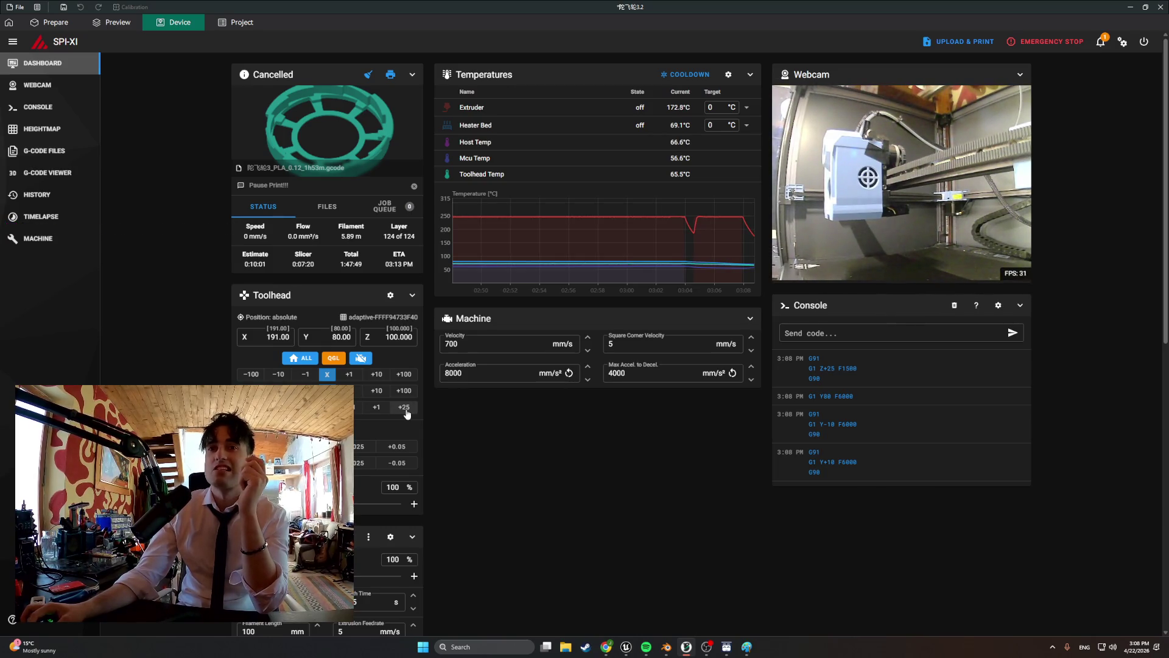
left_click(333, 338)
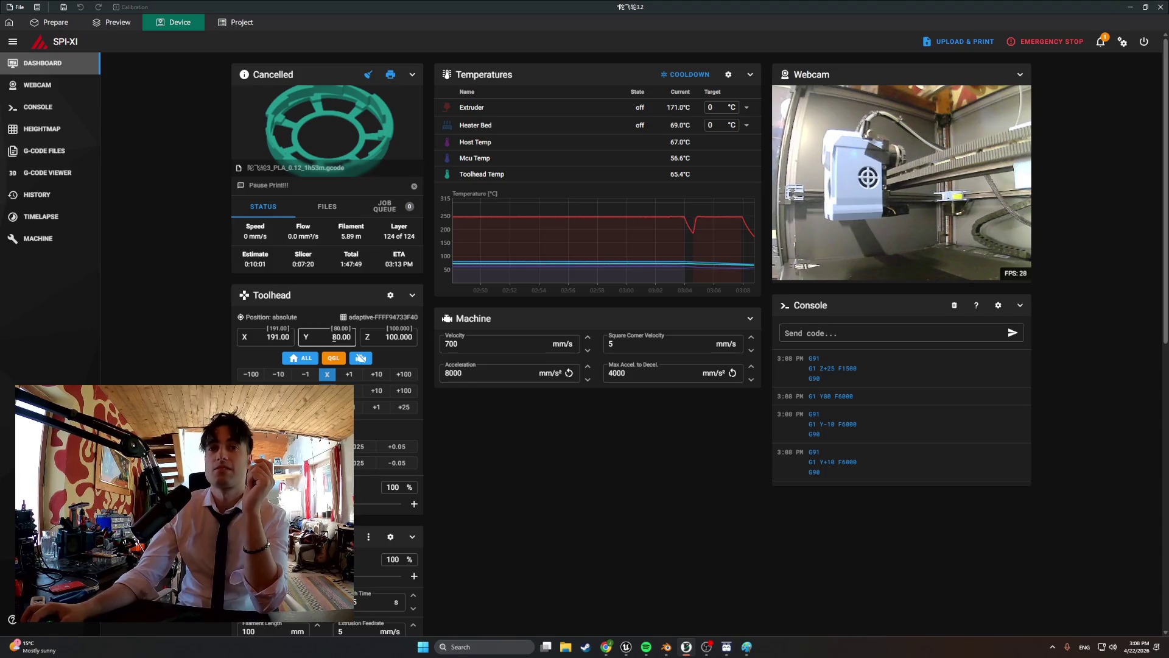
type("20")
key("Return")
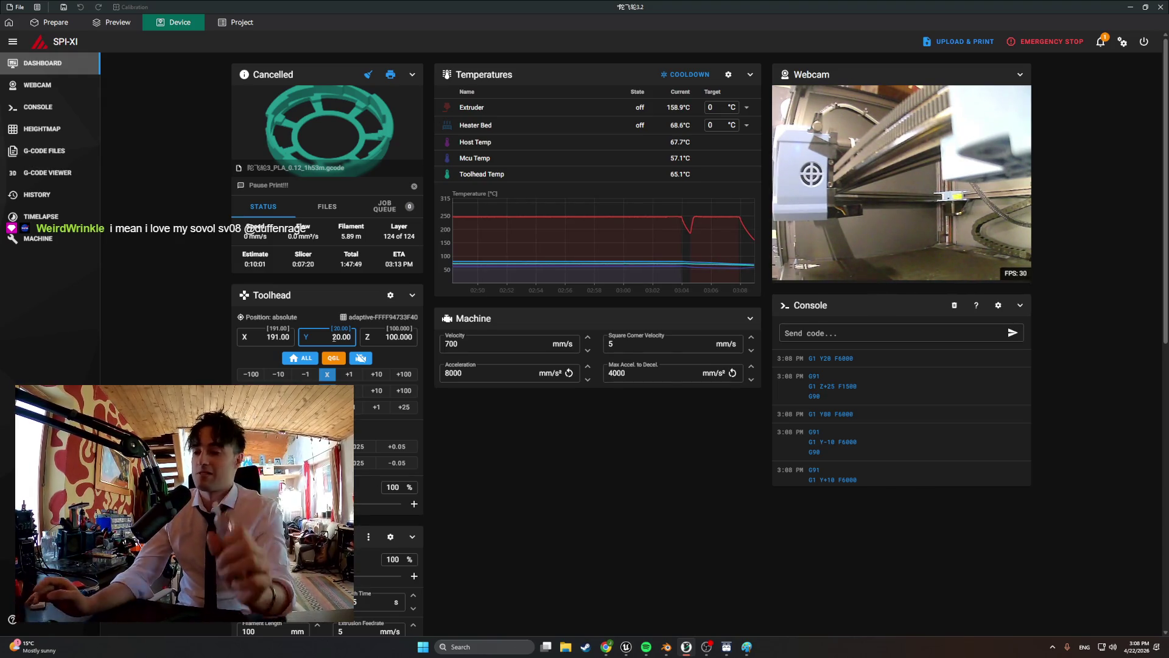
mouse_move(606, 647)
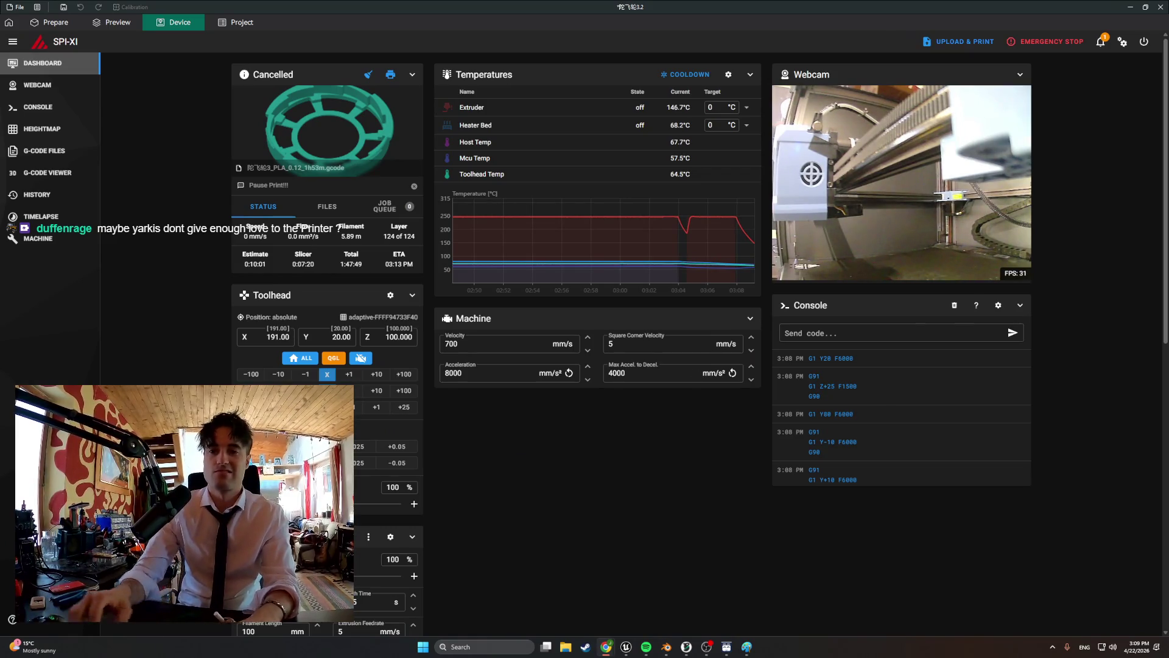
key("alt+Tab")
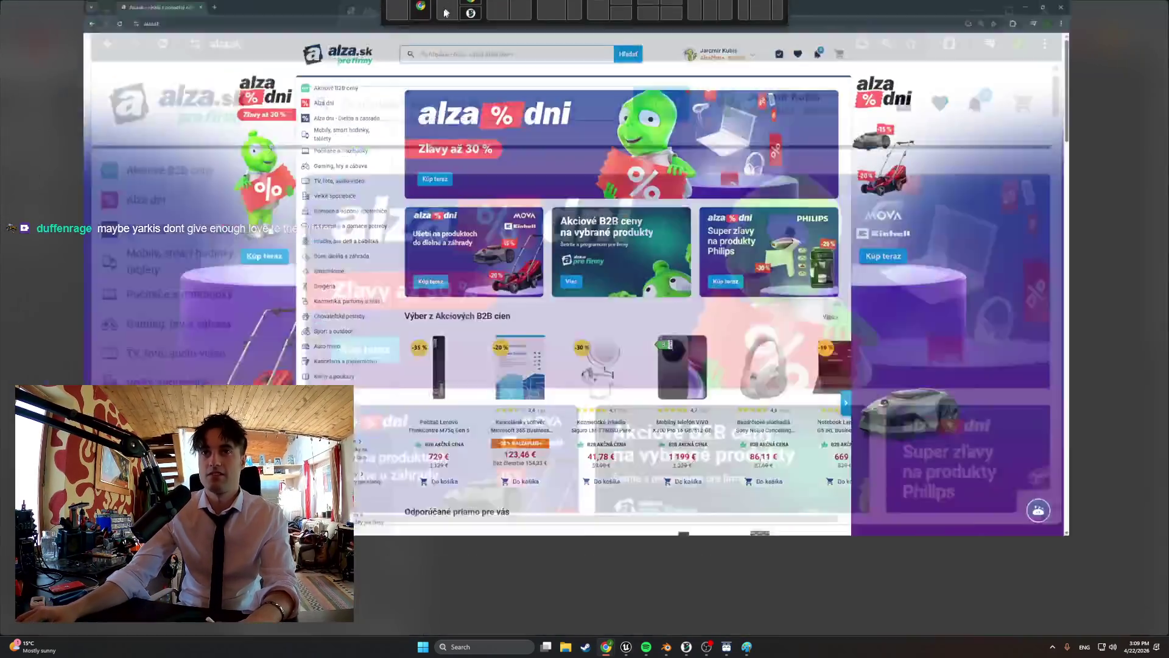
- Search alza.sk for 'alzament pet', open the Alzament PETG results, then minimise Chrome and OrcaSlicer
type("alzame")
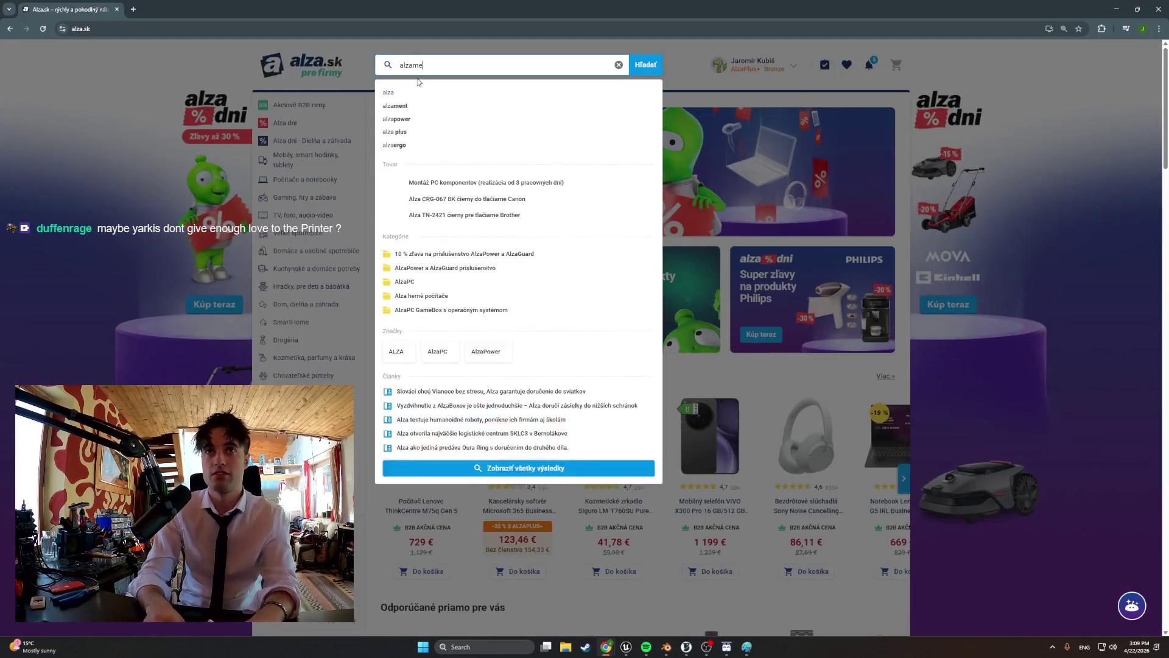
type("nt pet")
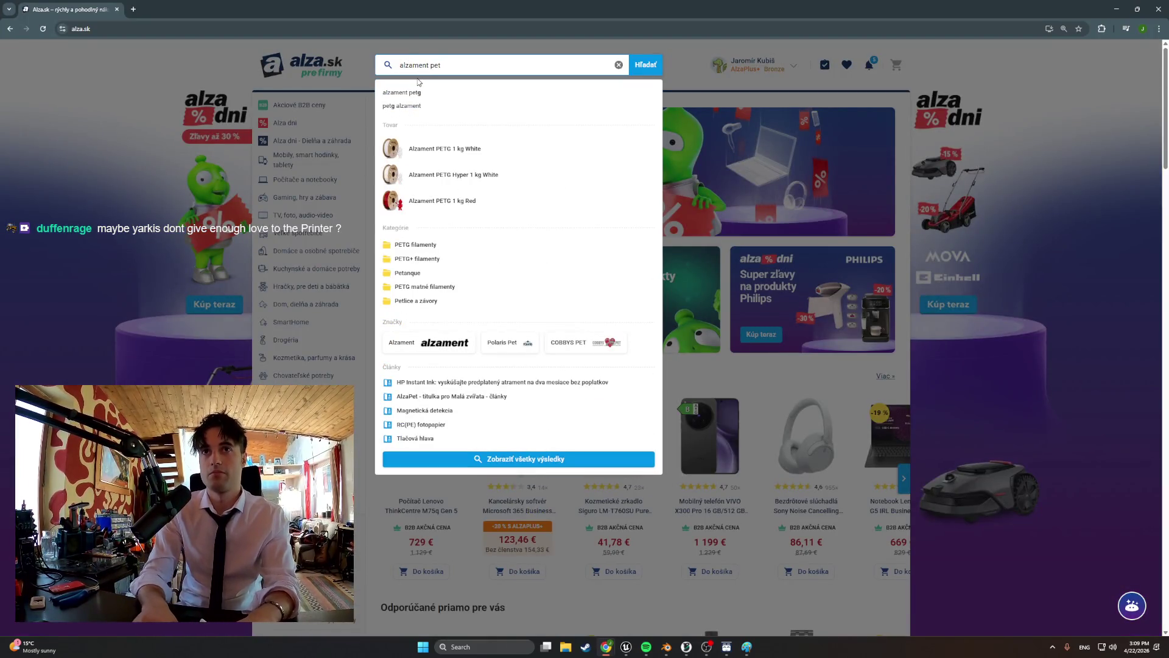
left_click(416, 92)
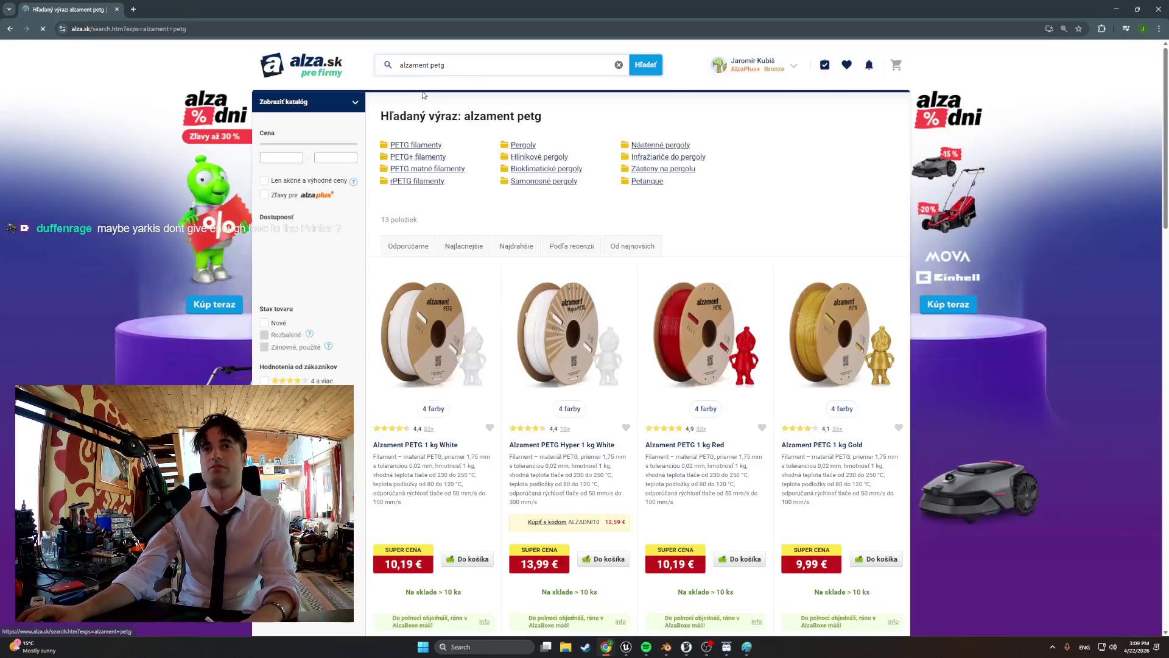
scroll(534, 218, "down", 15)
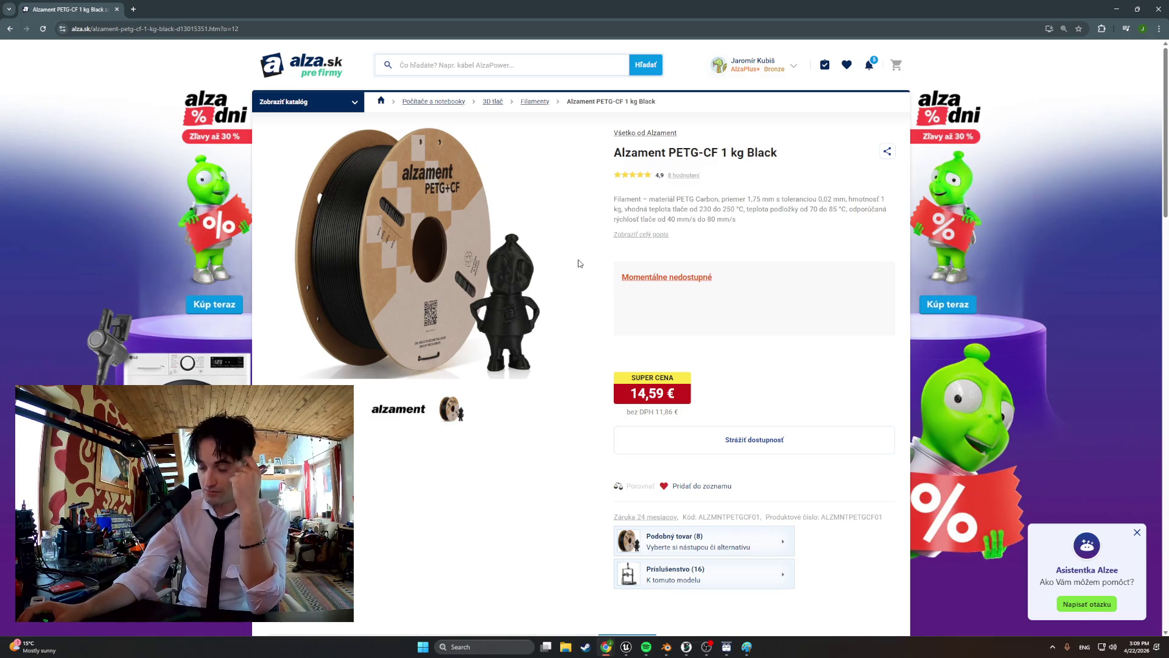
left_click(1116, 9)
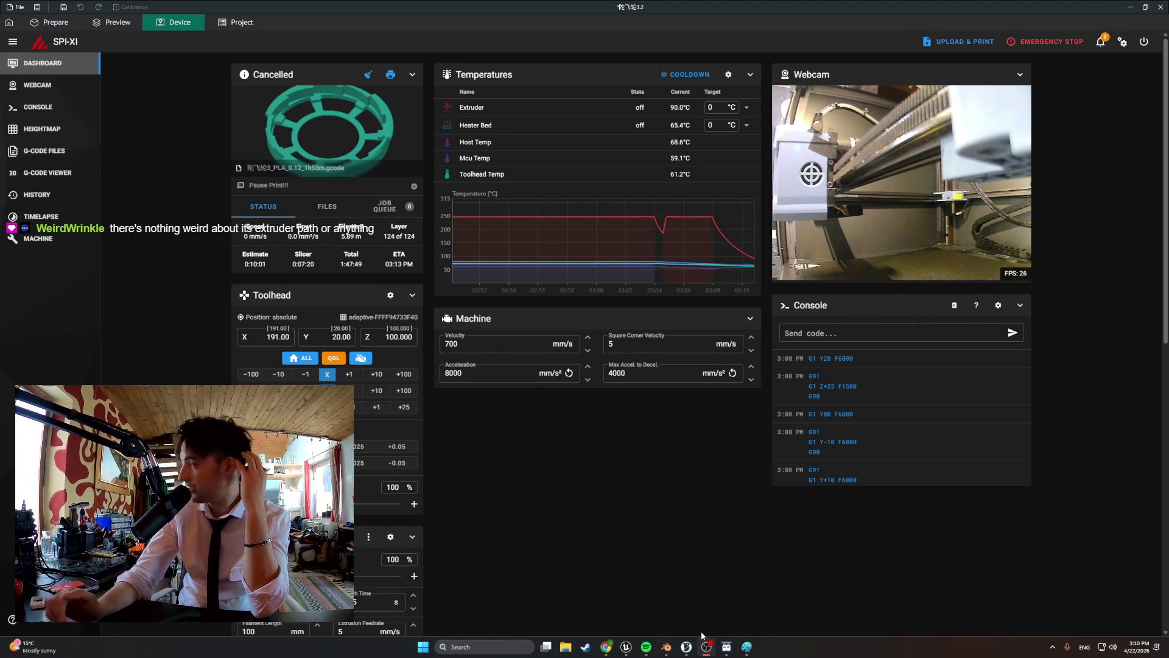
left_click(1128, 6)
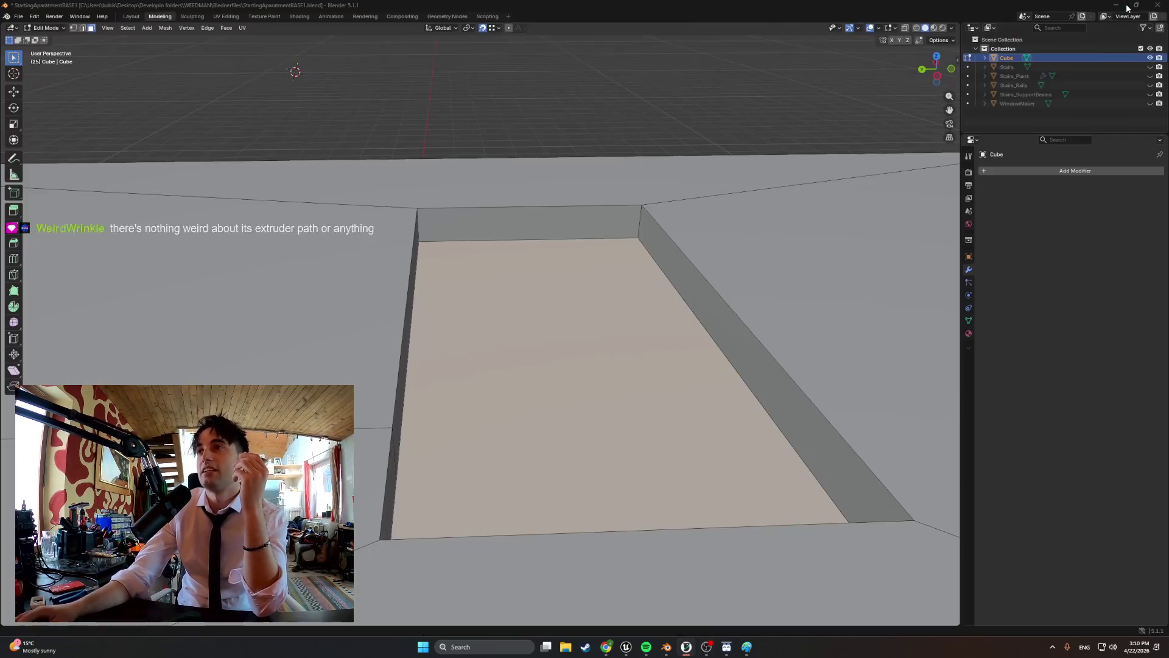
- Orbit the apartment mesh briefly, then bring back the Alzament PETG-CF 1 kg Black page in Chrome
scroll(618, 323, "down", 3)
scroll(618, 323, "up", 8)
mouse_move(618, 323)
middle_mouse_down()
mouse_move(555, 365)
mouse_move(504, 367)
middle_mouse_up()
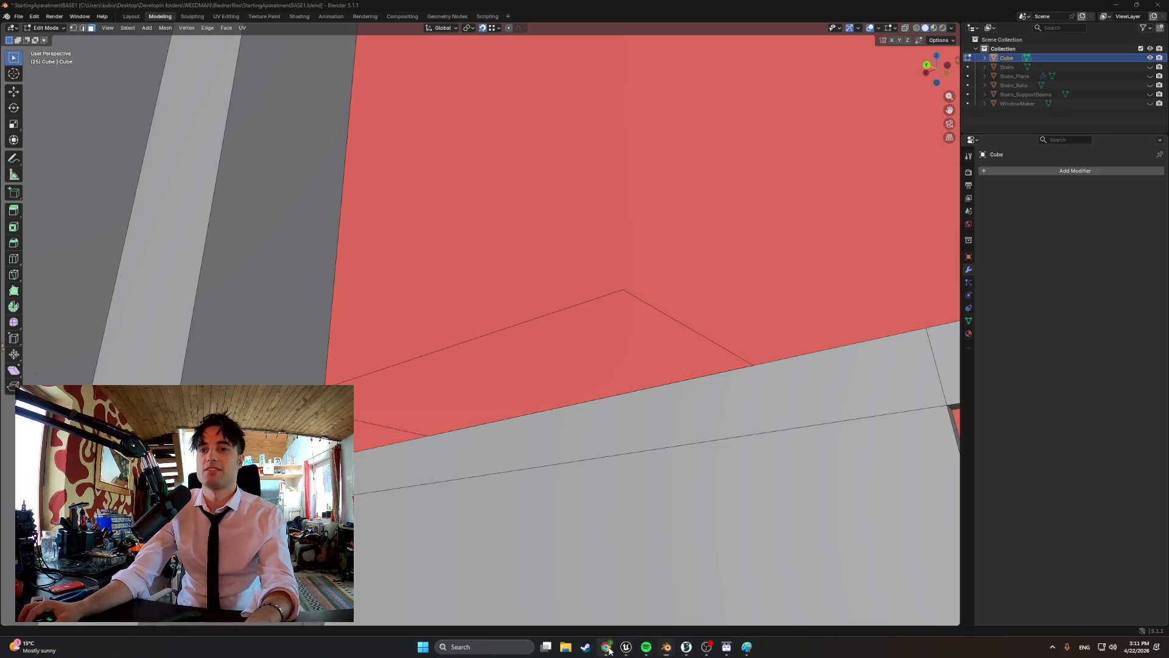
mouse_move(606, 647)
left_click(722, 603)
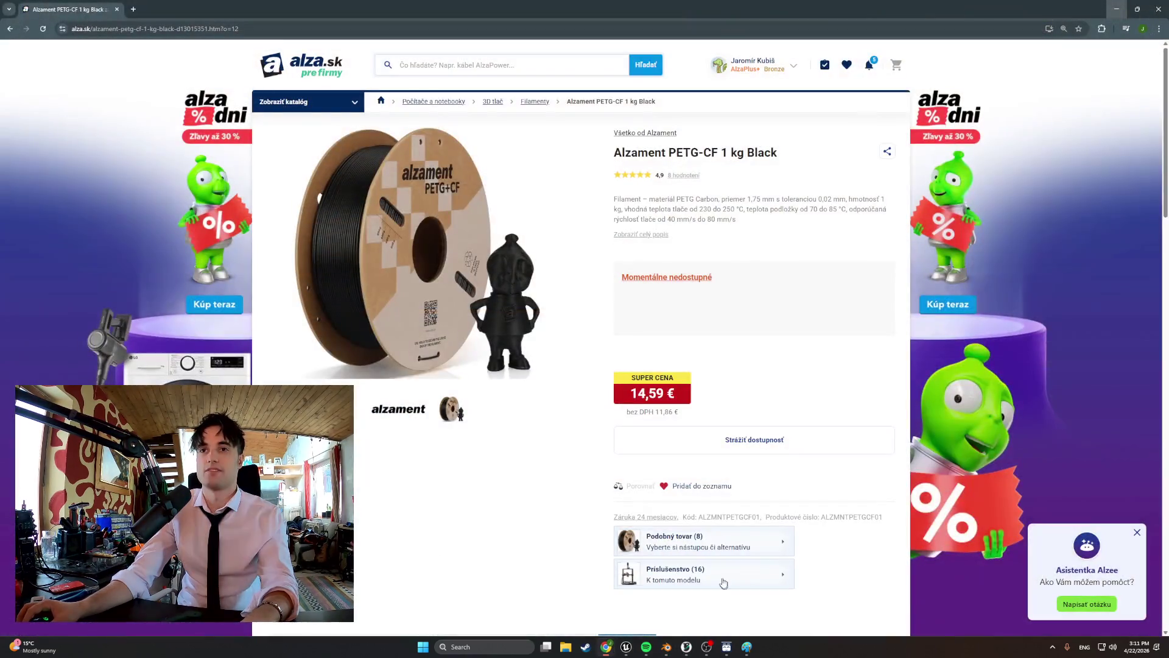
- Search the web for 'sovol' and open the Sovol EU store
left_click(181, 31)
type("sovol")
key("Return")
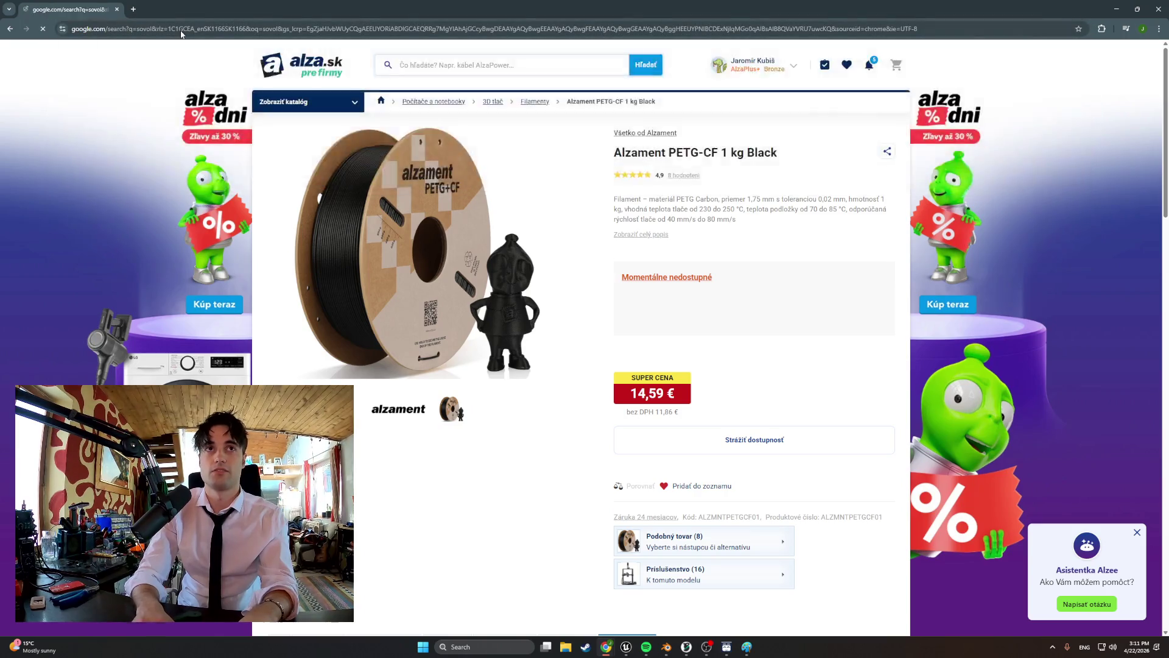
left_click(123, 177)
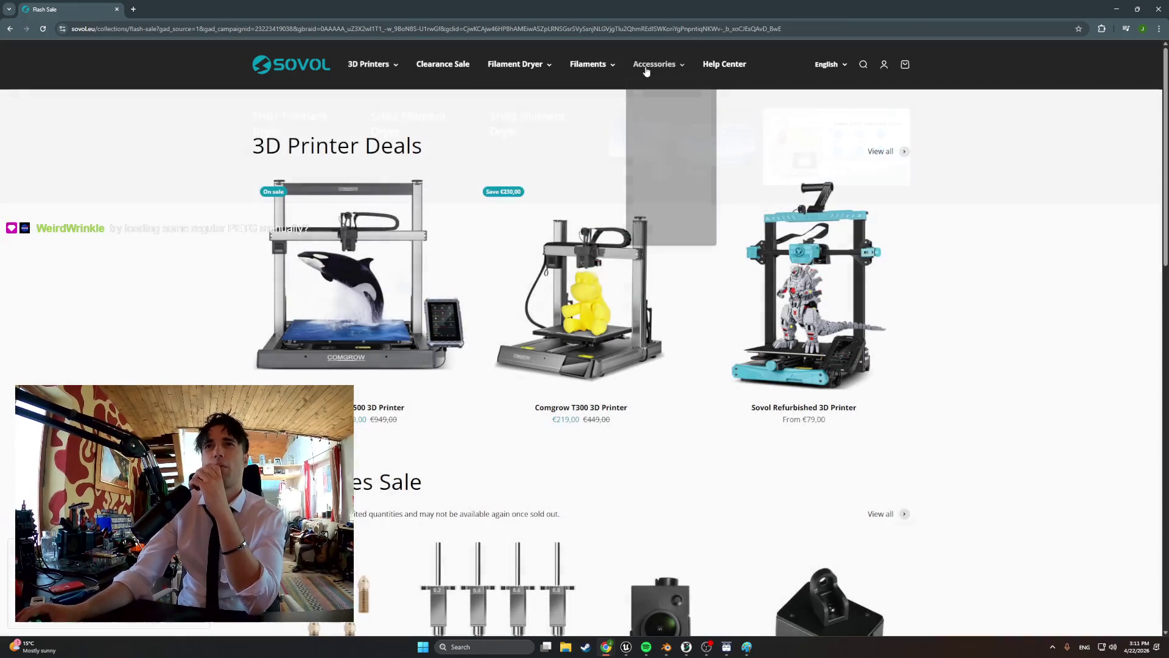
- Browse Sovol's accessories for the SV08 Max, then for the SV08, scrolling the product grid
mouse_move(647, 71)
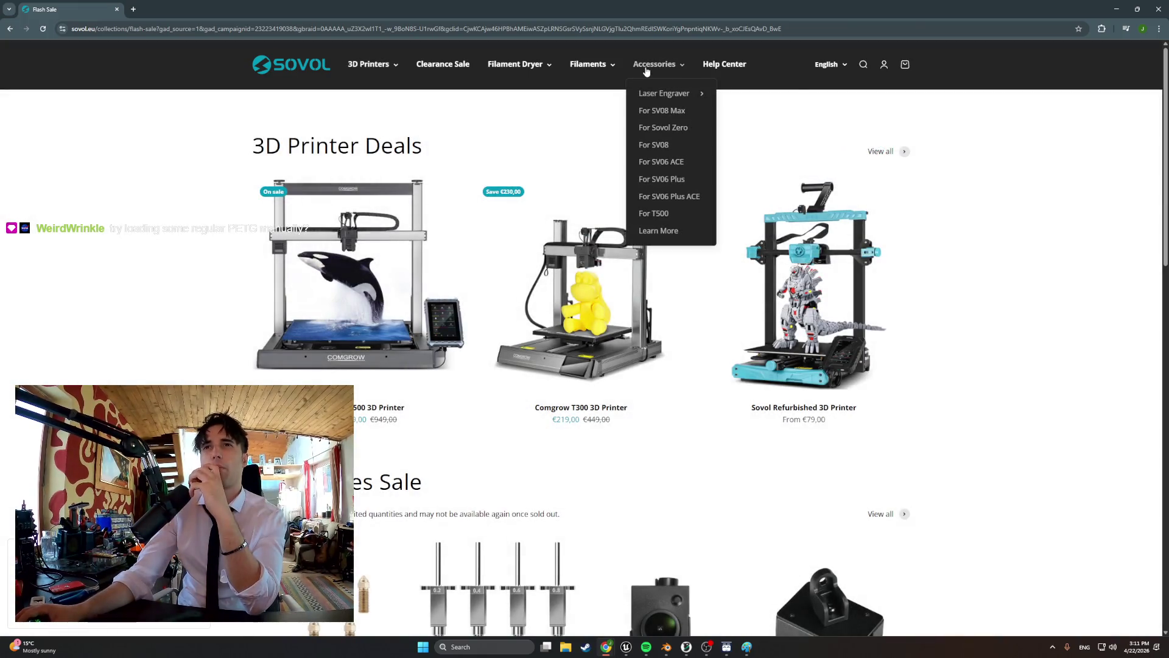
left_click(675, 112)
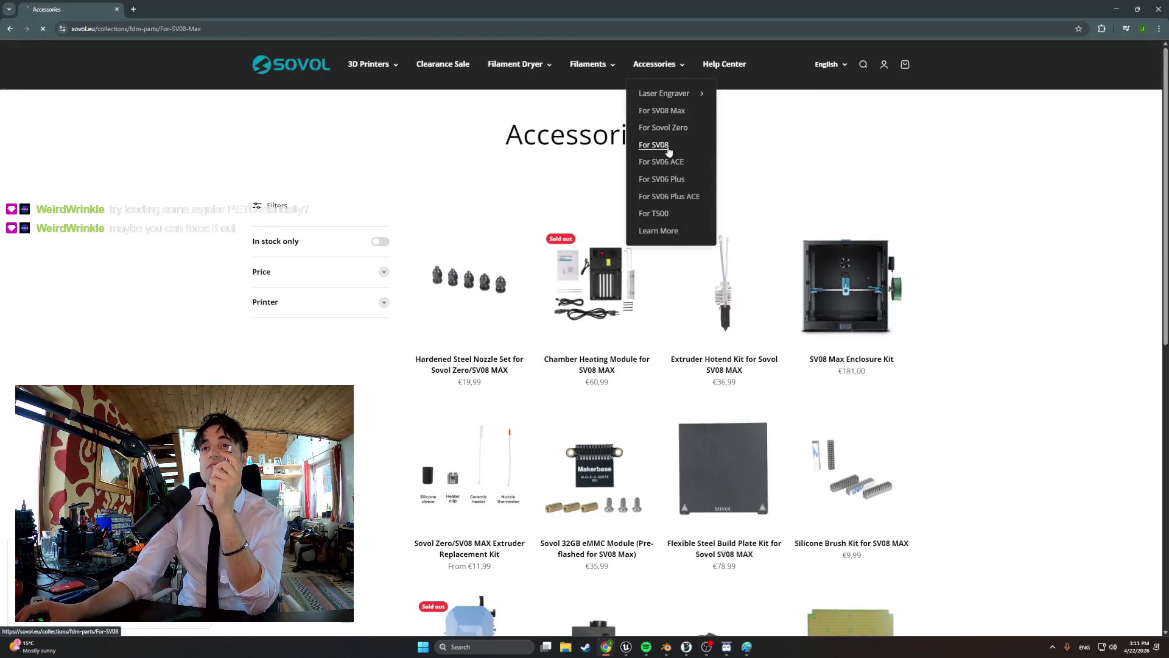
left_click(666, 146)
scroll(641, 216, "down", 2)
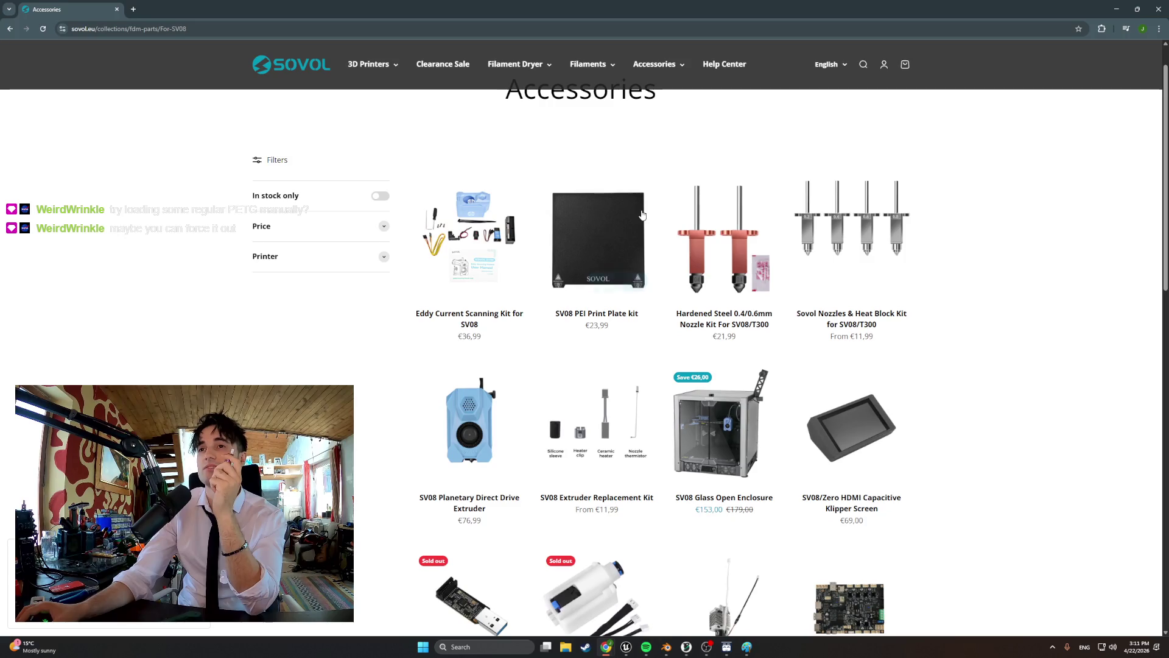
scroll(642, 215, "down", 2)
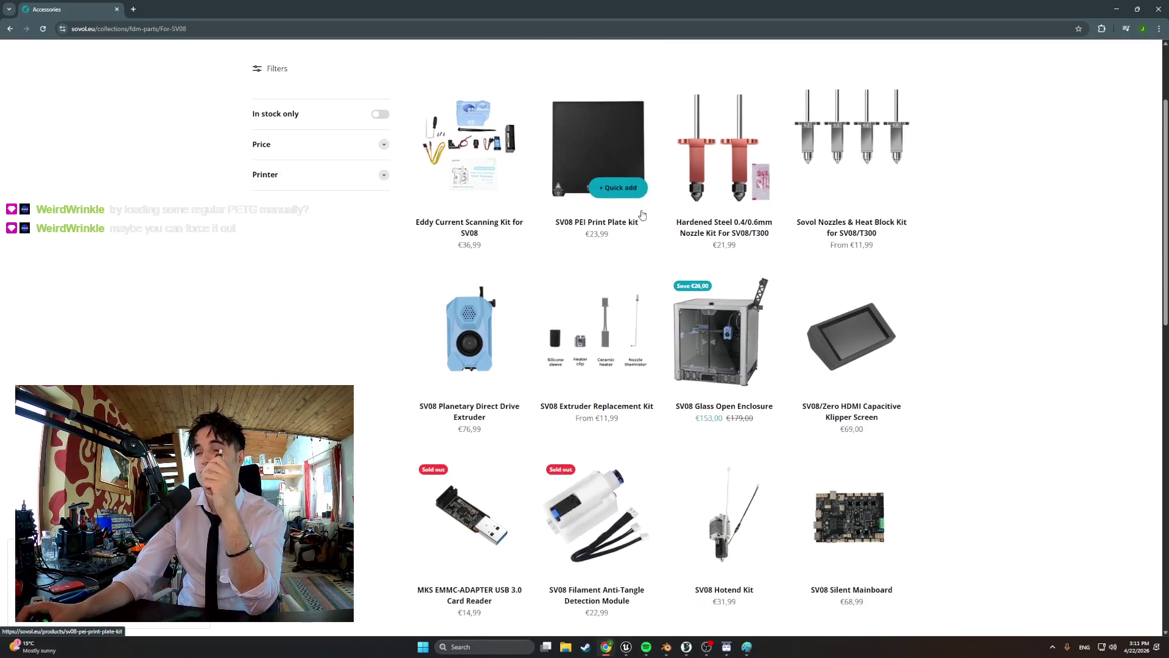
scroll(641, 214, "down", 5)
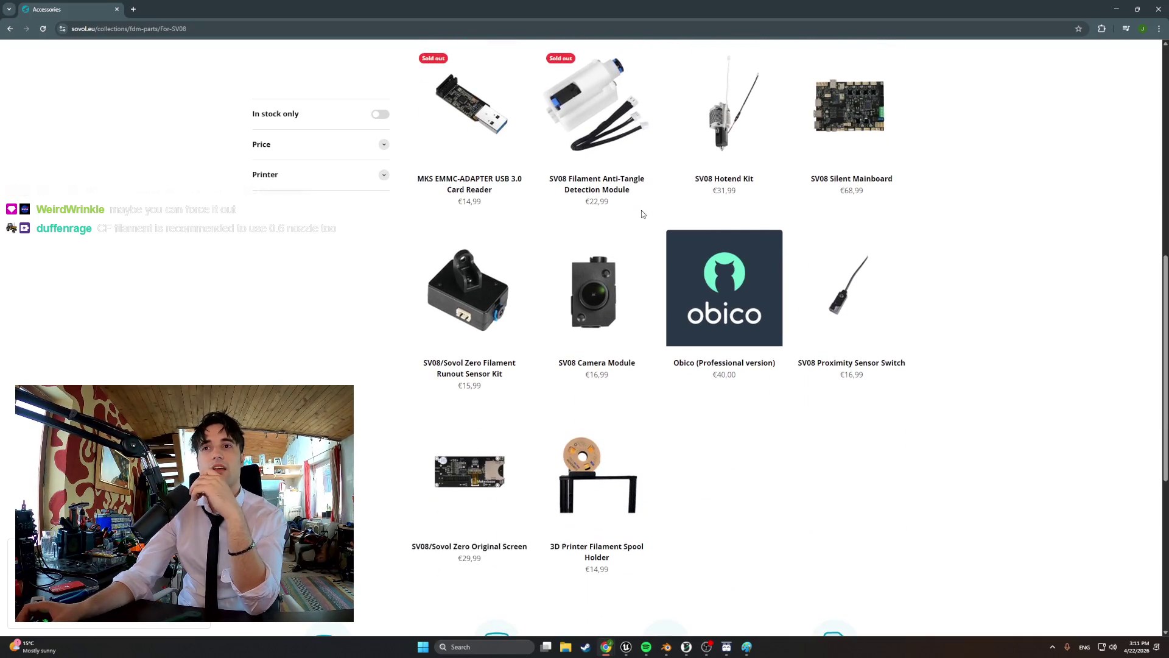
scroll(641, 214, "up", 6)
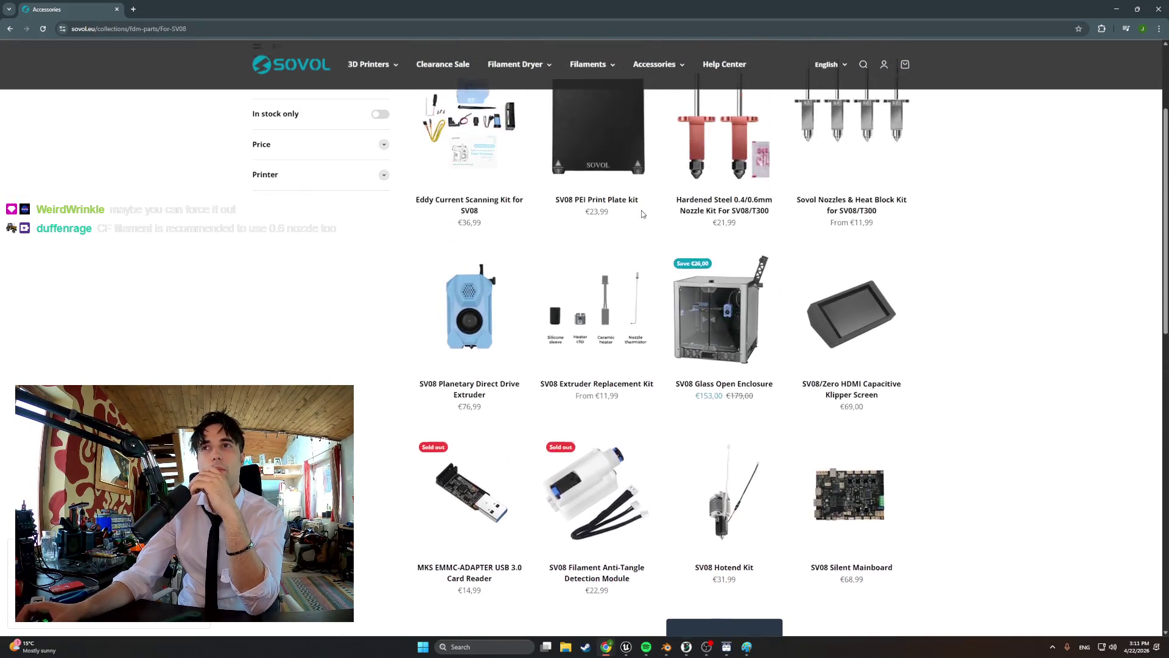
scroll(642, 214, "up", 1)
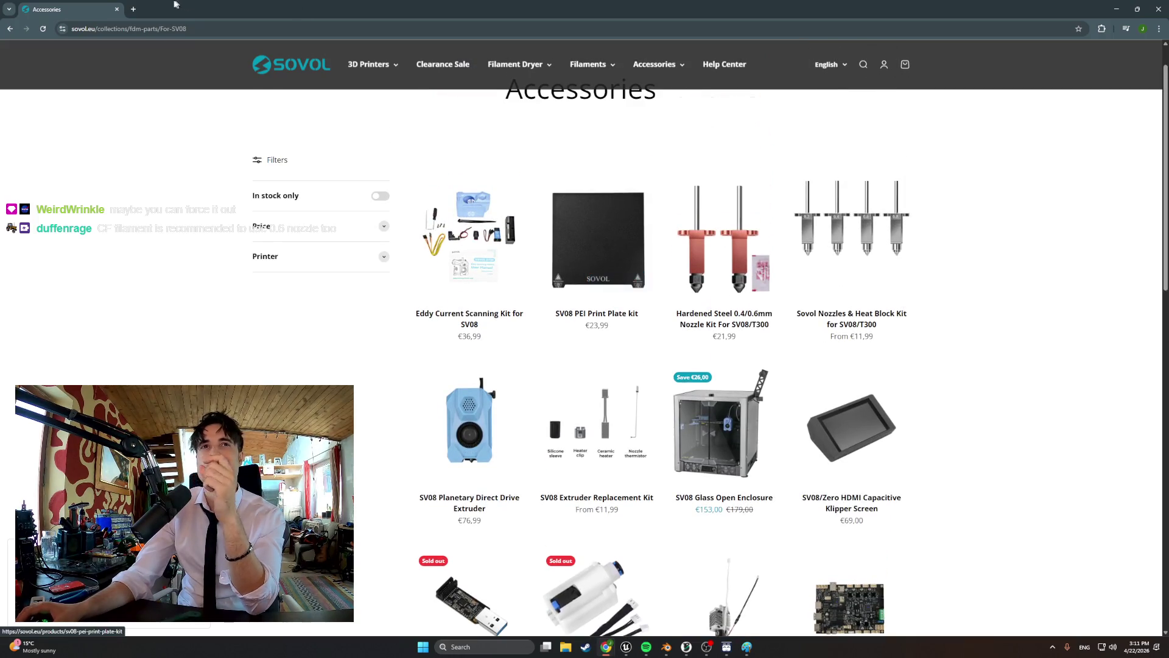
left_click(139, 13)
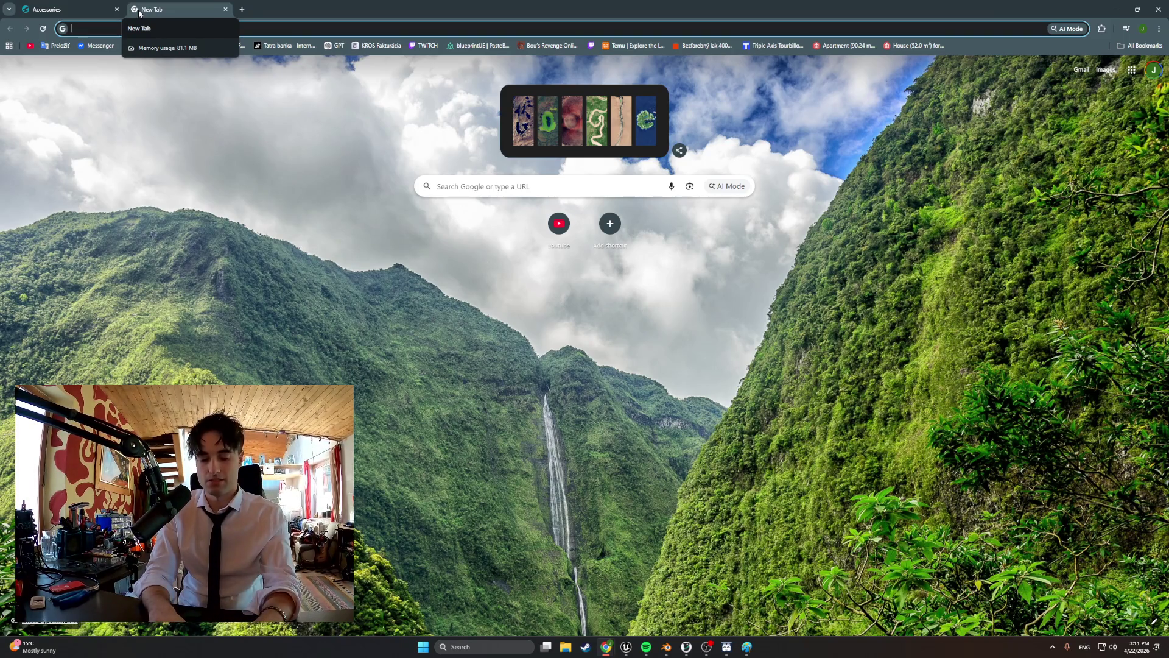
- Search the web for 'printer nozzle cleaner' and open the Creality Nozzle Cleaner product page
type("printer ")
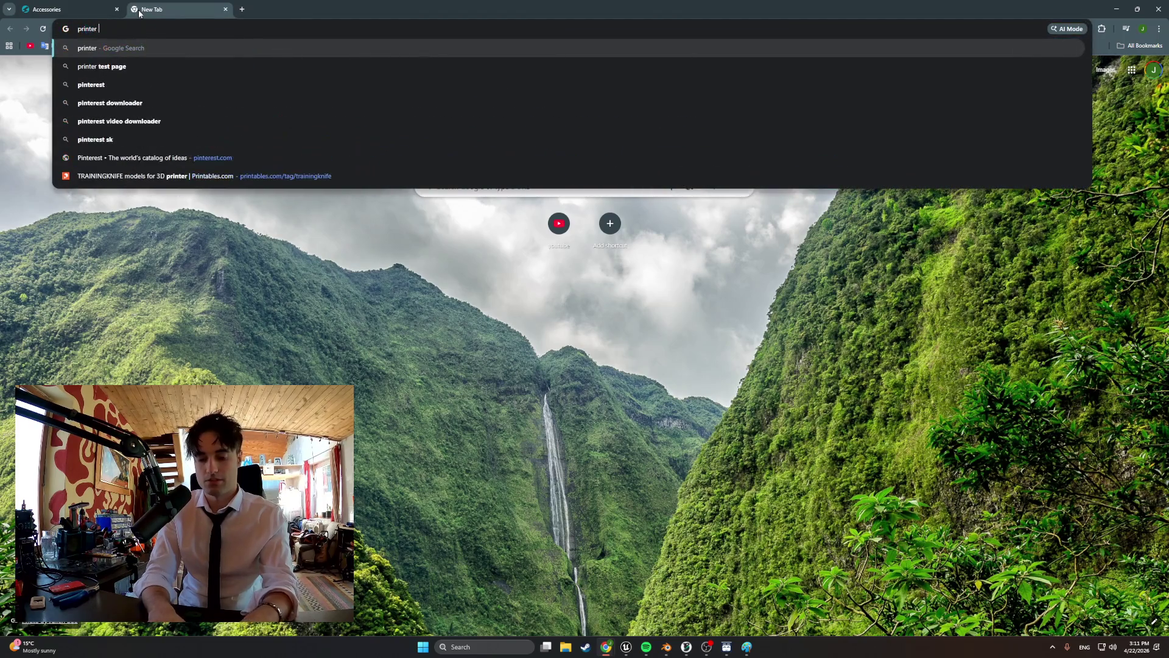
type("nozzle cleaner")
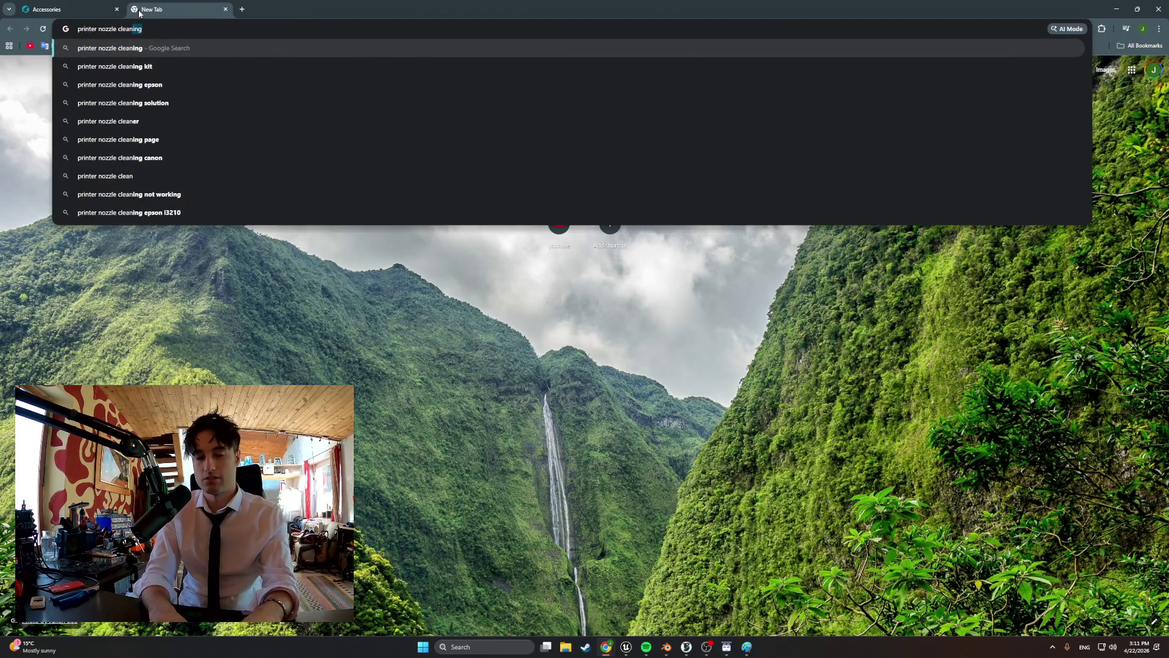
key("Return")
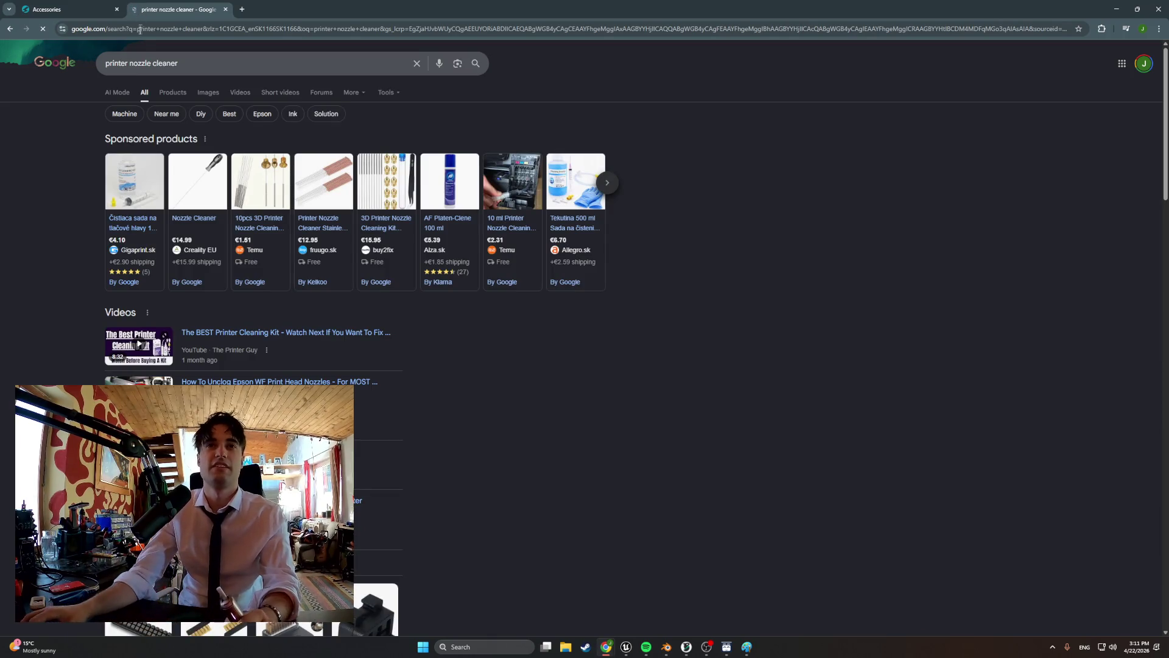
left_click(201, 177)
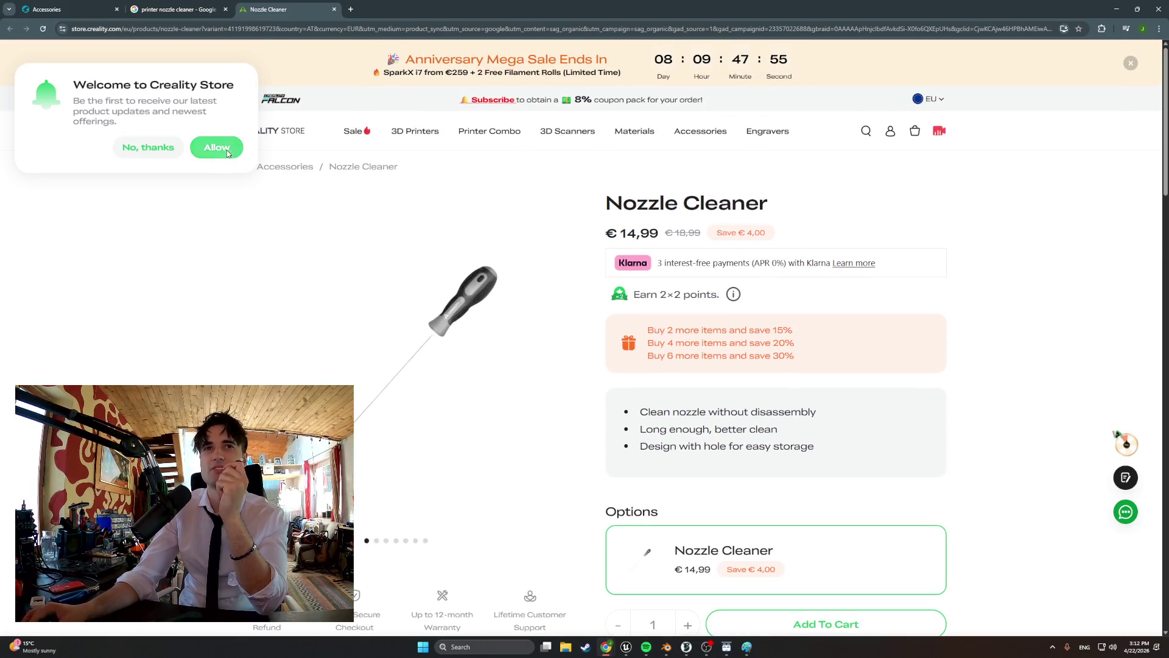
left_click(216, 147)
- Browse the nozzle cleaner's images and details, closing the email popup, then minimise the browser
scroll(272, 183, "down", 2)
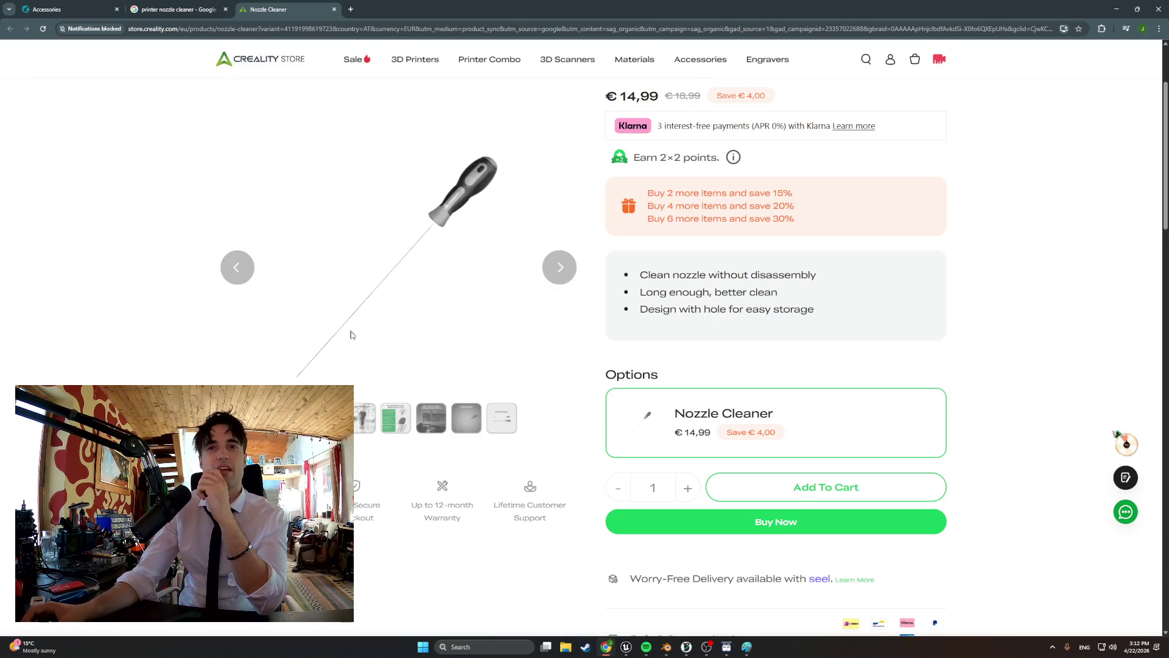
left_click(374, 414)
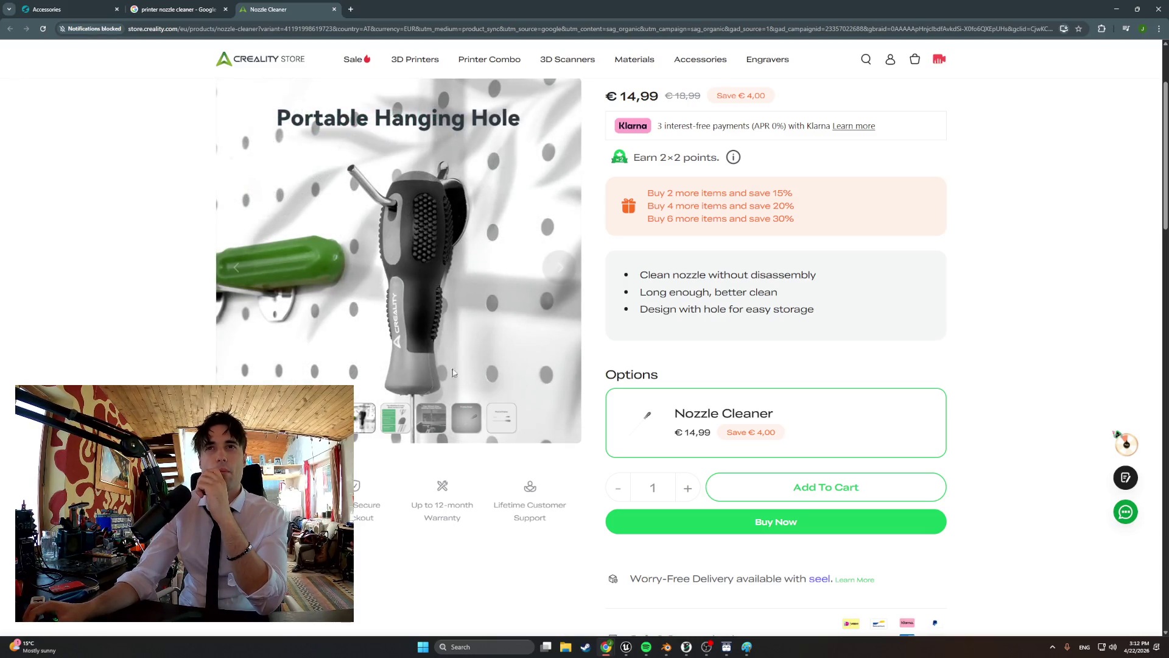
left_click_drag(668, 277, 697, 277)
scroll(697, 277, "down", 3)
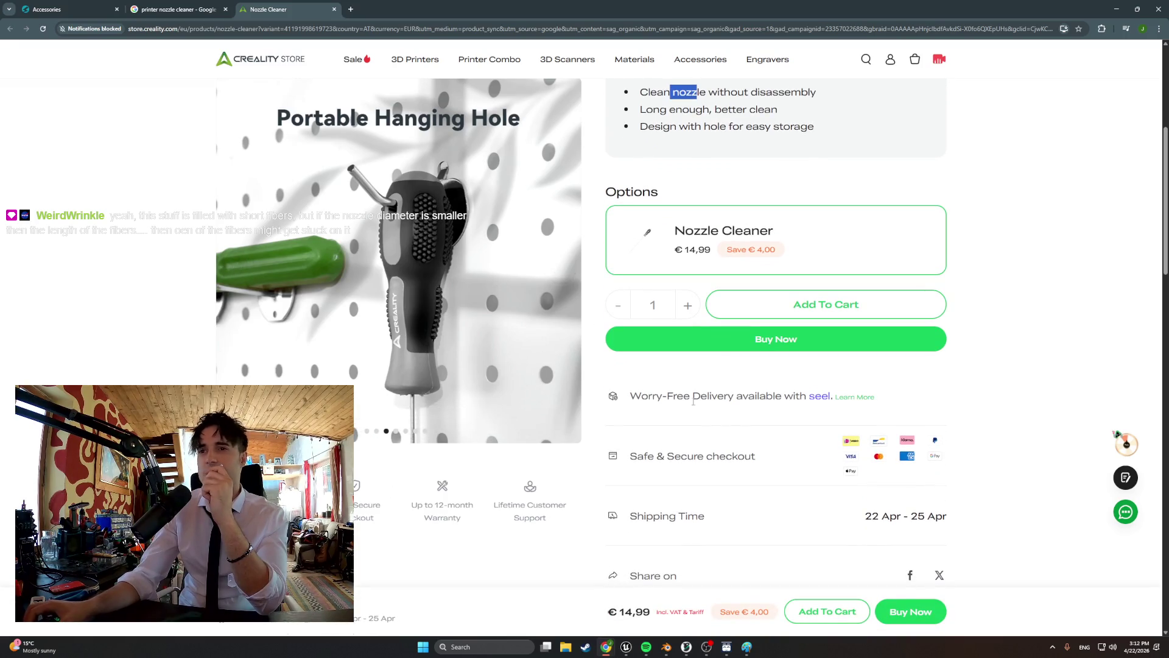
scroll(615, 362, "down", 6)
scroll(615, 363, "down", 6)
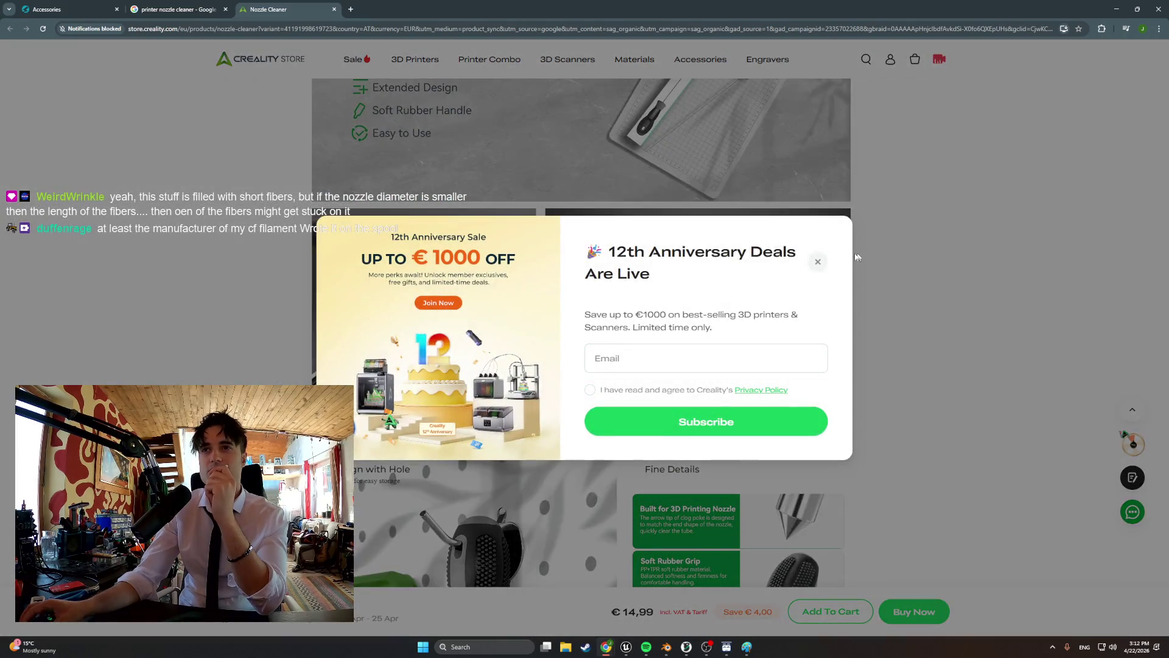
left_click(817, 262)
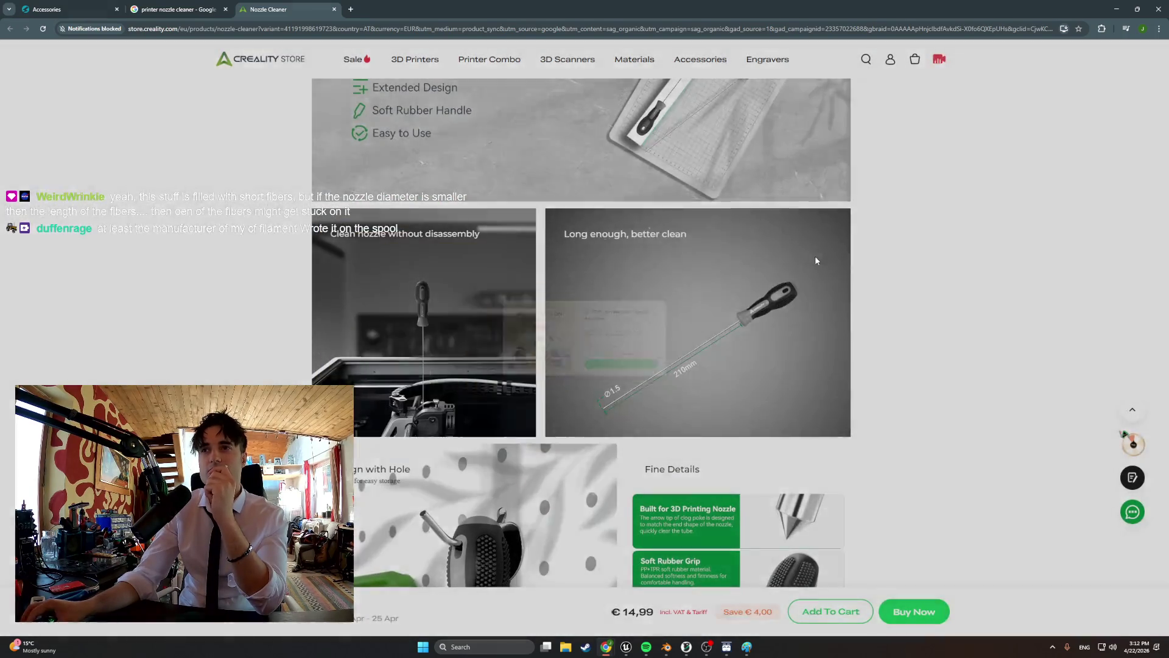
scroll(760, 294, "down", 1)
scroll(760, 293, "down", 1)
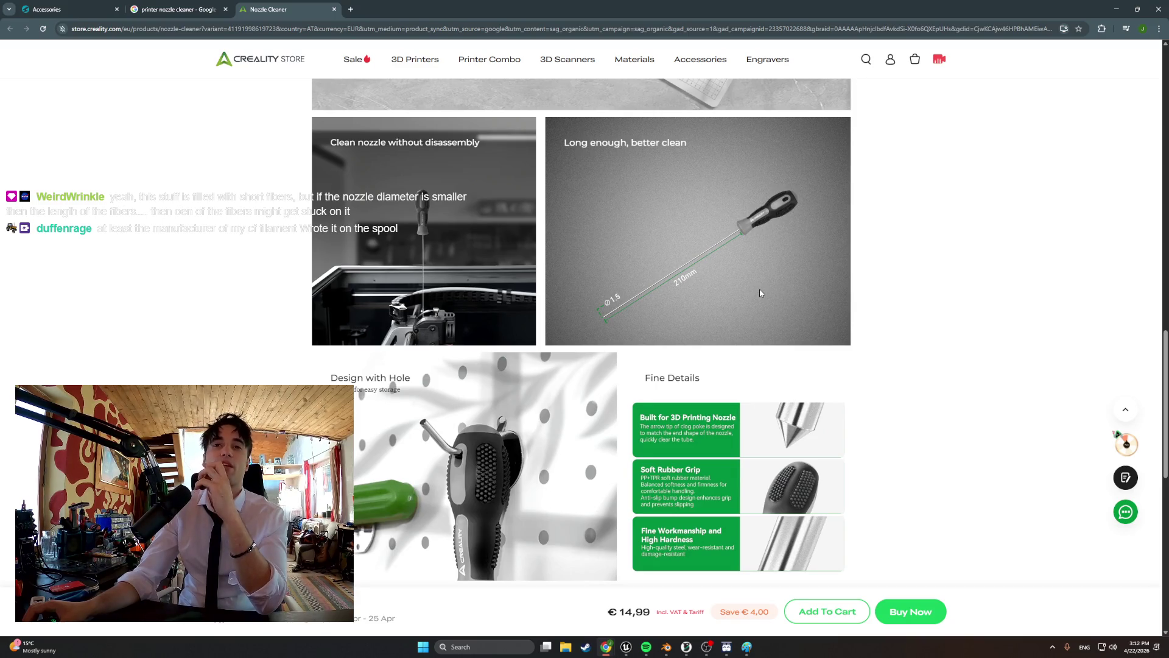
scroll(760, 293, "down", 1)
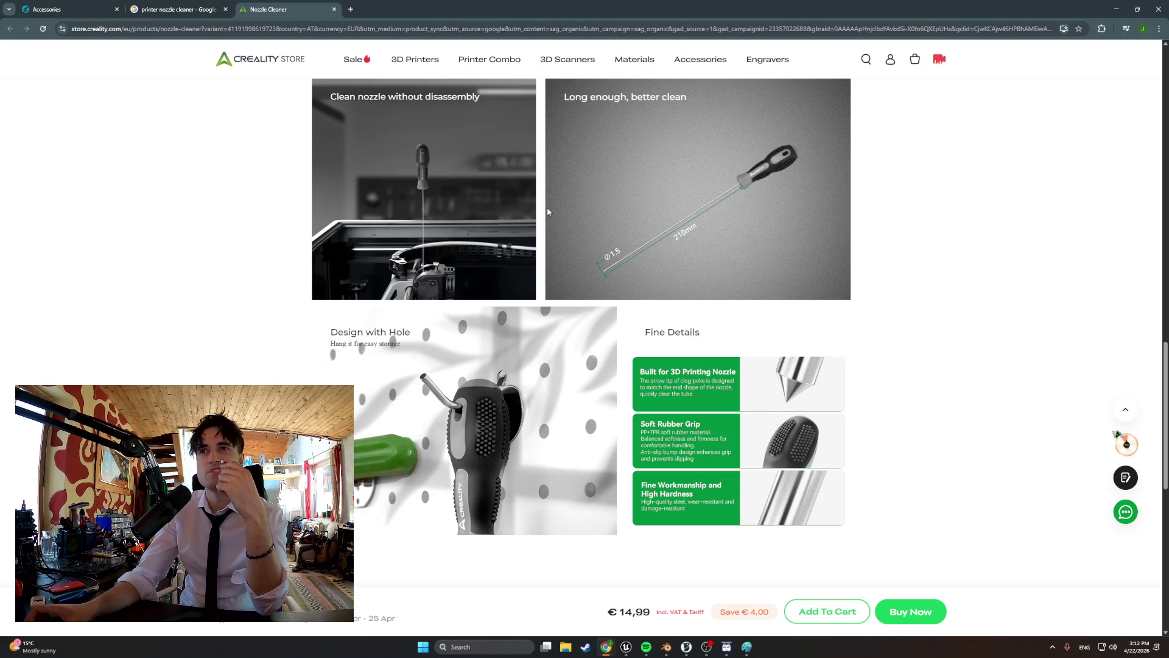
scroll(548, 210, "up", 15)
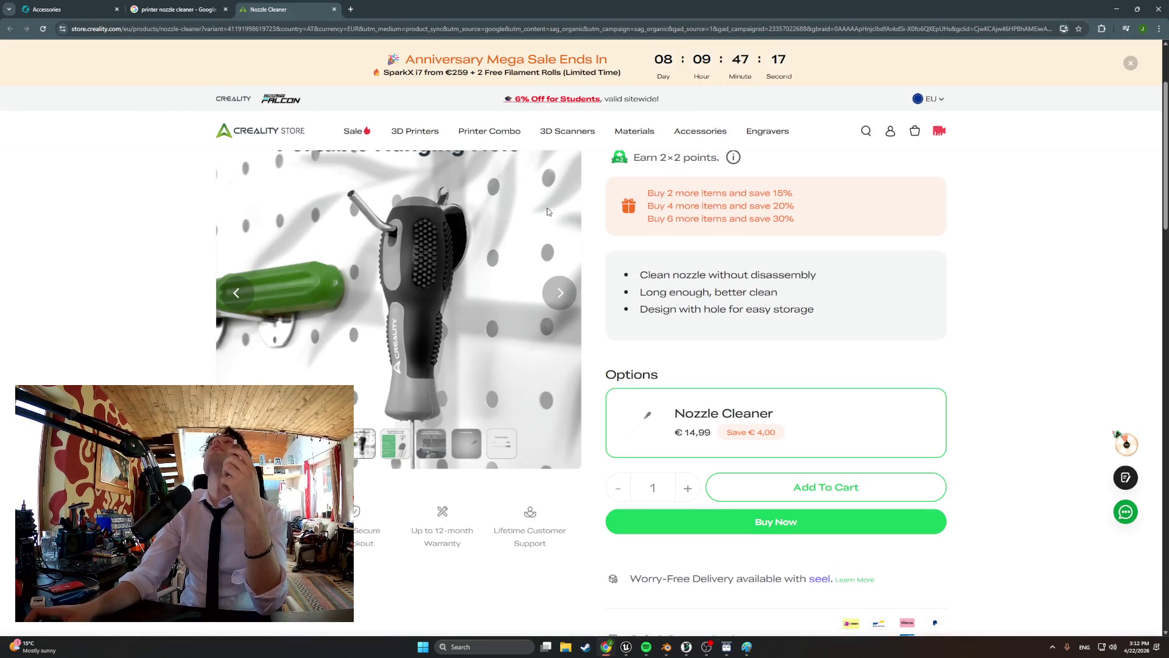
left_click(1113, 8)
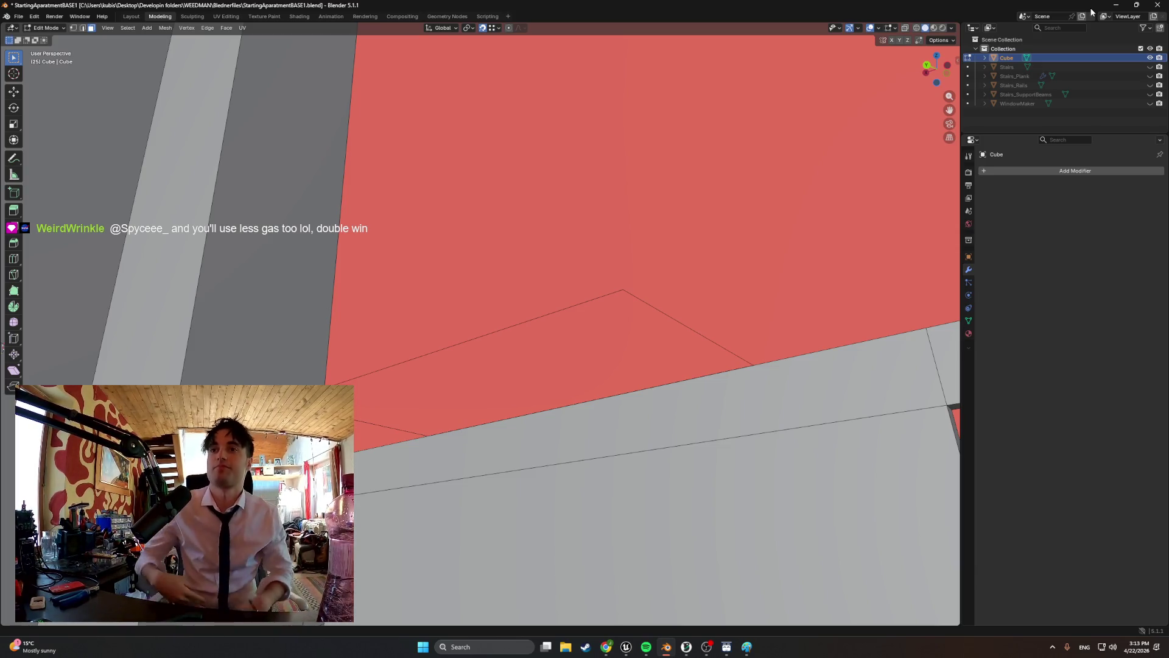
- Flip the normals of the red ceiling face
scroll(540, 342, "up", 4)
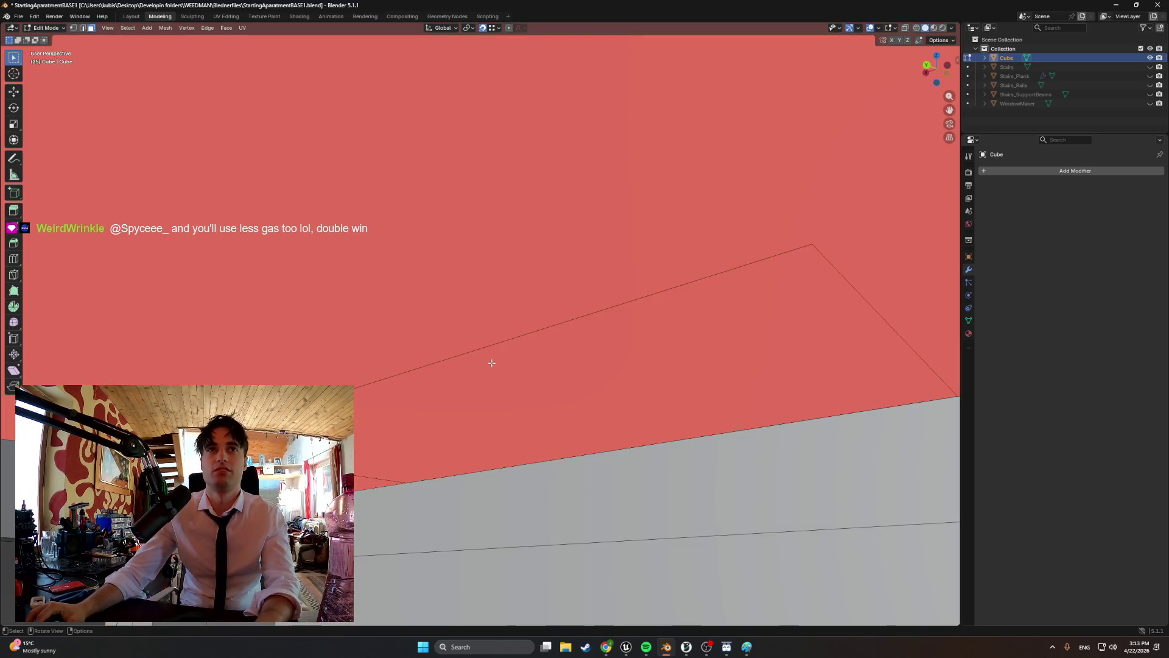
key("alt+n")
left_click(448, 314)
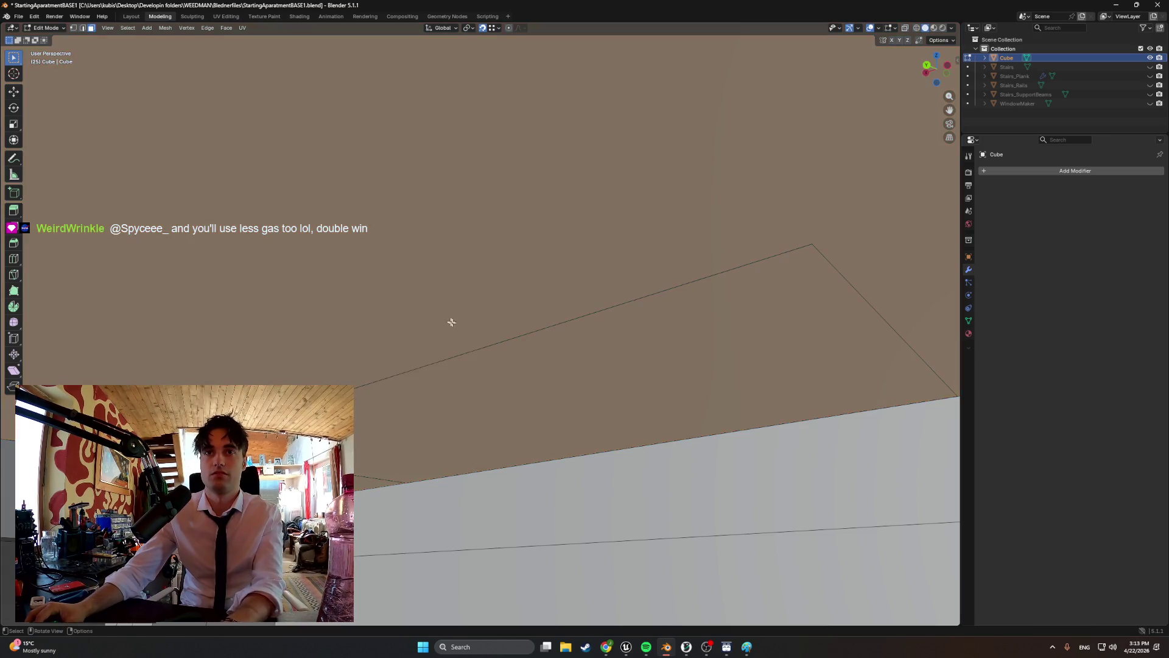
middle_click_drag(556, 404, 569, 403)
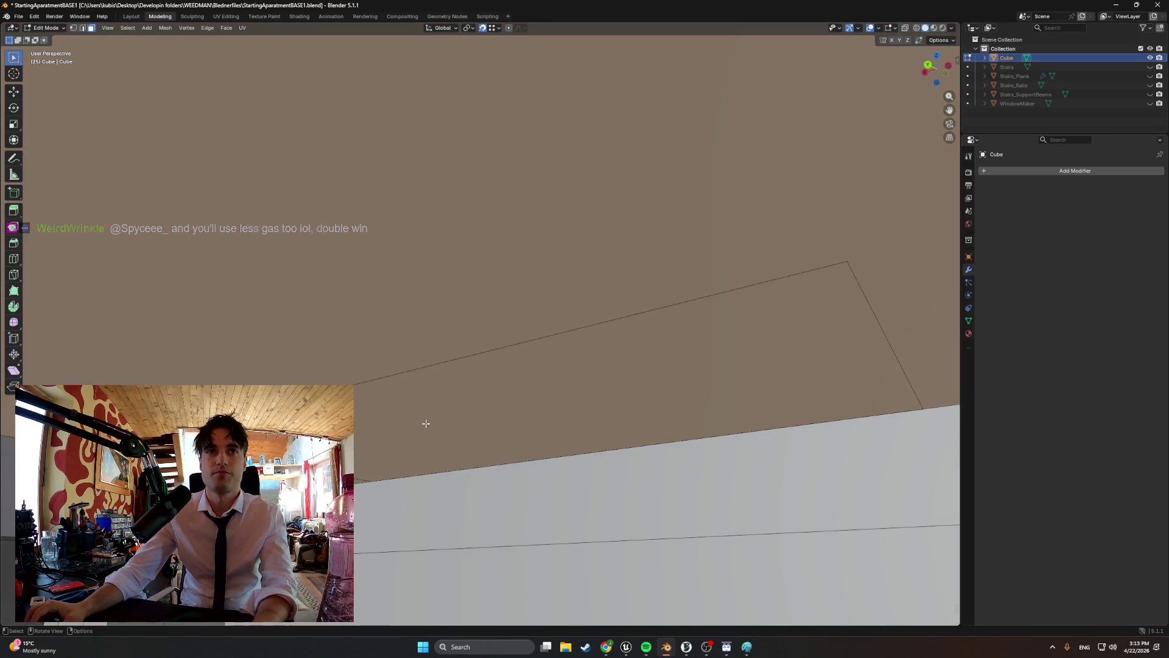
- Start the knife tool and orbit to bring the ceiling–wall corner and doorway into view
key("k")
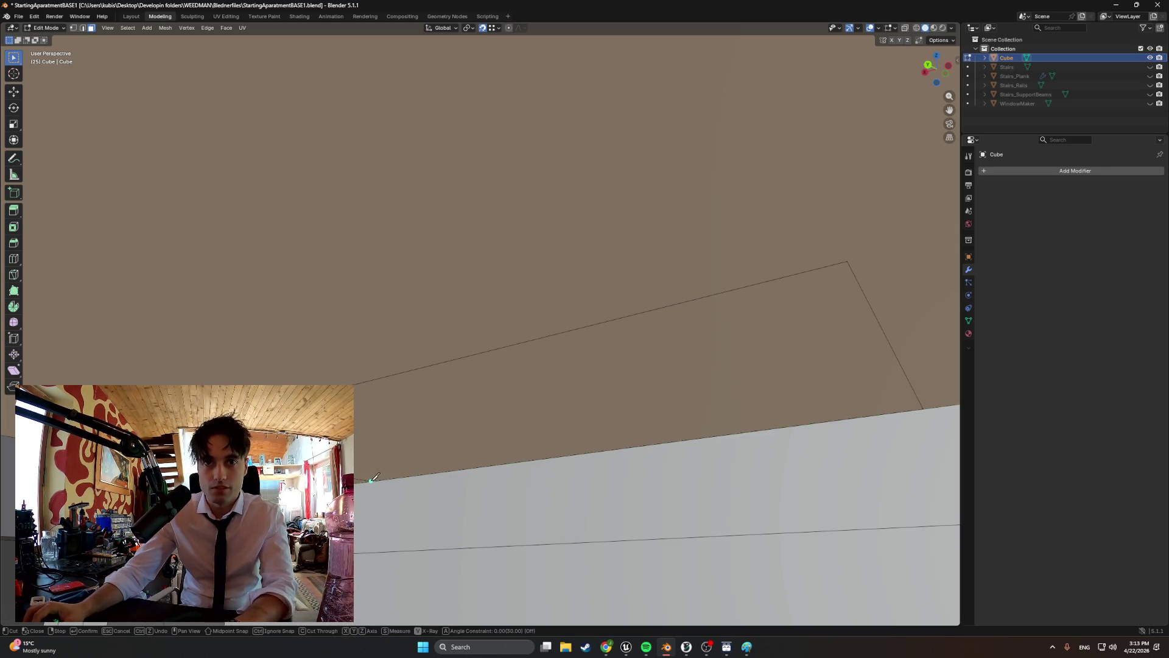
mouse_move(369, 487)
middle_mouse_down()
mouse_move(406, 494)
mouse_move(436, 472)
mouse_move(488, 353)
middle_mouse_up()
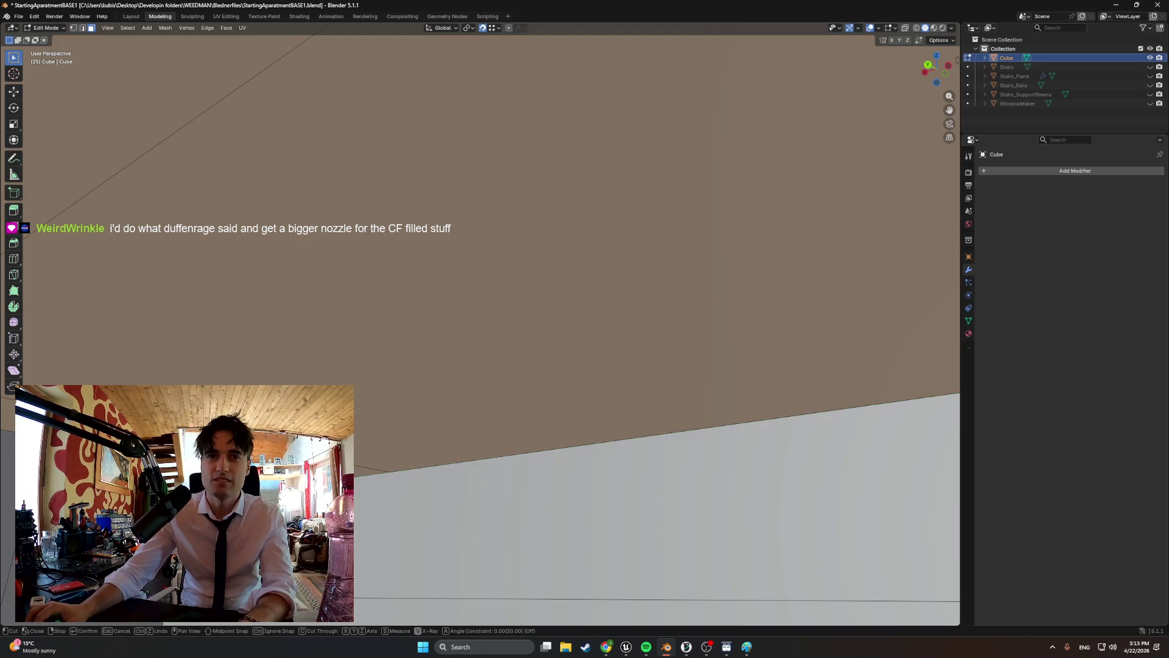
mouse_move(547, 504)
middle_mouse_down()
mouse_move(419, 475)
mouse_move(548, 504)
middle_mouse_up()
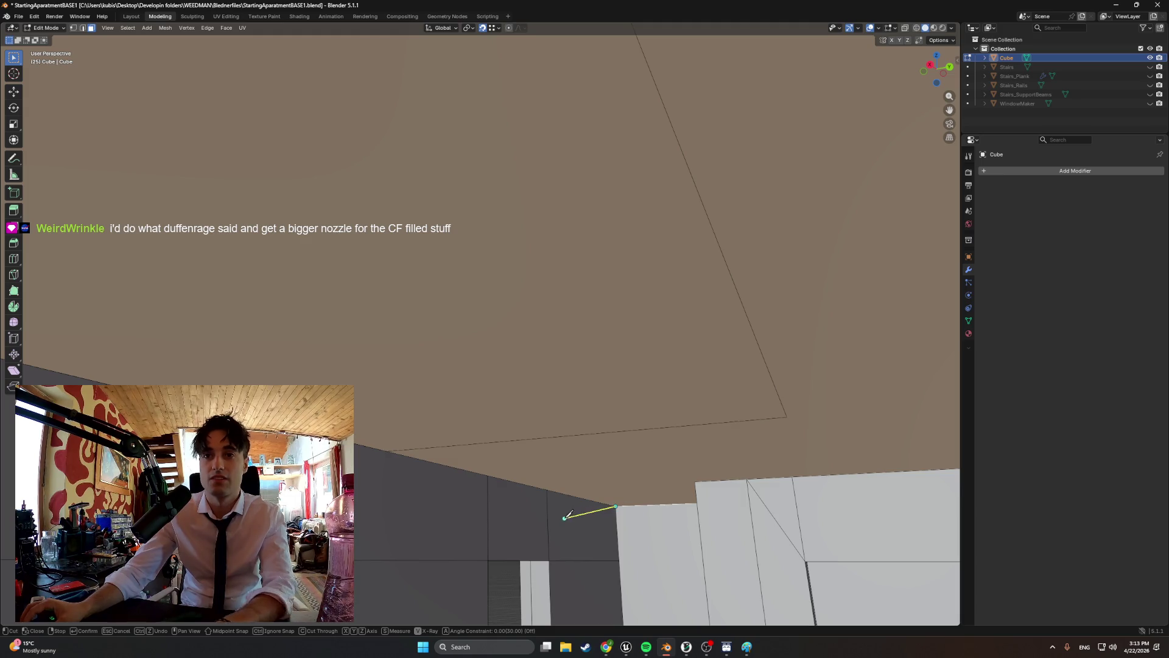
mouse_move(567, 512)
middle_mouse_down()
mouse_move(403, 462)
mouse_move(403, 424)
mouse_move(481, 449)
mouse_move(488, 441)
middle_mouse_up()
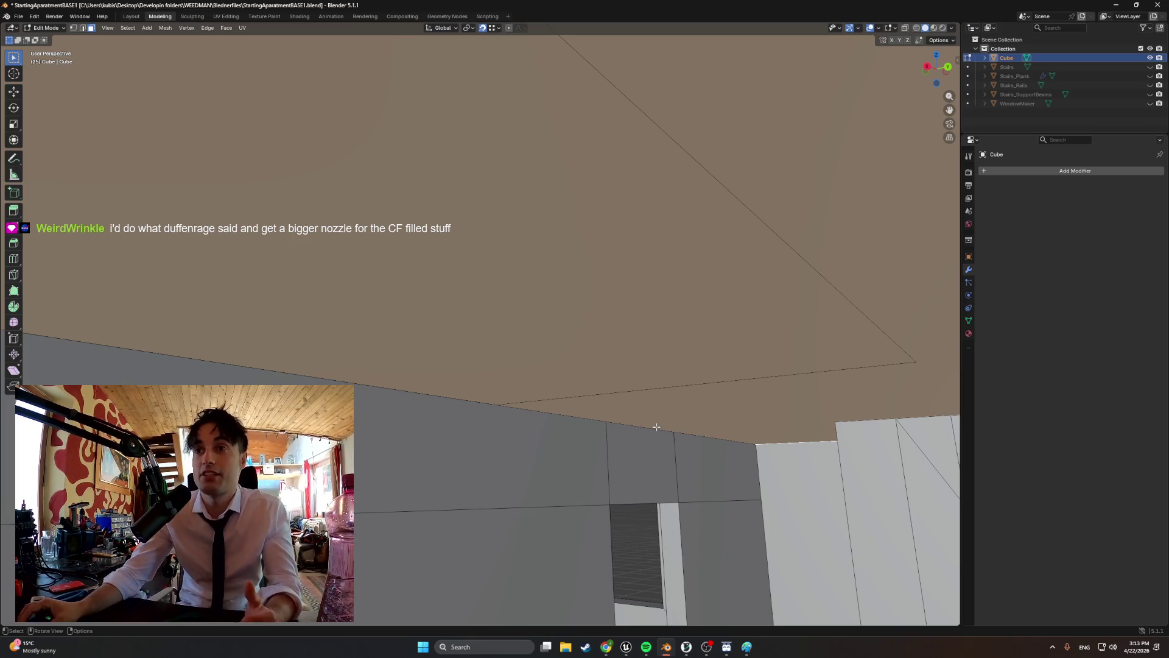
middle_click_drag(655, 426, 629, 399)
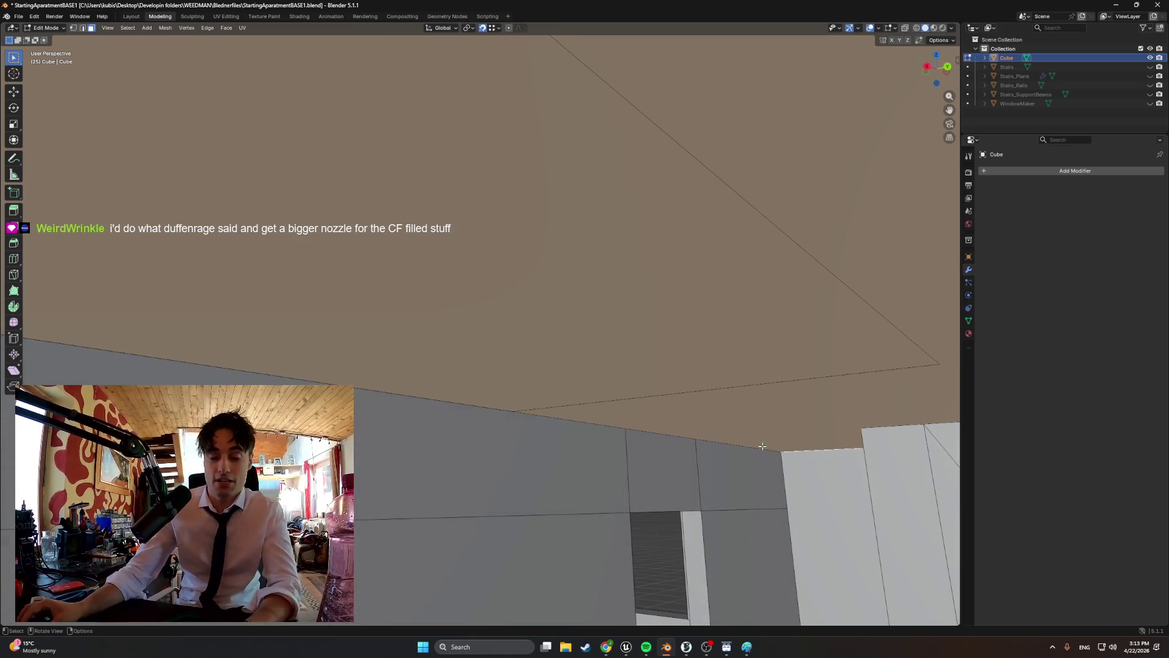
- Knife-cut a new edge along the ceiling–wall corner, confirm it, and inspect the ceiling corners
key("k")
left_click(789, 449)
mouse_move(467, 463)
middle_mouse_down()
mouse_move(679, 425)
mouse_move(601, 433)
mouse_move(454, 483)
middle_mouse_up()
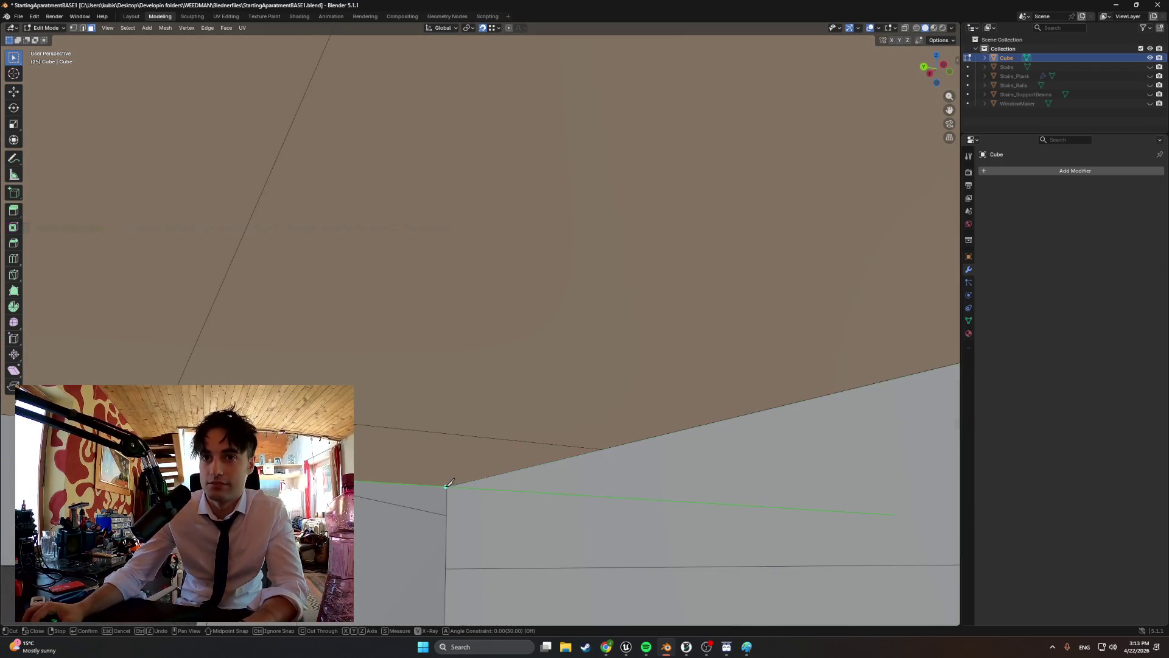
left_click(448, 485)
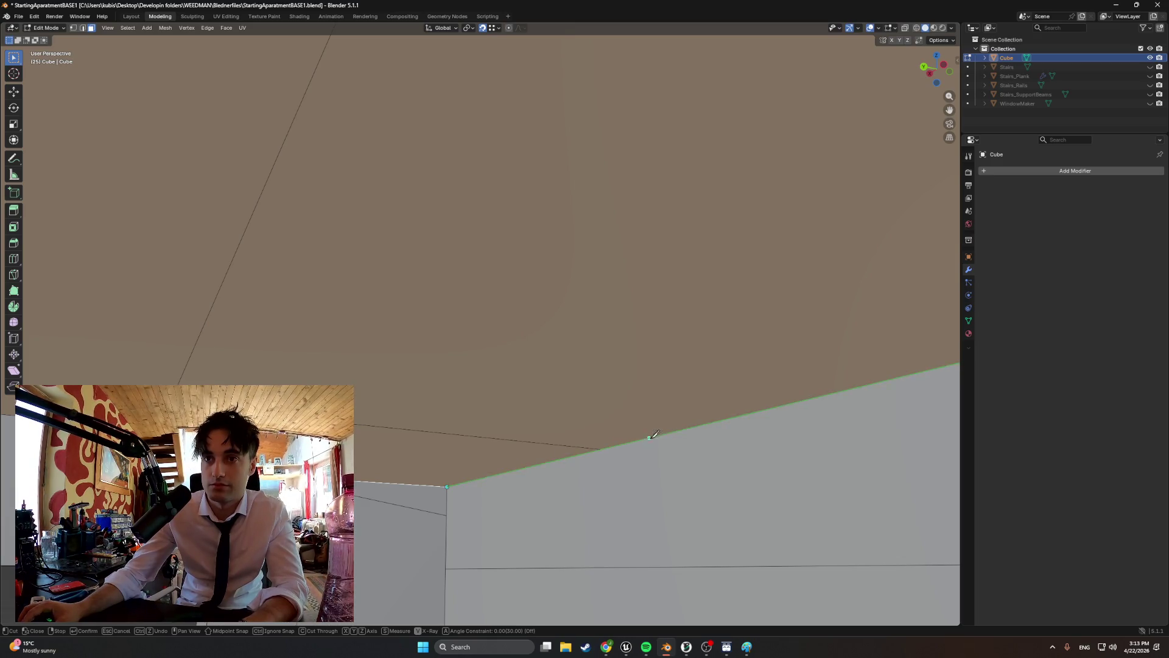
middle_click_drag(700, 426, 830, 433)
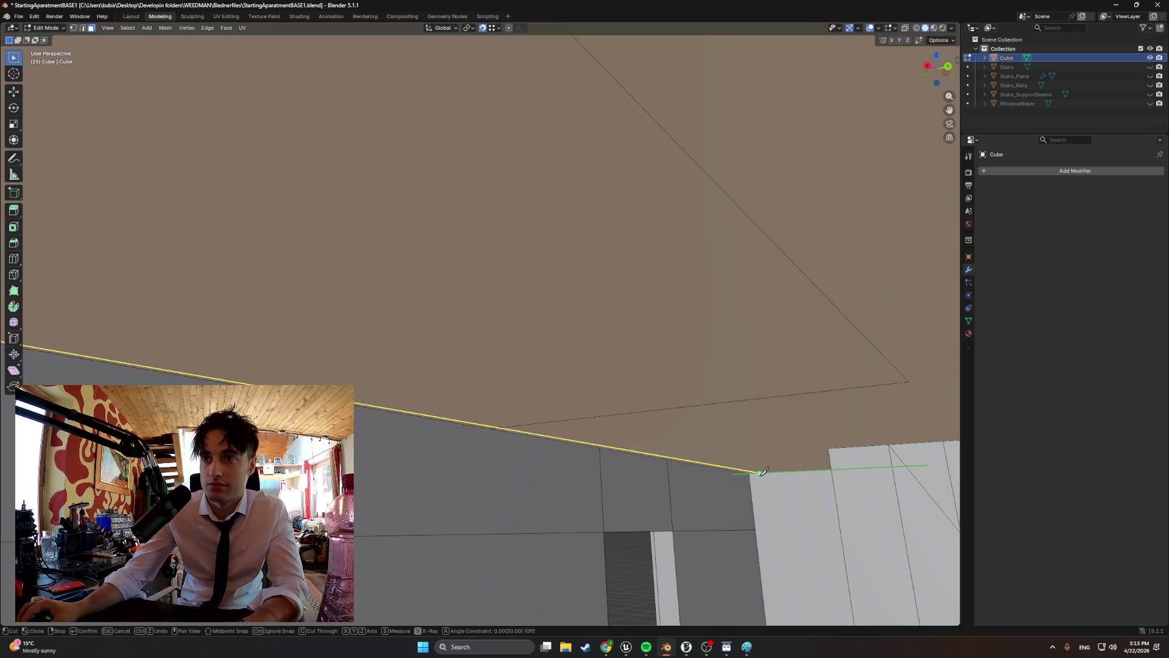
key("Return")
middle_click_drag(751, 471, 463, 426)
mouse_move(459, 365)
middle_mouse_down()
mouse_move(472, 355)
mouse_move(401, 320)
middle_mouse_up()
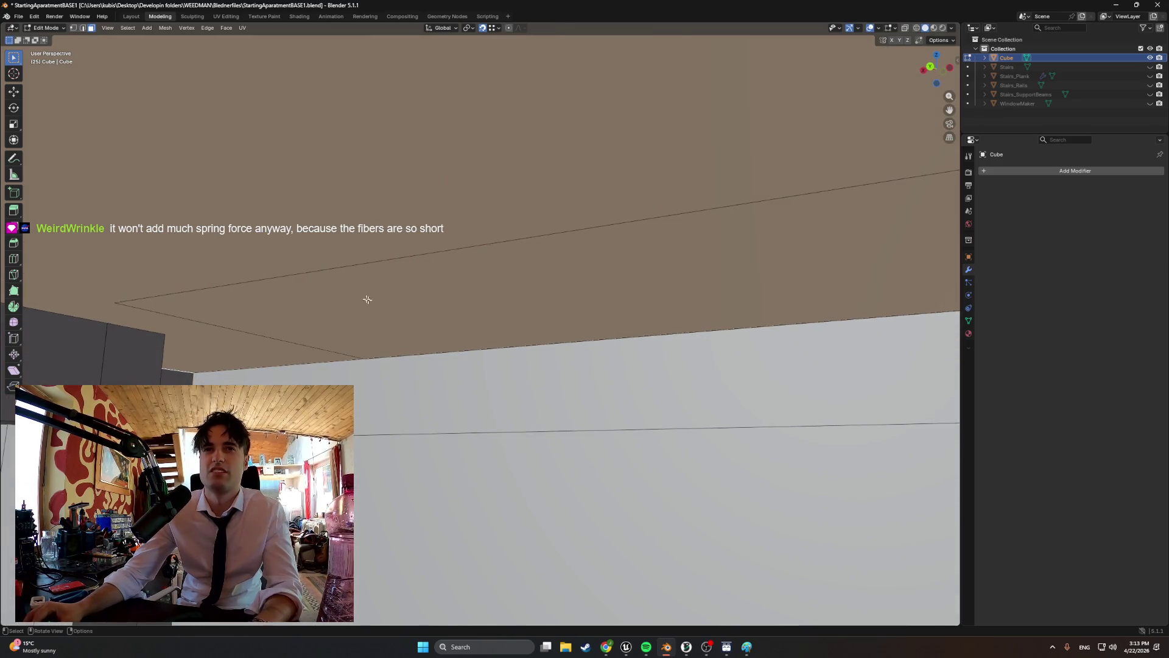
mouse_move(224, 282)
middle_mouse_down()
mouse_move(159, 289)
mouse_move(311, 323)
middle_mouse_up()
- In edge select mode, delete the selected ceiling faces beside the red beam
key("1")
key("2")
key("alt+a")
mouse_move(355, 292)
middle_mouse_down()
mouse_move(368, 318)
mouse_move(355, 335)
mouse_move(300, 331)
mouse_move(353, 334)
mouse_move(400, 305)
mouse_move(454, 298)
mouse_move(423, 332)
mouse_move(391, 312)
middle_mouse_up()
mouse_move(342, 282)
middle_mouse_down()
mouse_move(331, 300)
mouse_move(278, 299)
mouse_move(502, 296)
mouse_move(536, 276)
middle_mouse_up()
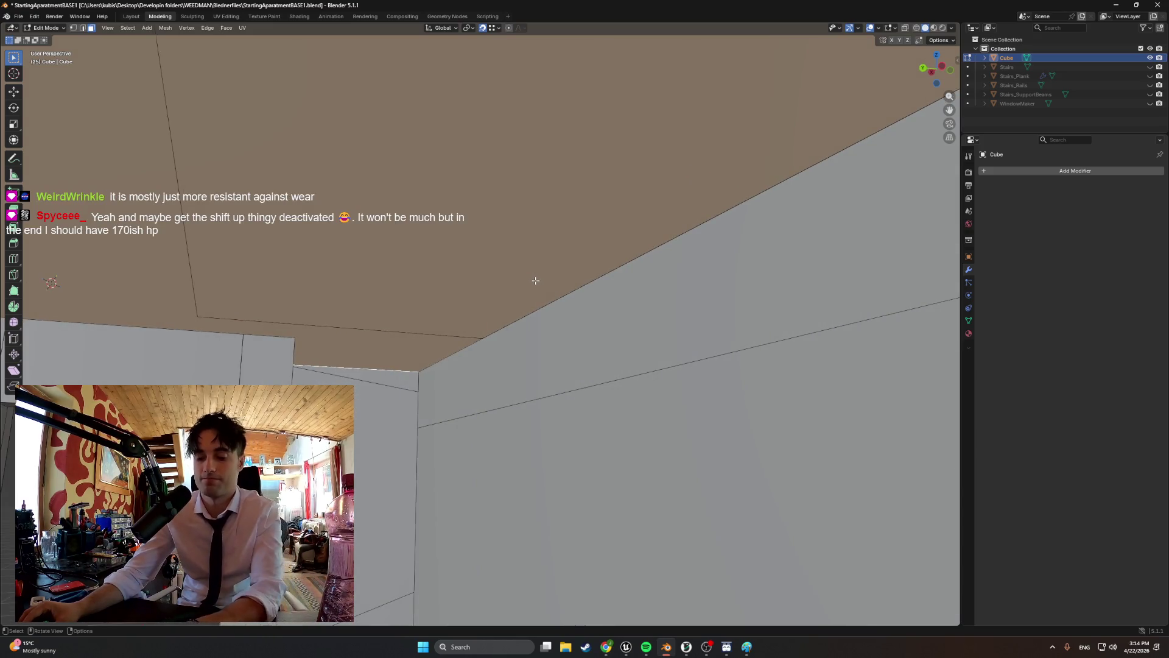
key("x")
left_click(525, 281)
mouse_move(524, 282)
middle_mouse_down()
mouse_move(483, 285)
mouse_move(470, 301)
mouse_move(446, 381)
middle_mouse_up()
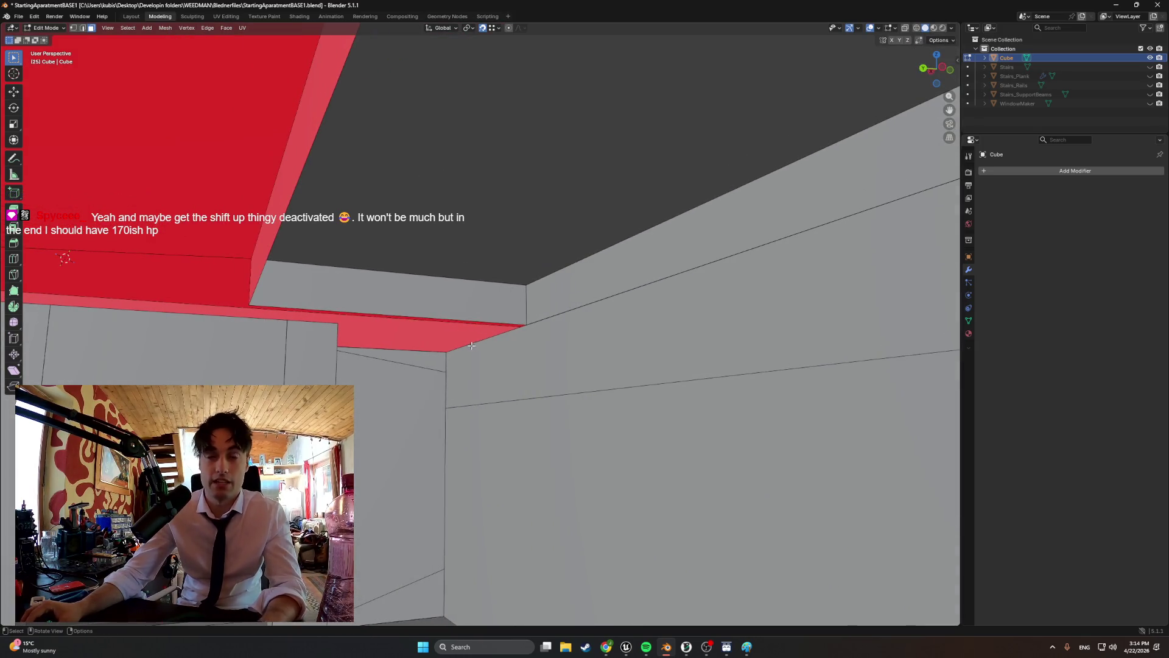
- Select the bottom and top edges of the red beam strip
left_click(437, 351)
left_click(460, 347, "shift")
left_click(441, 320, "shift")
mouse_move(441, 320)
middle_mouse_down()
mouse_move(509, 251)
mouse_move(548, 280)
middle_mouse_up()
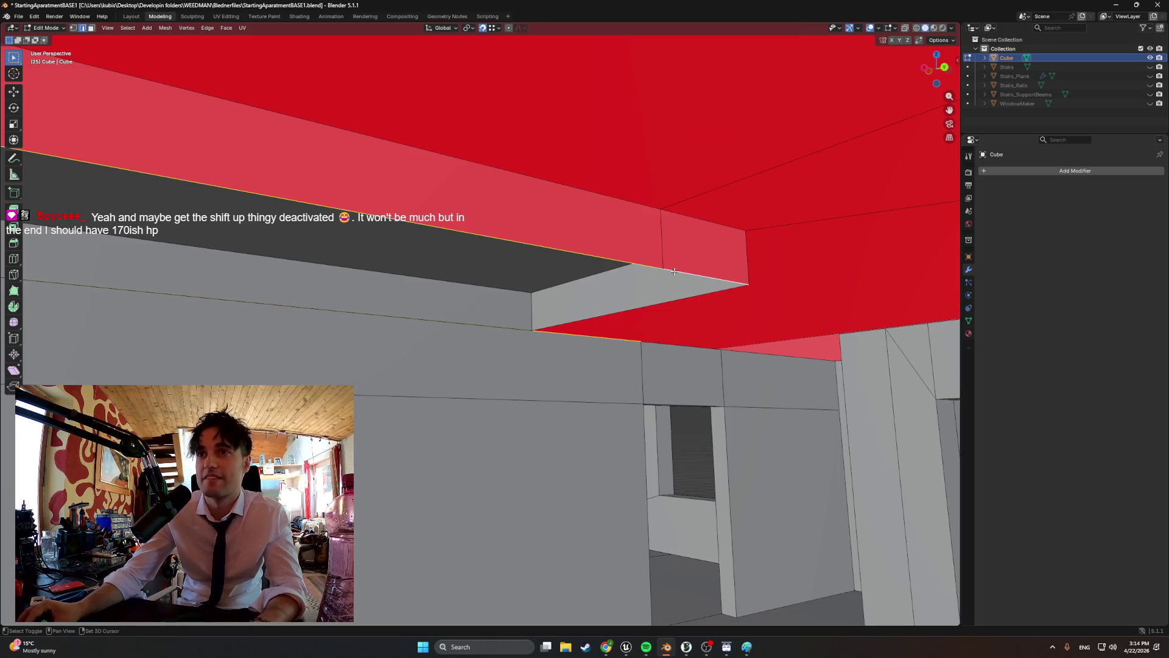
left_click(660, 345, "shift")
mouse_move(661, 345)
middle_mouse_down("shift")
mouse_move(700, 350)
mouse_move(549, 365)
middle_mouse_up("shift")
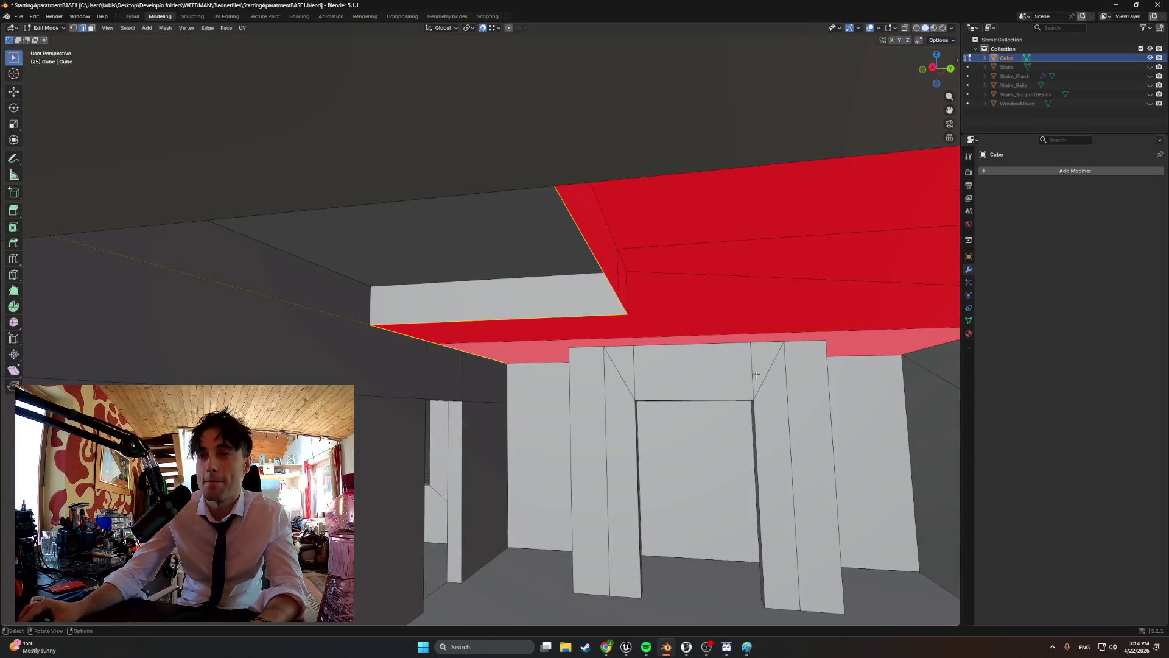
middle_click_drag(849, 358, 832, 363)
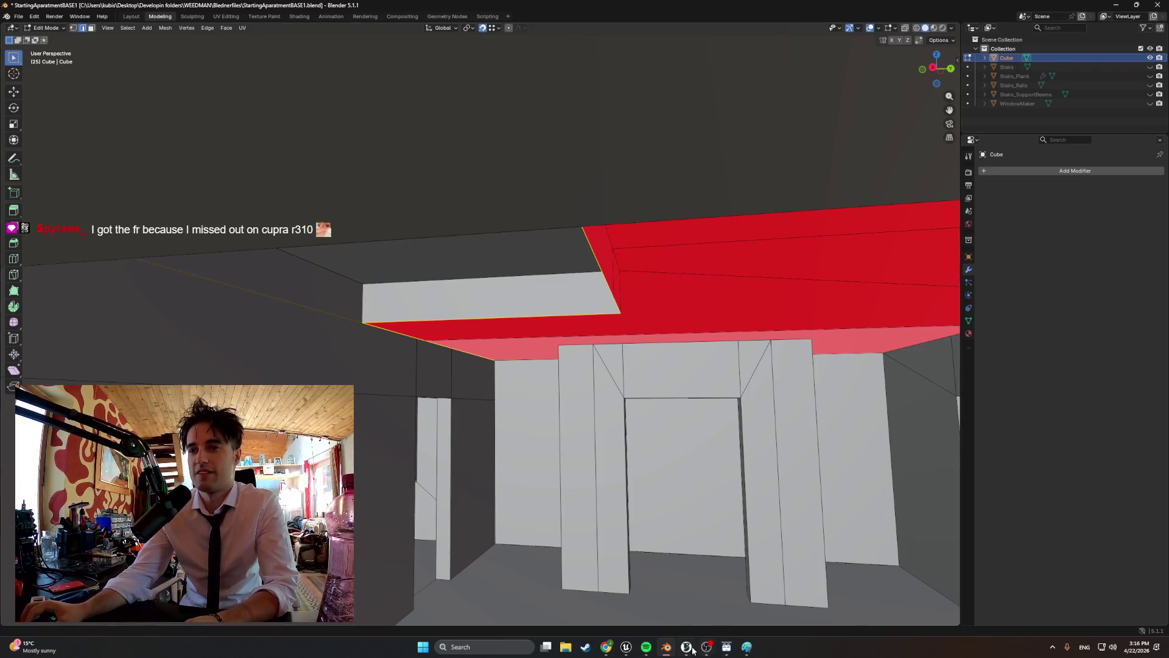
- Set the OrcaSlicer extruder target temperature to 255 °C
key("alt+Tab")
left_click(711, 107)
type("255")
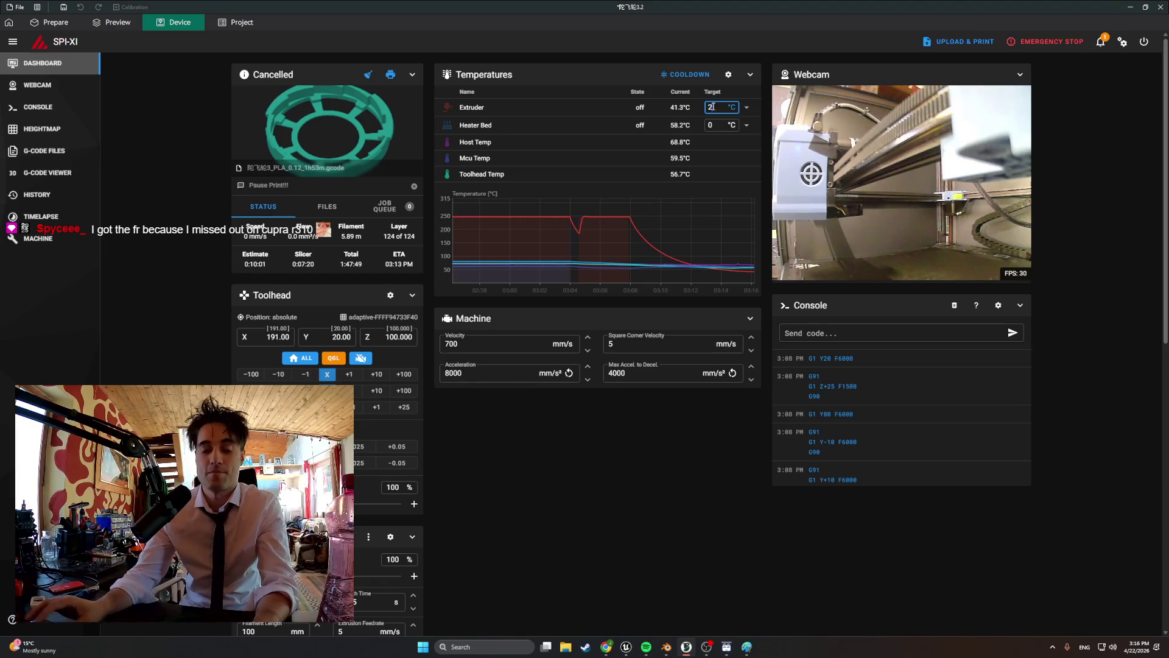
key("Return")
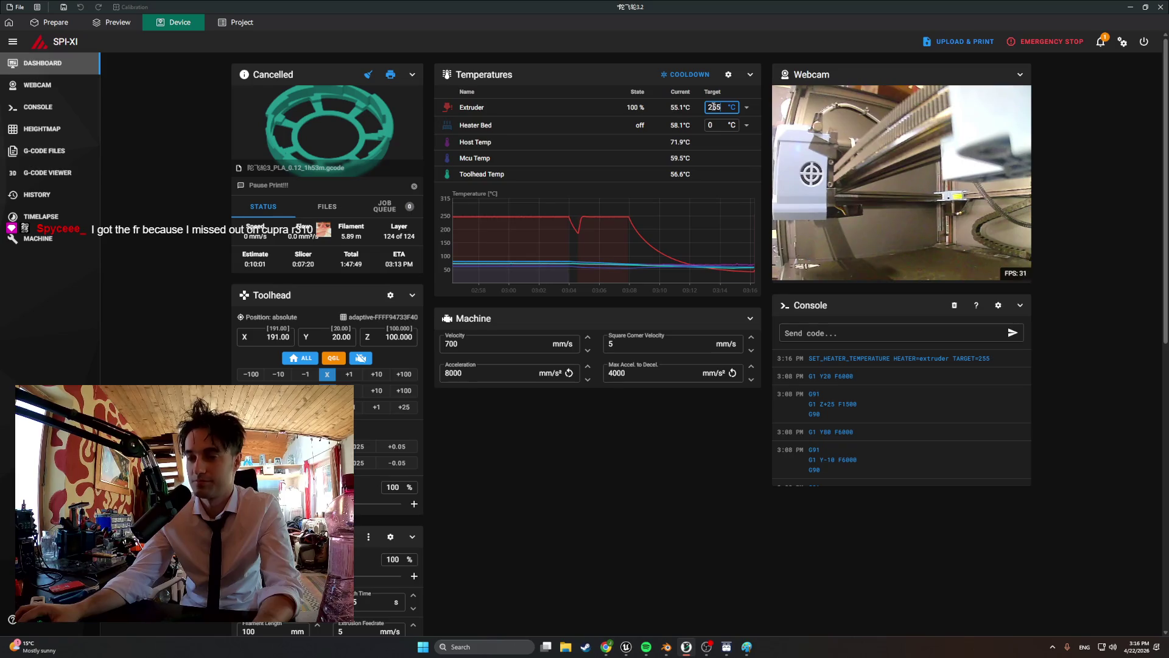
- Scroll the printer dashboard, then bring Spotify to the front
scroll(414, 396, "down", 1)
scroll(413, 399, "down", 1)
scroll(410, 401, "up", 1)
scroll(411, 403, "up", 1)
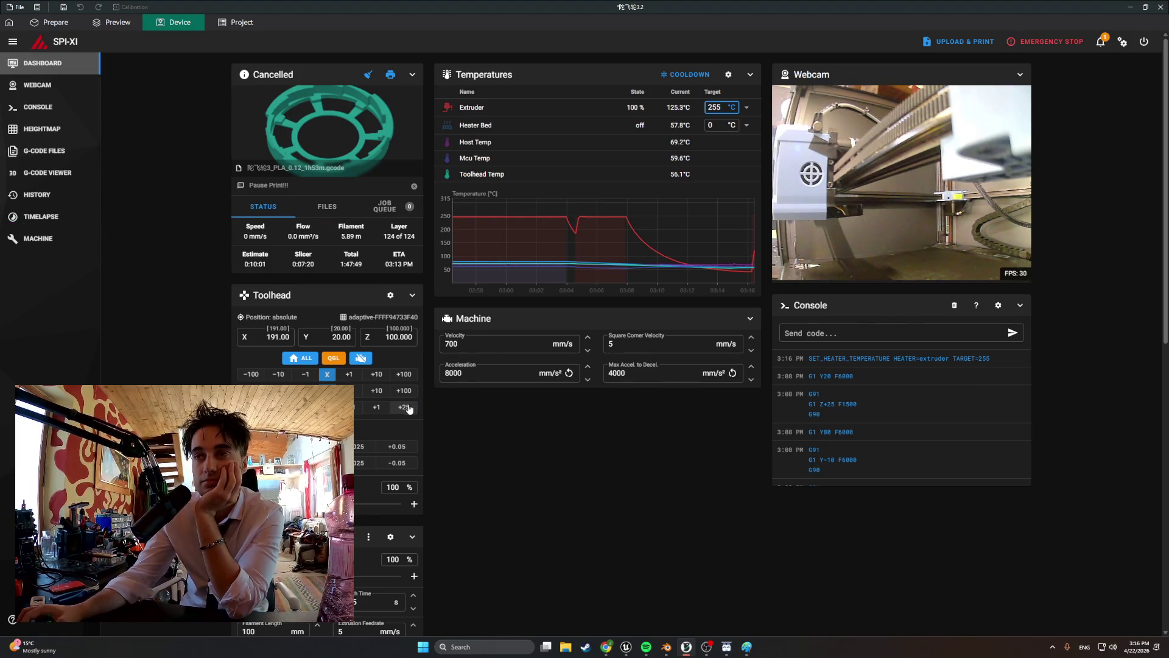
scroll(453, 413, "down", 1)
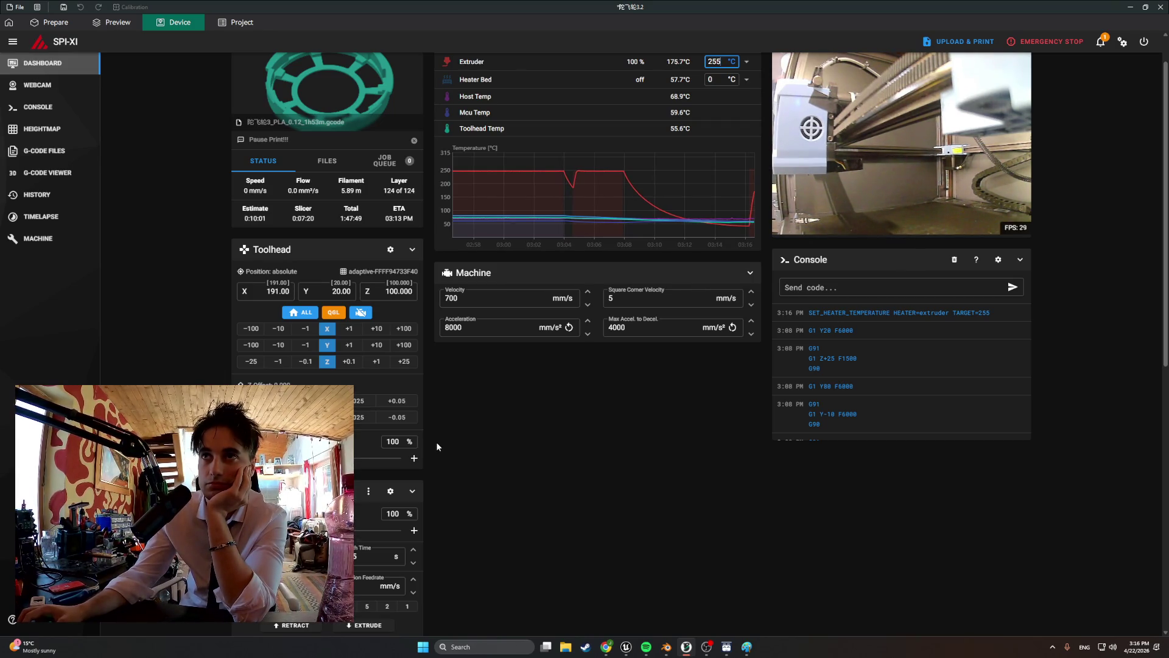
left_click(646, 646)
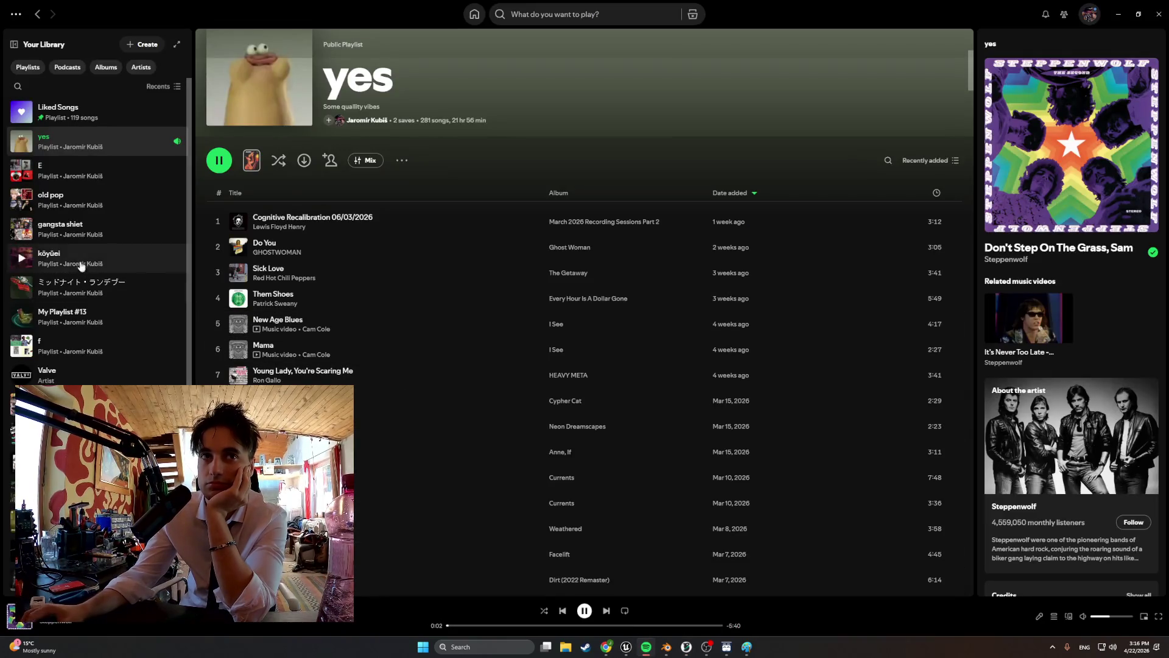
- Play Hit 'Em Up from the gangsta shiet playlist and return to OrcaSlicer
left_click(61, 226)
double_click(230, 266)
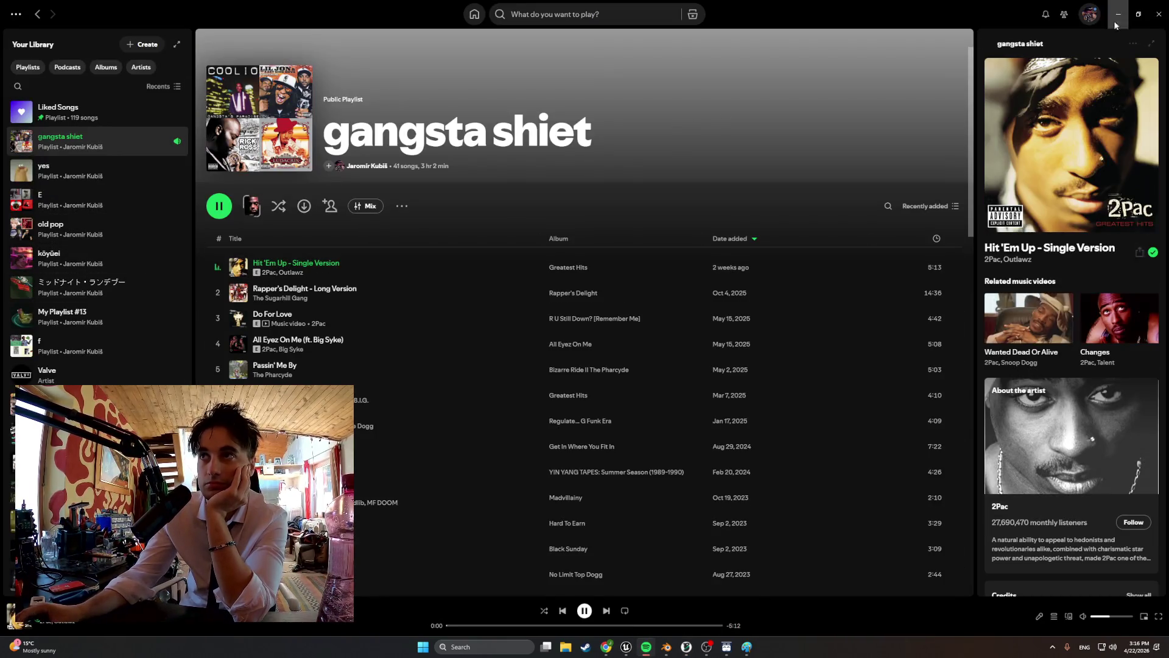
key("alt+Tab")
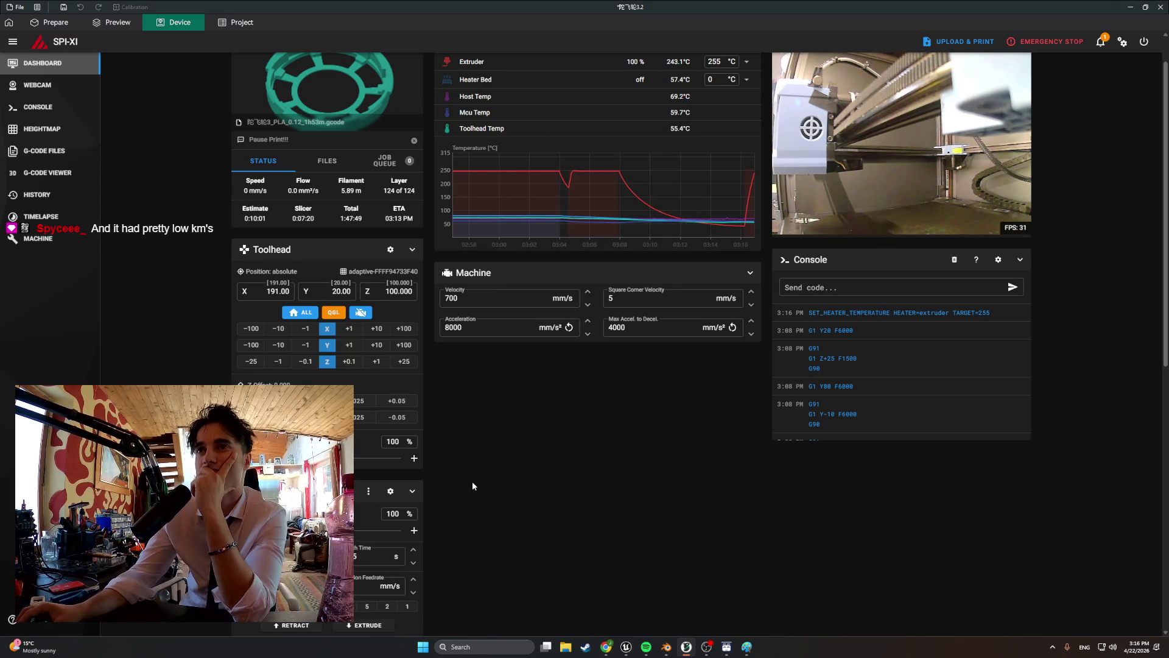
- Extrude 100 mm of filament through the nozzle
scroll(440, 513, "down", 1)
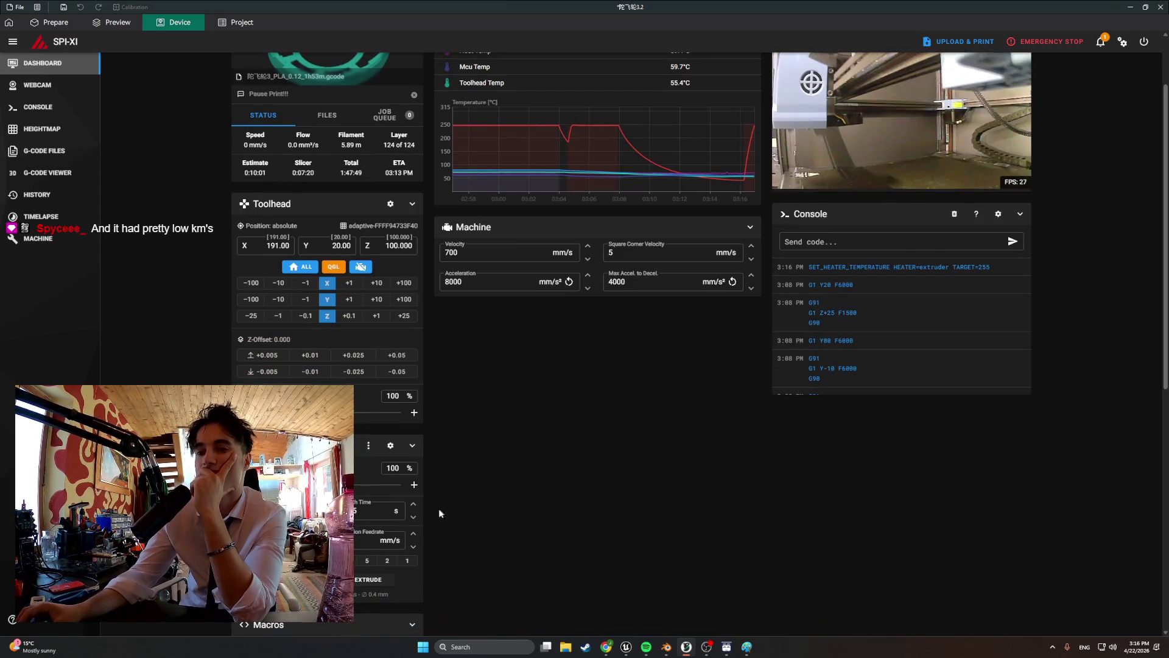
scroll(498, 507, "up", 2)
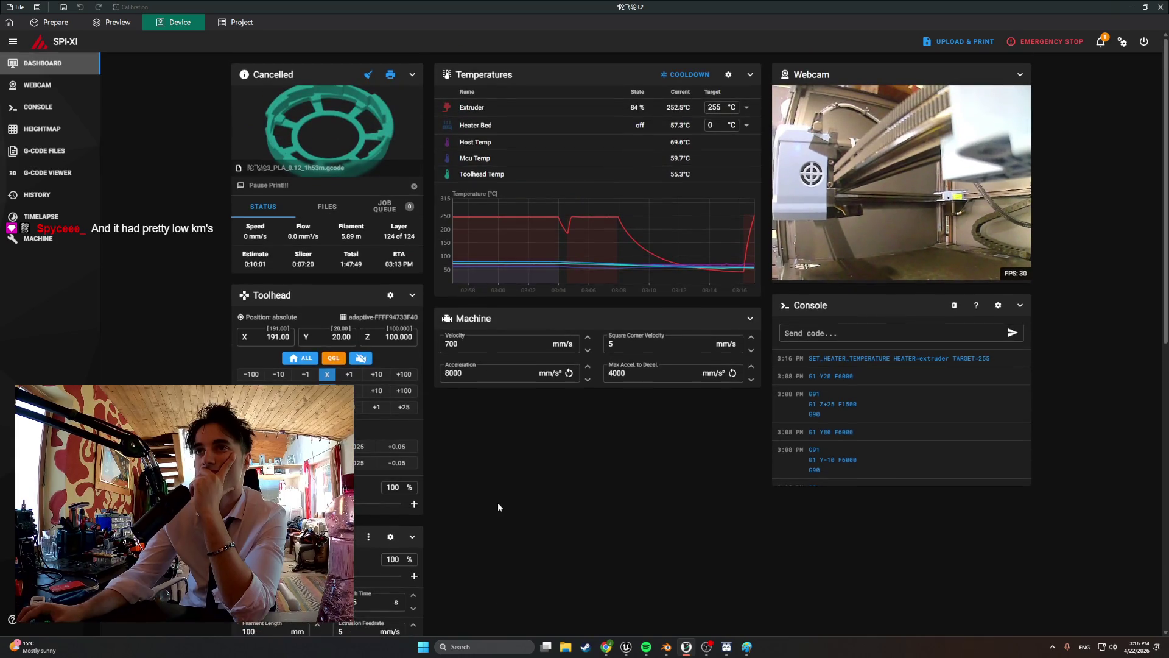
scroll(498, 506, "down", 3)
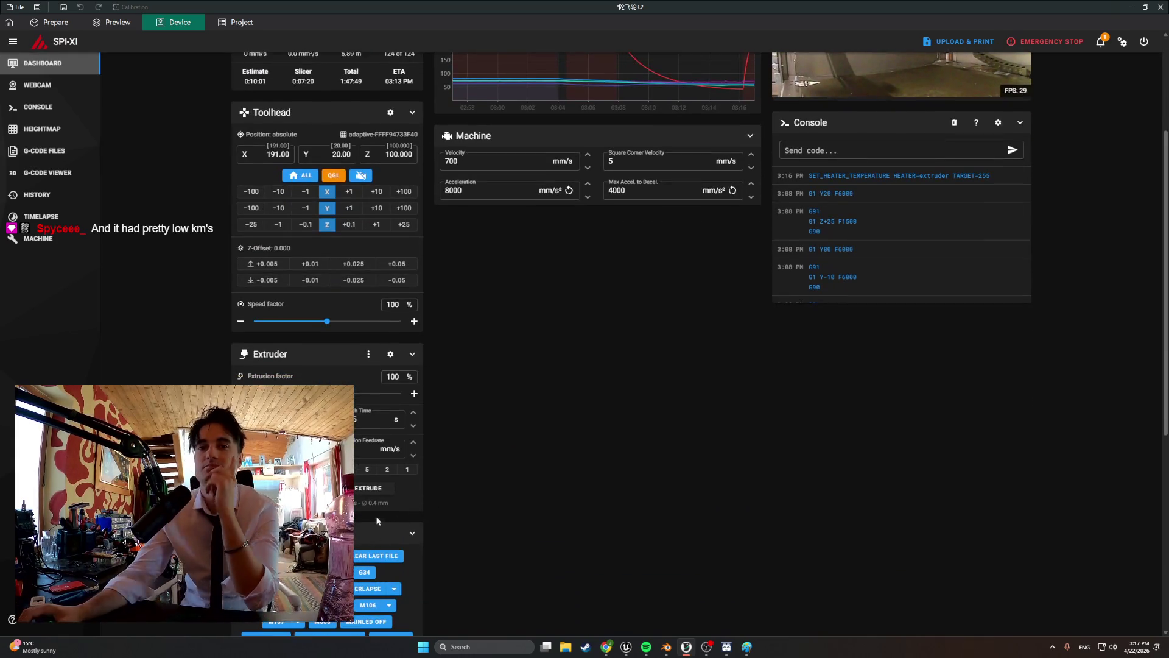
left_click(371, 488)
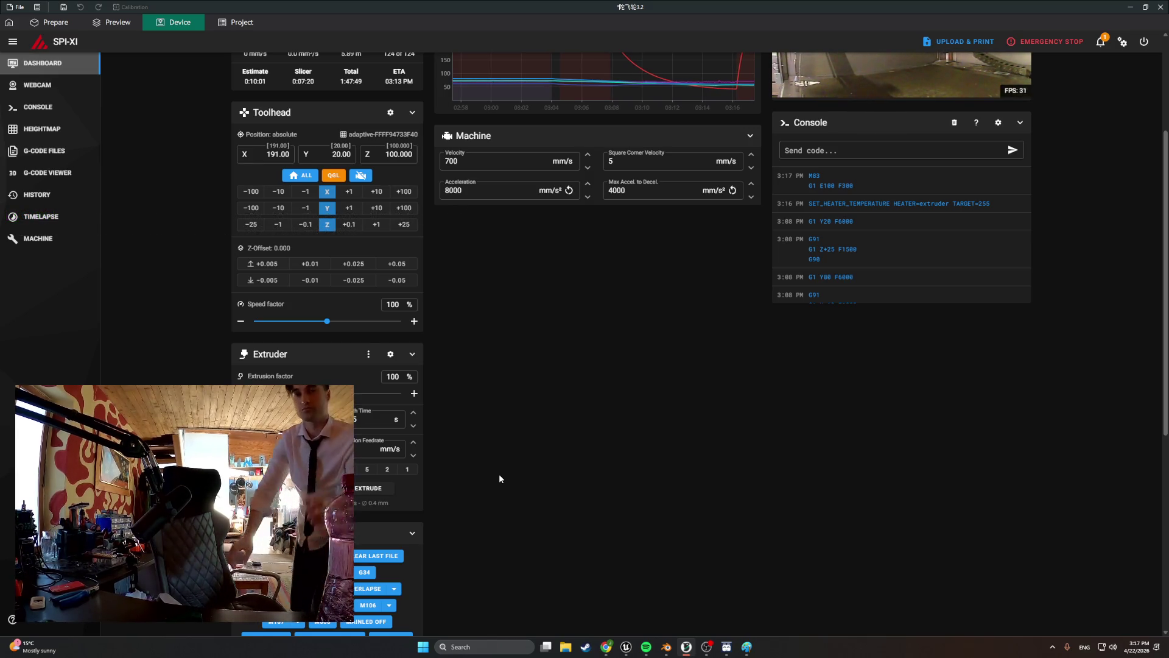
- Set the extruder target temperature to 0 to switch the heater off
scroll(499, 478, "up", 3)
left_click(746, 107)
left_click(724, 124)
scroll(619, 265, "down", 4)
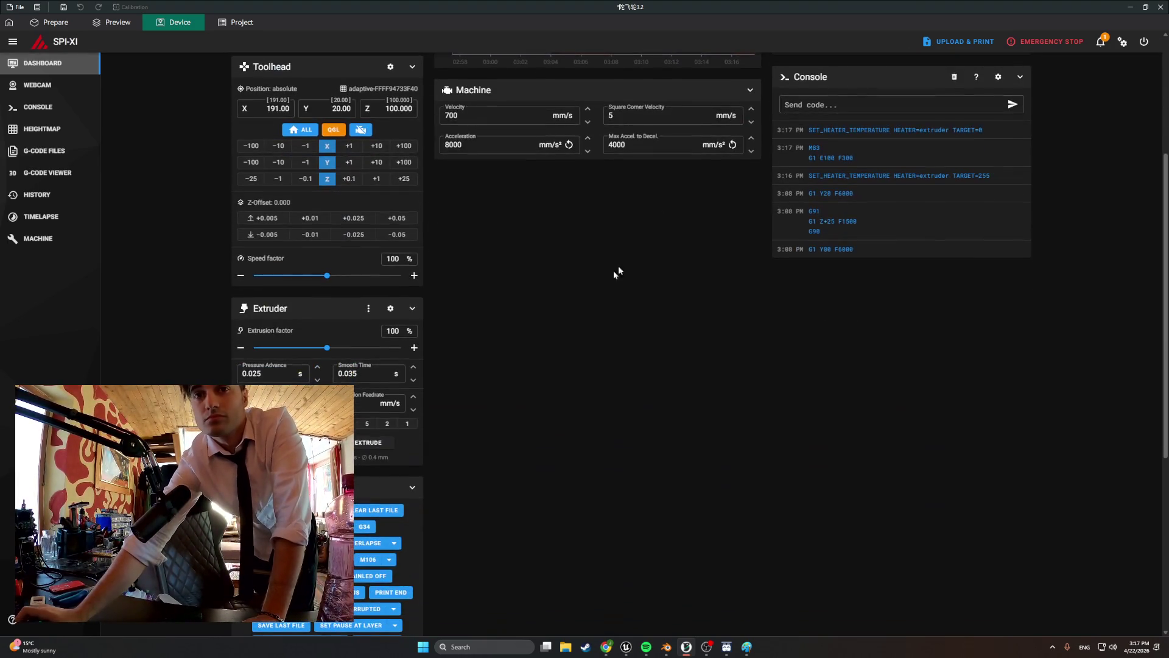
scroll(555, 337, "up", 3)
scroll(555, 337, "up", 1)
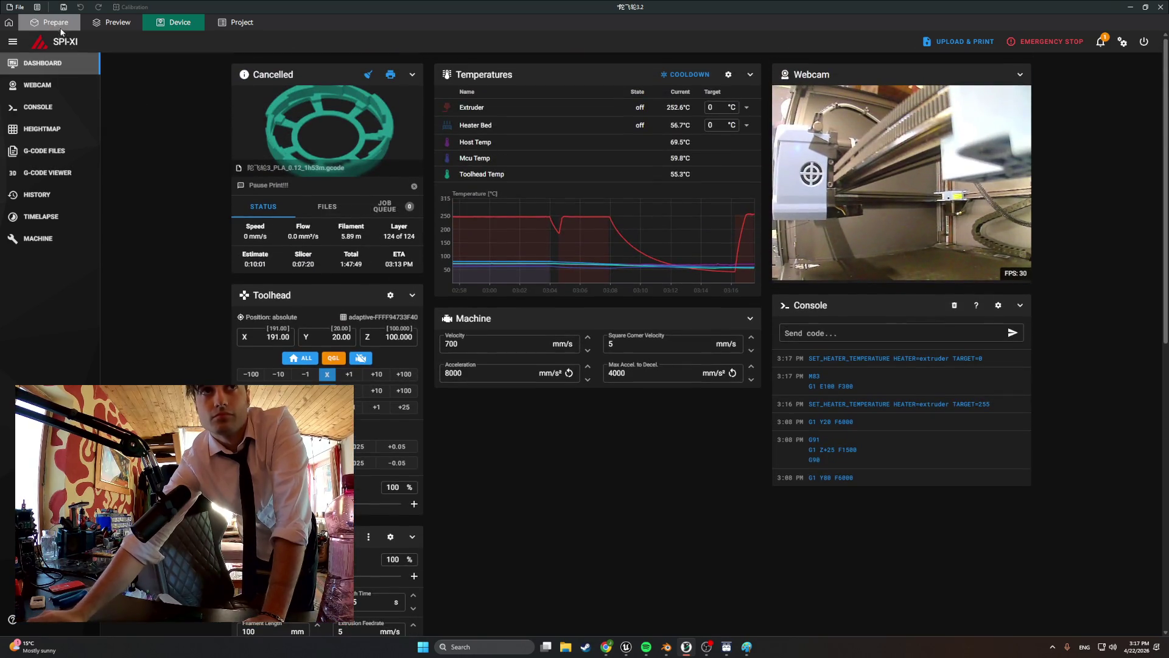
- Print from the Prepare tab, confirm the G-code upload, and minimise OrcaSlicer back to Blender
left_click(53, 22)
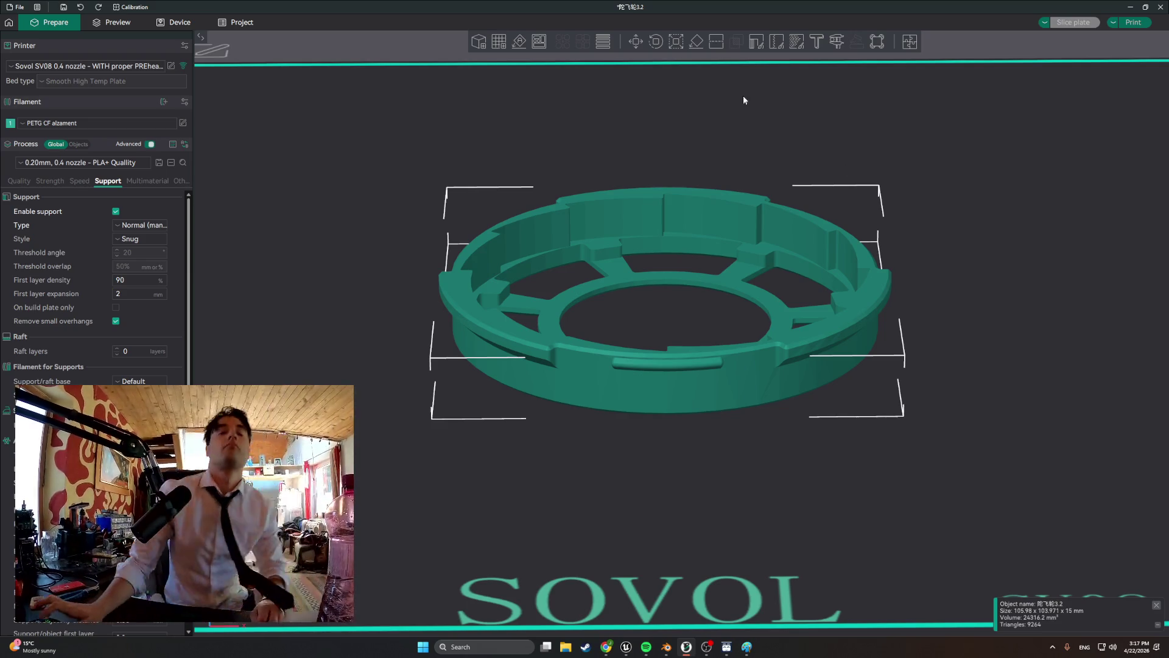
left_click(1147, 23)
left_click(603, 348)
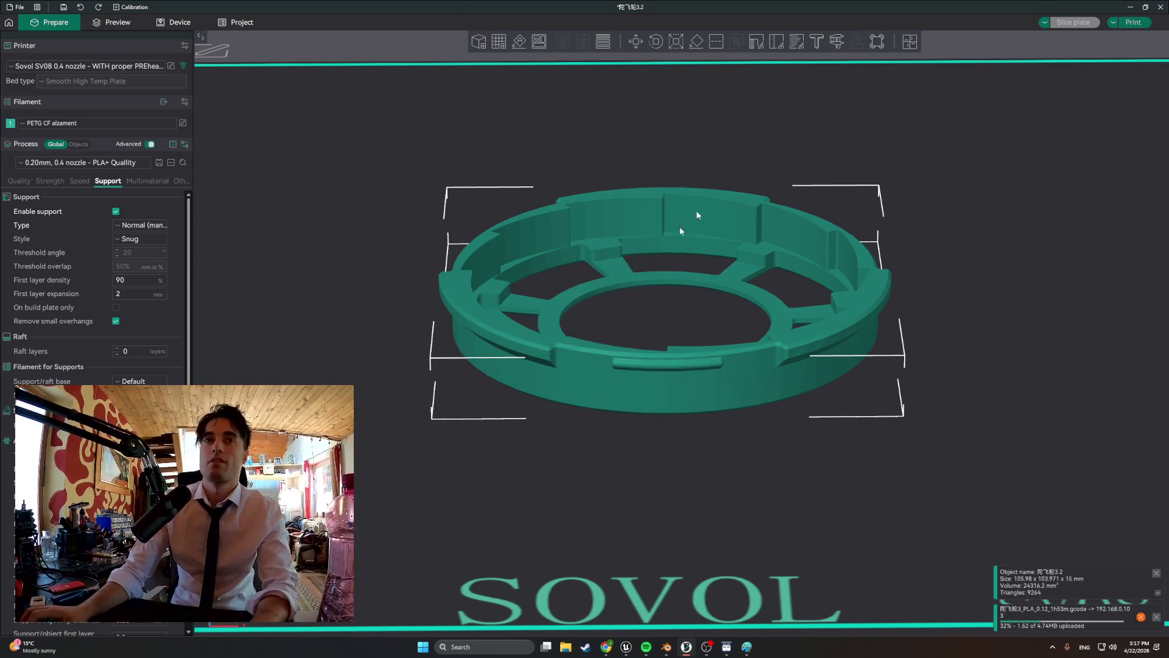
left_click(1131, 12)
mouse_move(756, 297)
middle_mouse_down()
mouse_move(637, 345)
mouse_move(418, 334)
mouse_move(434, 335)
mouse_move(431, 386)
mouse_move(458, 313)
mouse_move(487, 305)
mouse_move(428, 323)
mouse_move(457, 314)
mouse_move(618, 396)
mouse_move(457, 321)
mouse_move(464, 352)
mouse_move(483, 359)
mouse_move(444, 317)
mouse_move(463, 341)
middle_mouse_up()
- Select the roof slab faces around the stair opening
scroll(444, 318, "down", 3)
left_click(365, 377)
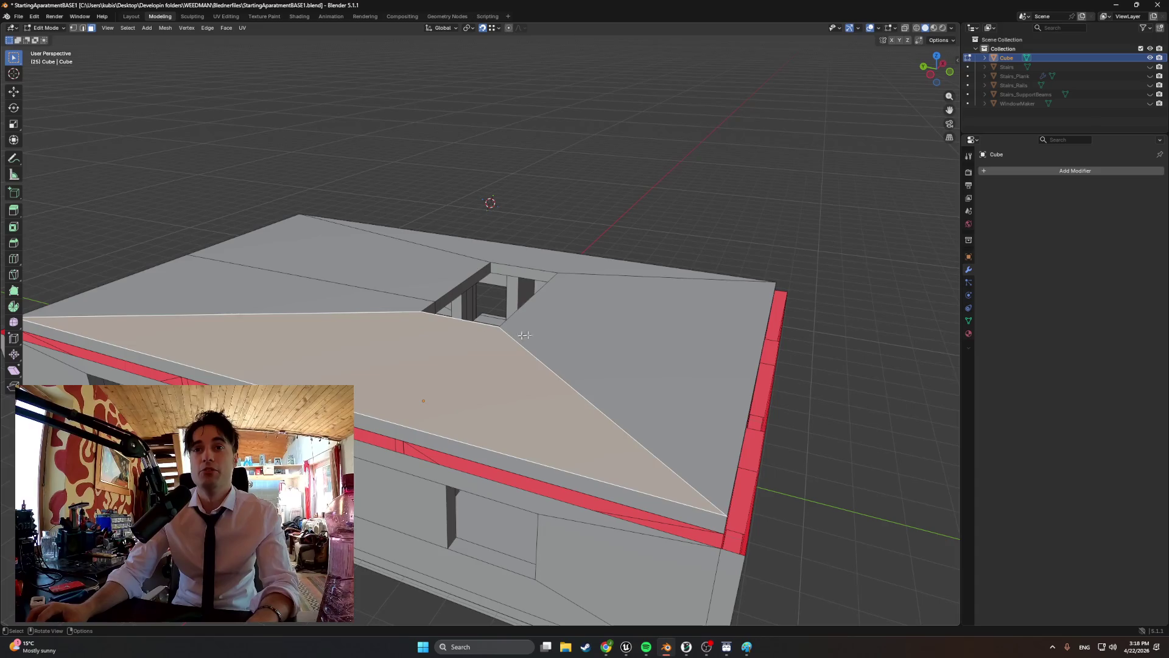
left_click(640, 341, "shift")
left_click(530, 257, "shift")
left_click(423, 262, "shift")
left_click(406, 307, "shift")
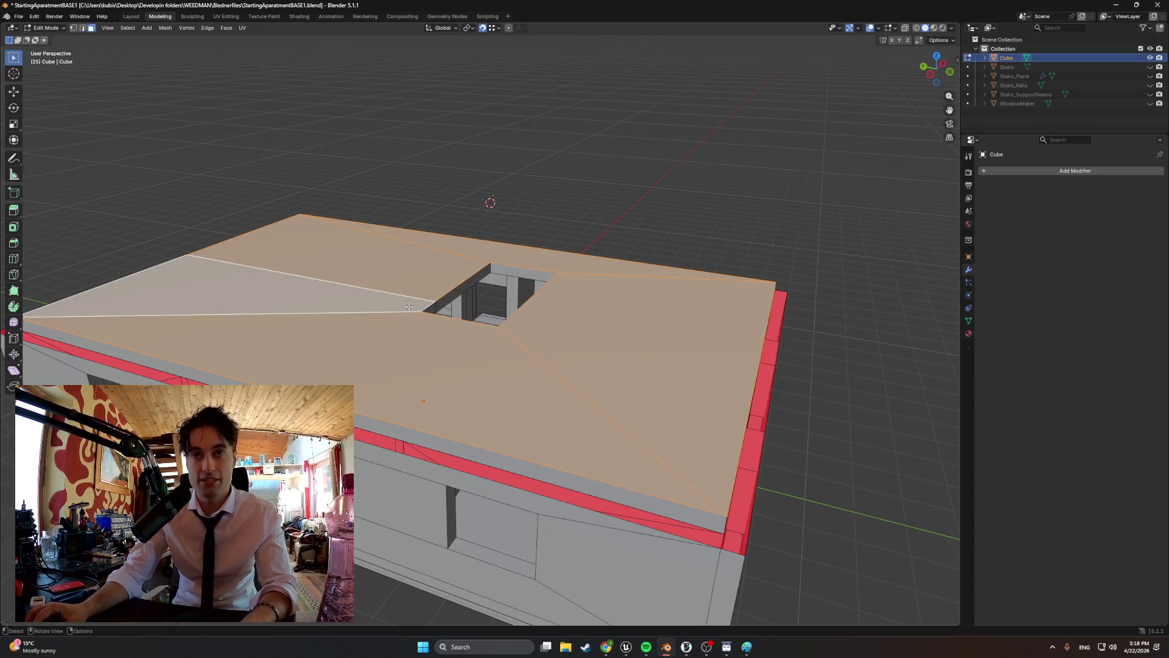
key("g")
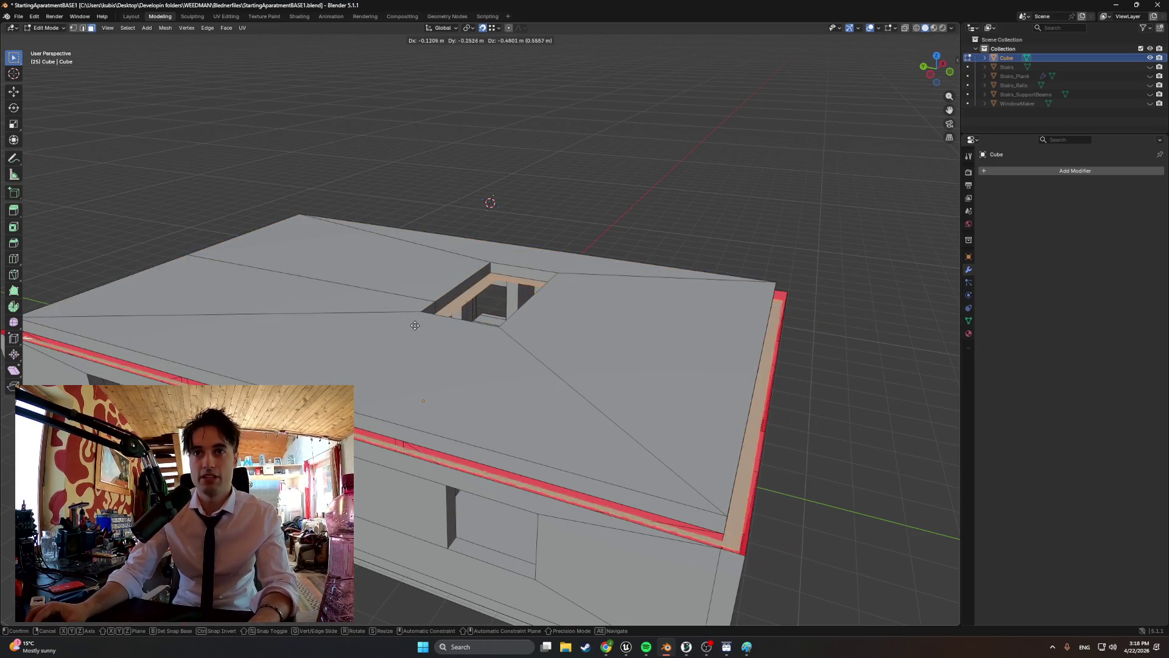
key("Escape")
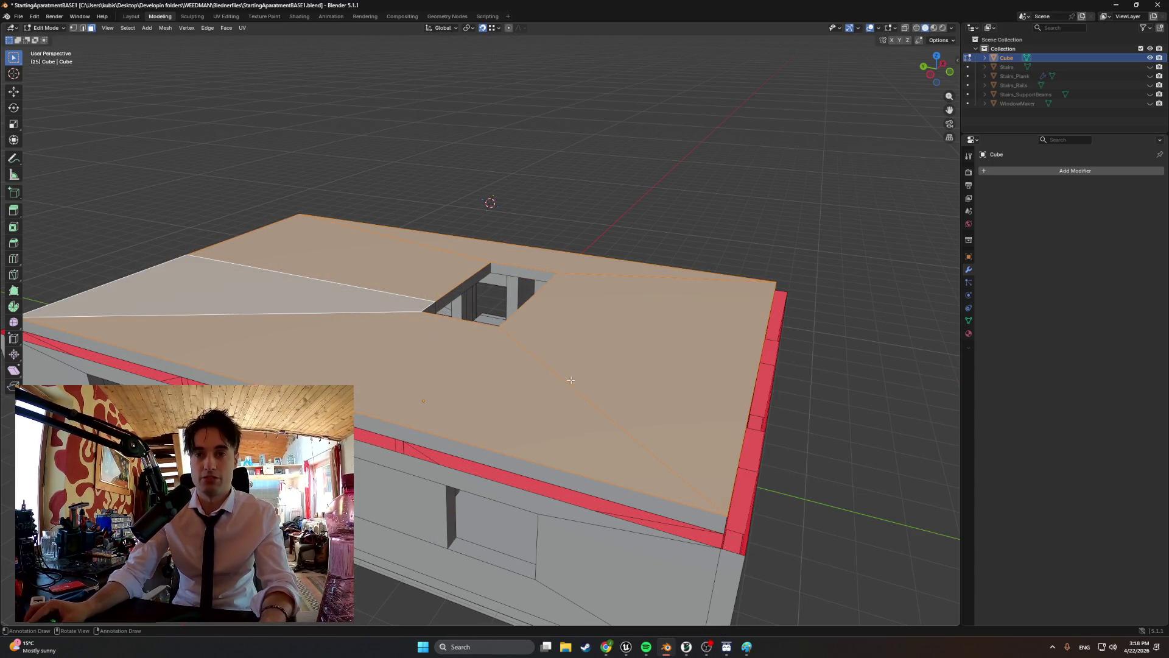
- In see-through front view, lower the slab's top edge about 0.34 m along Z
key("KP_1")
key("alt+z")
key("g")
key("z")
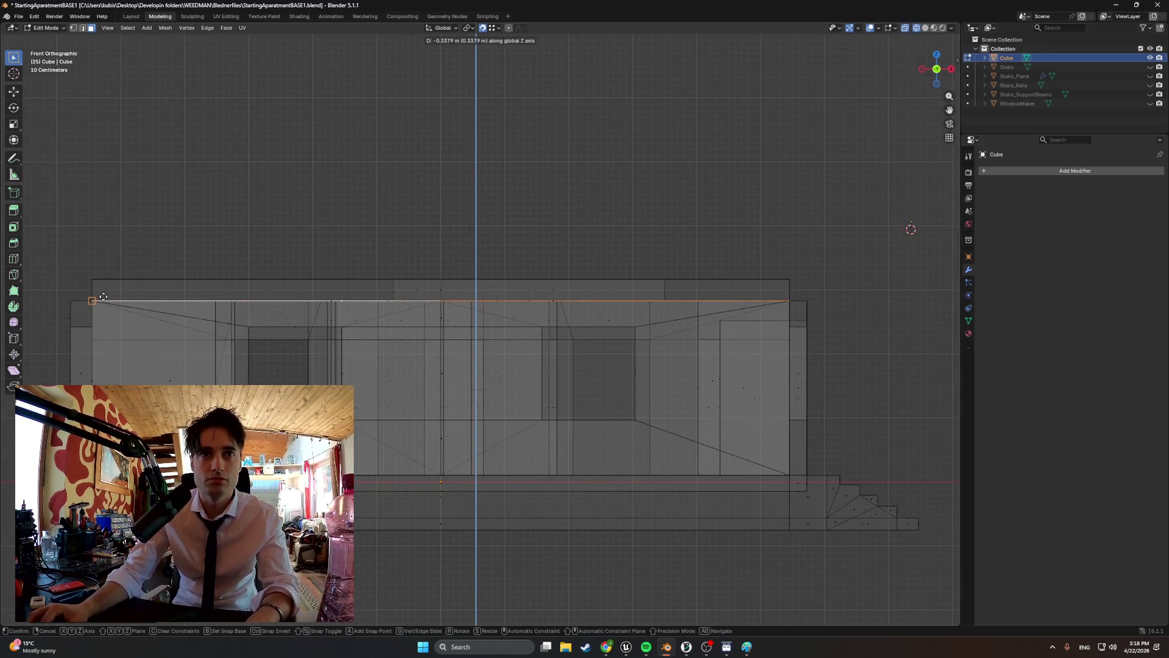
left_click(104, 296)
- Return to Solid shading and flip the normals of the selected ceiling faces
mouse_move(319, 292)
middle_mouse_down()
mouse_move(406, 288)
mouse_move(378, 308)
mouse_move(391, 308)
middle_mouse_up()
key("z")
left_click(439, 297)
key("super+n")
key("alt+n")
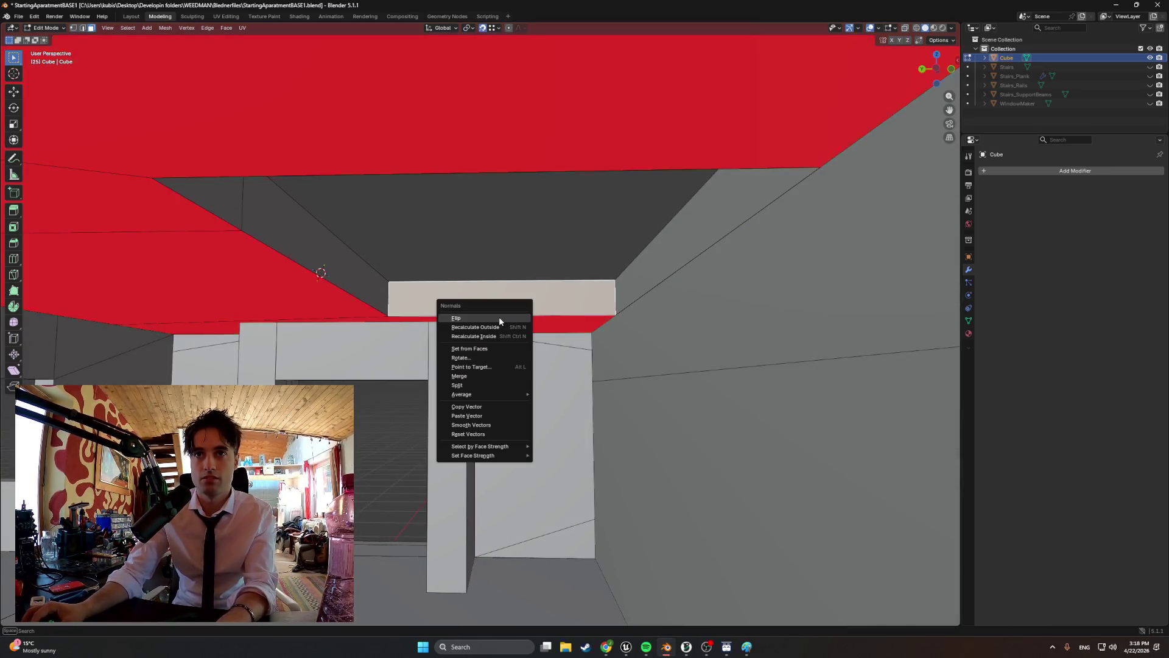
left_click(498, 317)
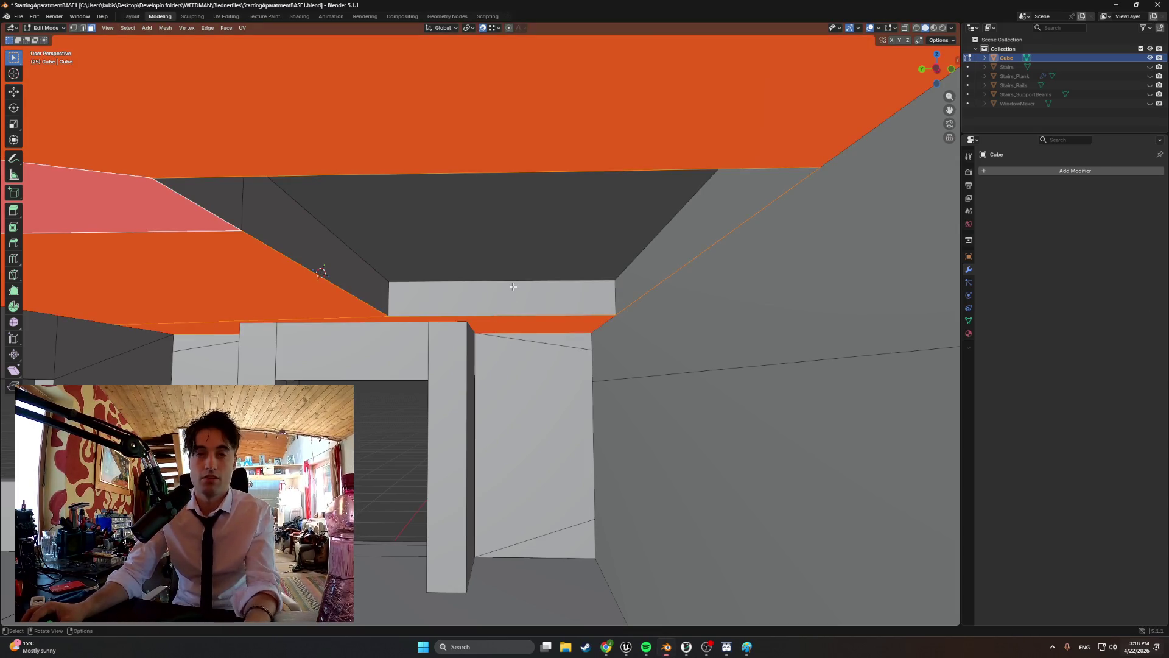
- Start extruding the selected ceiling faces from the context menu
right_click(500, 288)
left_click(501, 289)
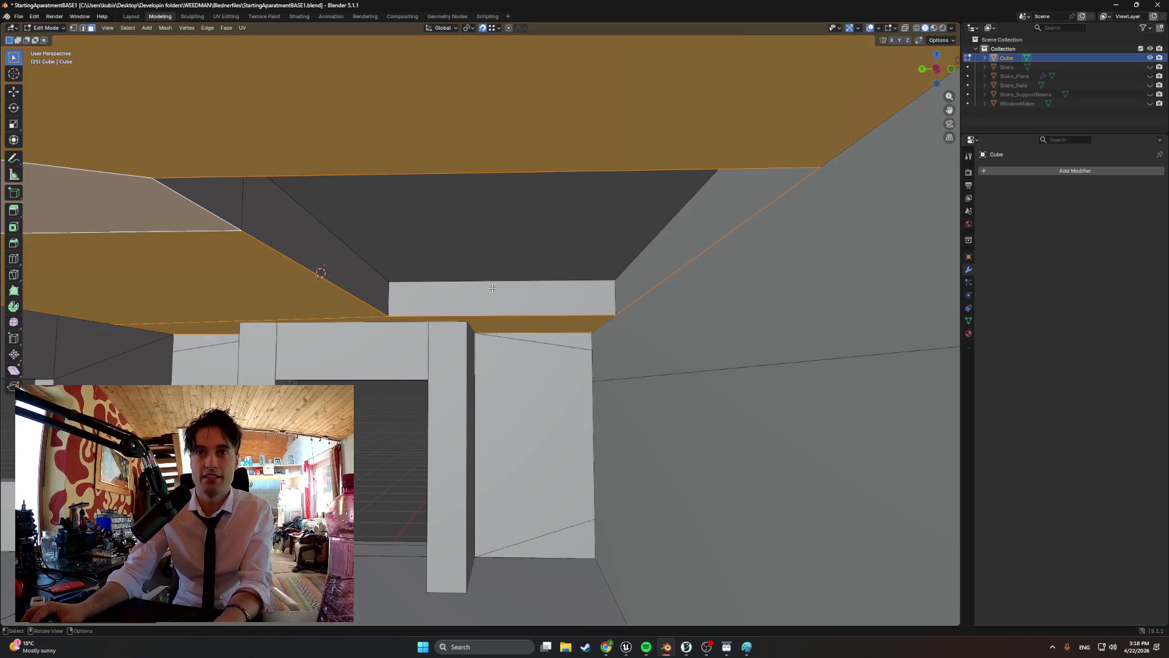
mouse_move(425, 292)
middle_mouse_down()
mouse_move(454, 287)
mouse_move(382, 351)
mouse_move(542, 65)
mouse_move(558, 331)
mouse_move(514, 321)
mouse_move(519, 341)
mouse_move(468, 350)
mouse_move(551, 341)
mouse_move(530, 338)
middle_mouse_up()
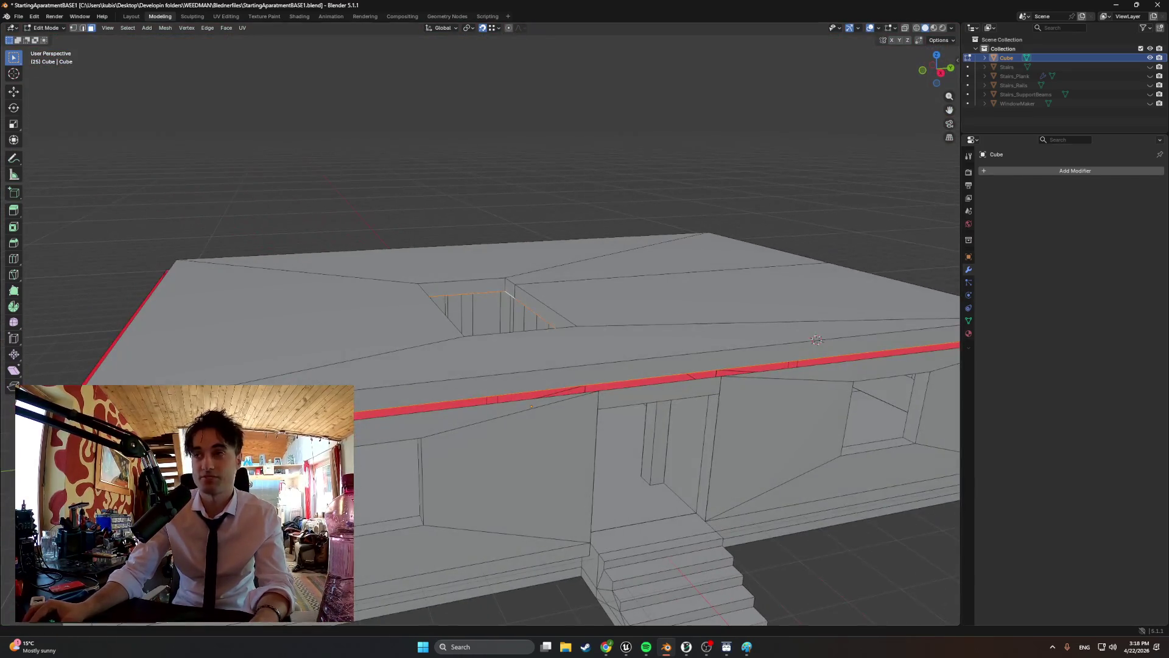
- Unhide Stairs_Plank, Stairs_Rails and Stairs_SupportBeams, keeping WindowMaker hidden
left_click_drag(1151, 69, 1151, 105)
middle_click_drag(761, 182, 699, 232)
scroll(698, 231, "down", 6)
middle_click_drag(640, 258, 666, 237)
left_click(1150, 104)
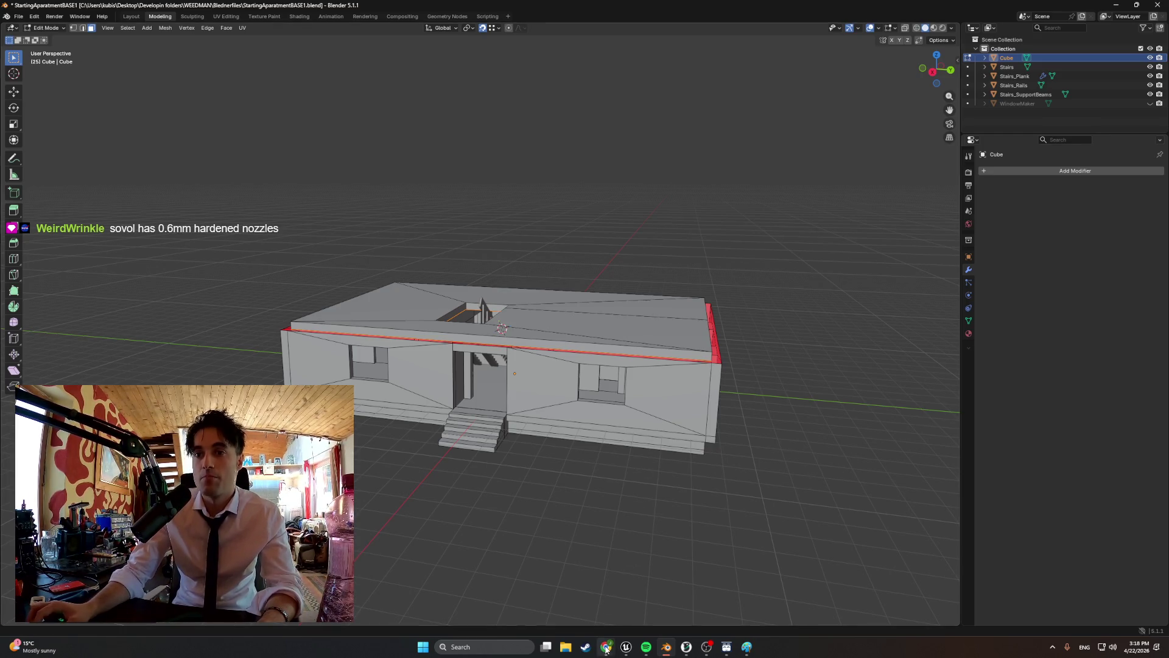
- Bring Blender back to the front, inspect the house, and hide the Stairs object
mouse_move(606, 647)
mouse_move(586, 595)
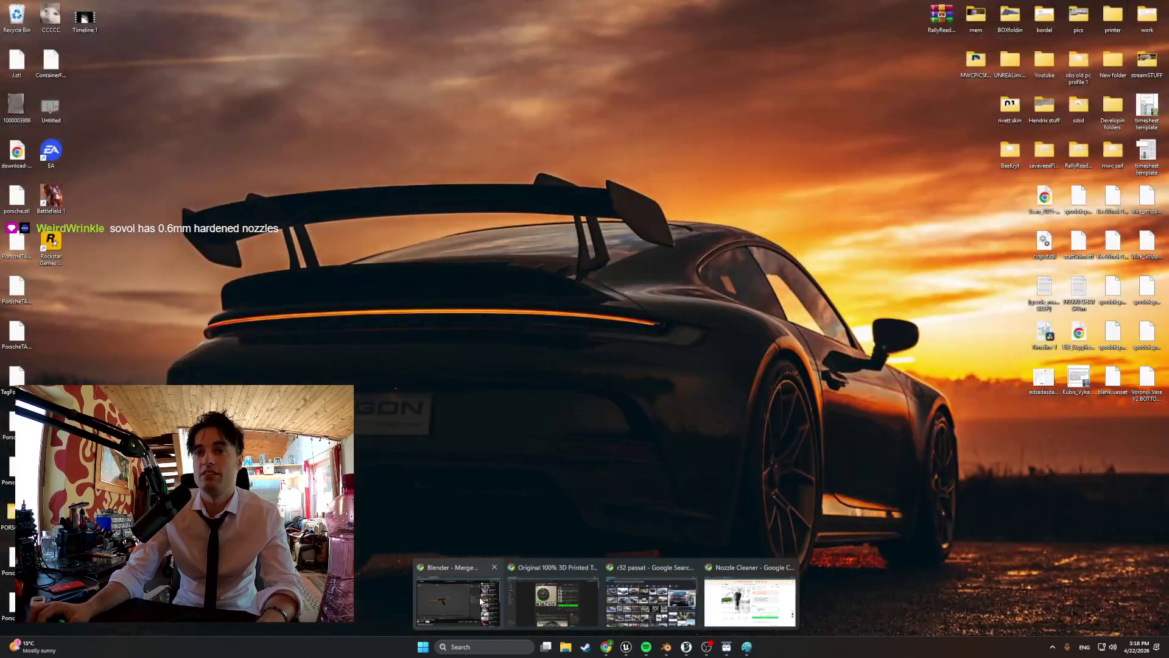
left_click(490, 600)
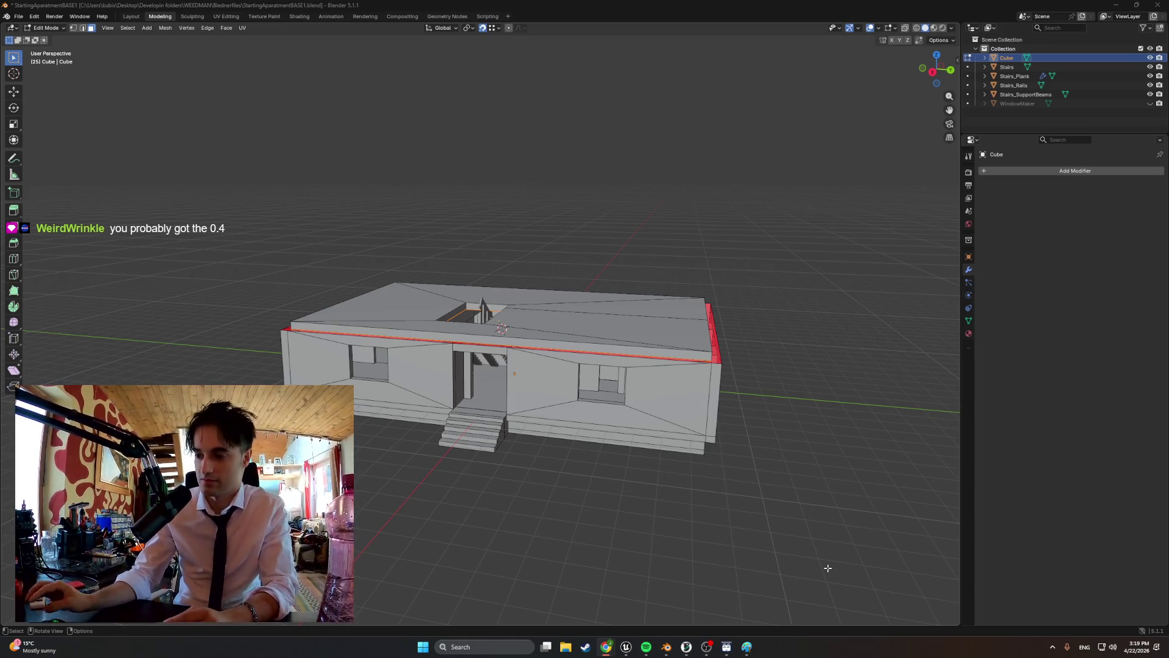
mouse_move(742, 414)
middle_mouse_down()
mouse_move(688, 396)
mouse_move(635, 417)
mouse_move(643, 385)
mouse_move(686, 414)
mouse_move(548, 451)
middle_mouse_up()
left_click(1150, 84)
- Hide Stairs_Plank and Stairs_Rails, select the whole mesh, and switch to Wireframe
left_click(1150, 76)
left_click(1150, 66)
middle_click_drag(840, 328, 782, 344)
key("a")
key("KP_1")
key("ctrl+KP_1")
key("z")
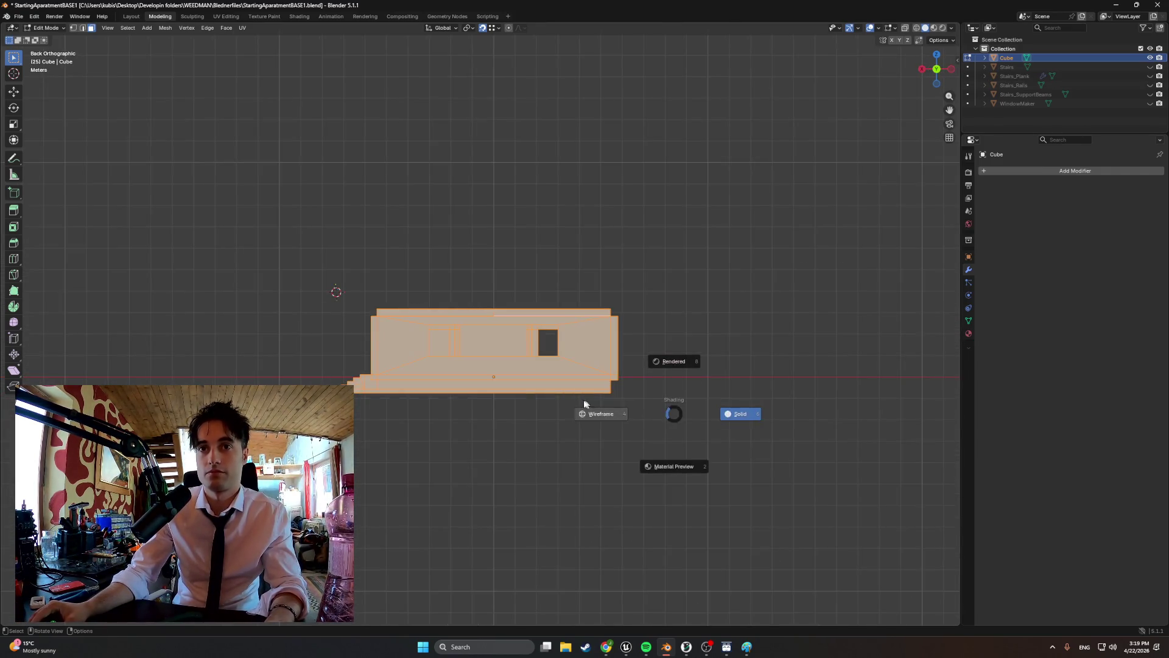
left_click(584, 404)
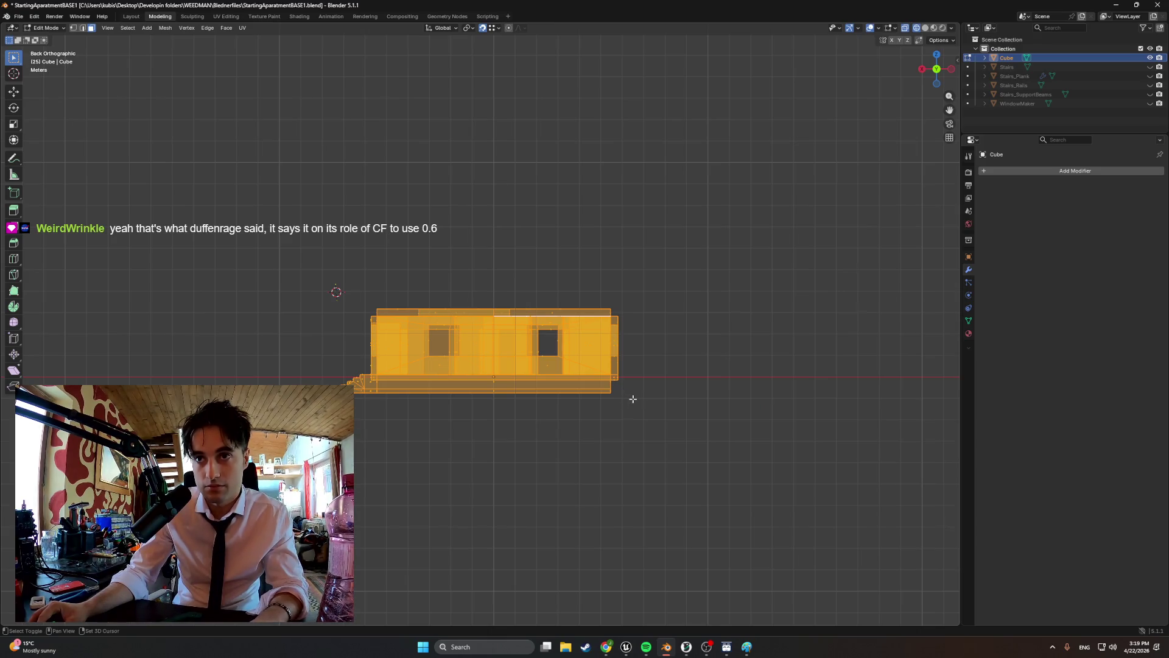
- Box-deselect the house's base and inner floor area, leaving walls and roof selected
mouse_move(634, 399)
left_mouse_down("shift")
mouse_move(504, 376)
mouse_move(318, 373)
left_mouse_up("shift")
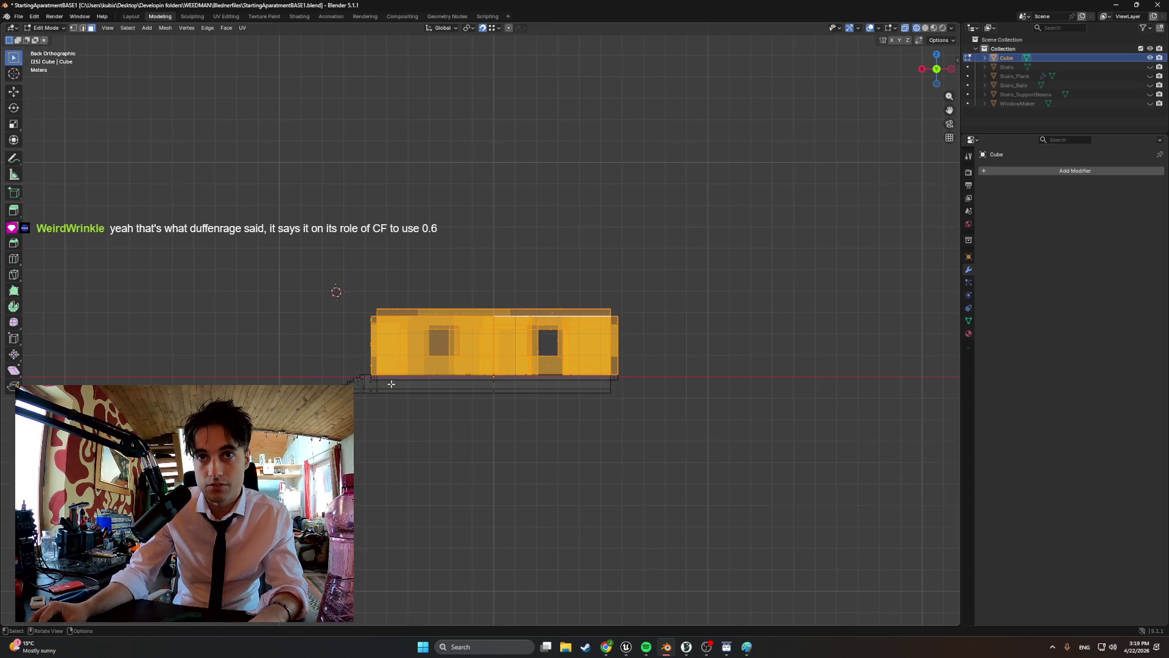
scroll(340, 377, "up", 5)
mouse_move(341, 378)
middle_mouse_down()
mouse_move(385, 391)
mouse_move(19, 380)
middle_mouse_up()
mouse_move(548, 365)
middle_mouse_down()
mouse_move(516, 401)
mouse_move(500, 461)
middle_mouse_up()
scroll(516, 401, "up", 3)
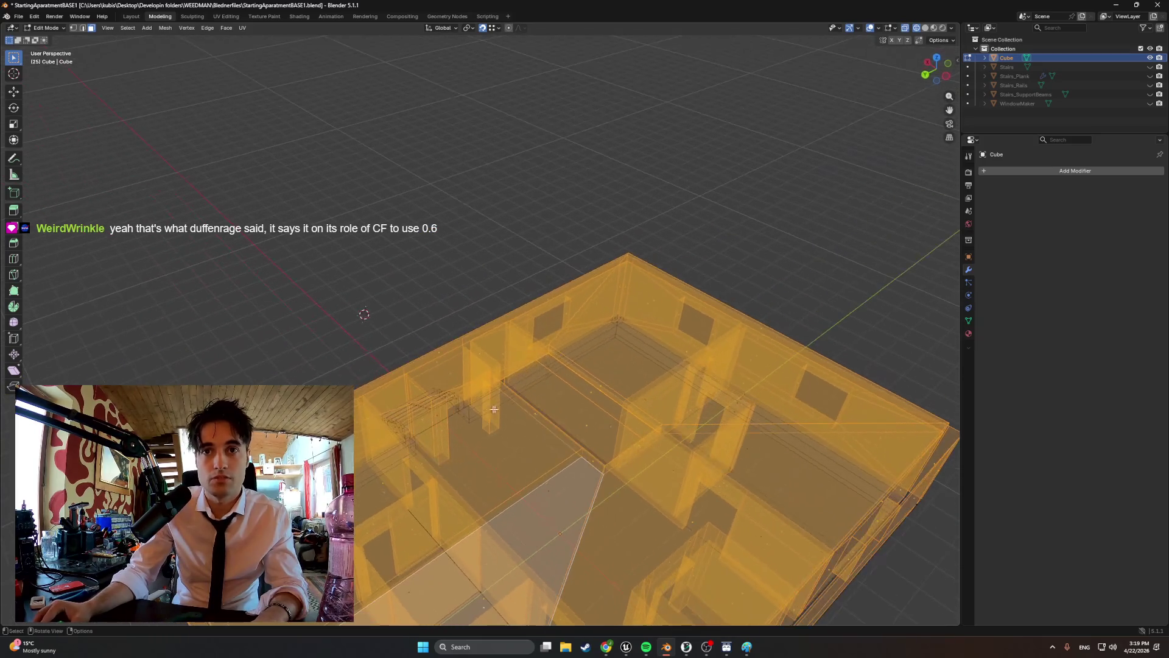
mouse_move(499, 460)
left_mouse_down()
mouse_move(426, 392)
mouse_move(406, 353)
left_mouse_up()
mouse_move(406, 353)
middle_mouse_down()
mouse_move(589, 371)
mouse_move(575, 383)
middle_mouse_up()
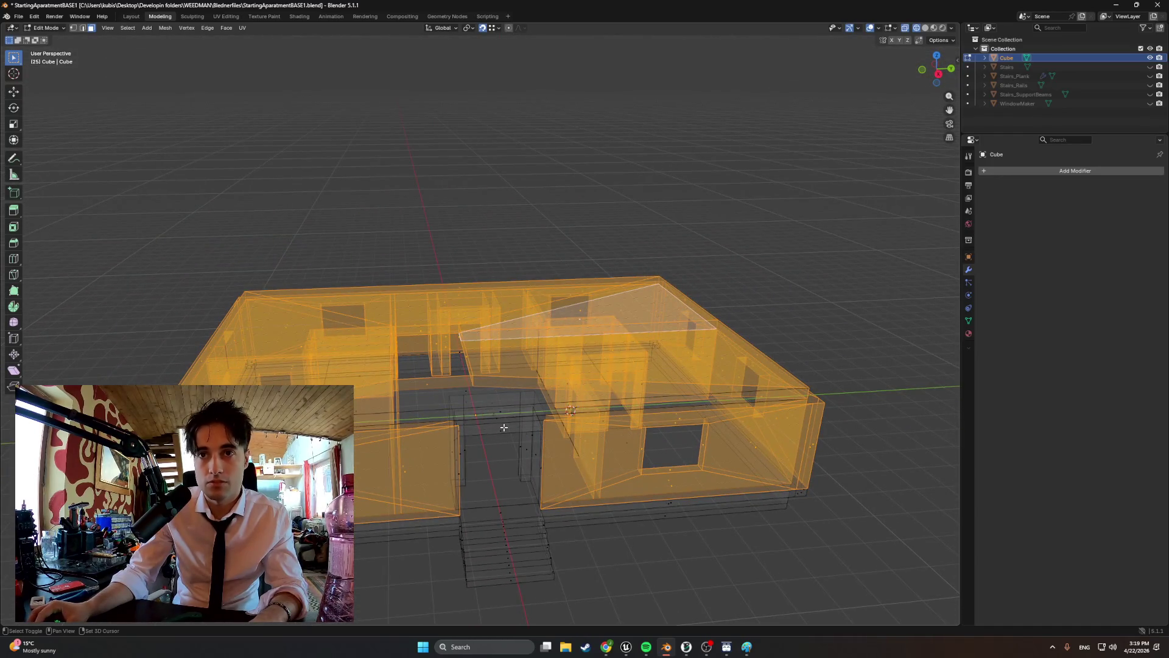
mouse_move(502, 427)
middle_mouse_down()
mouse_move(495, 412)
mouse_move(510, 428)
middle_mouse_up()
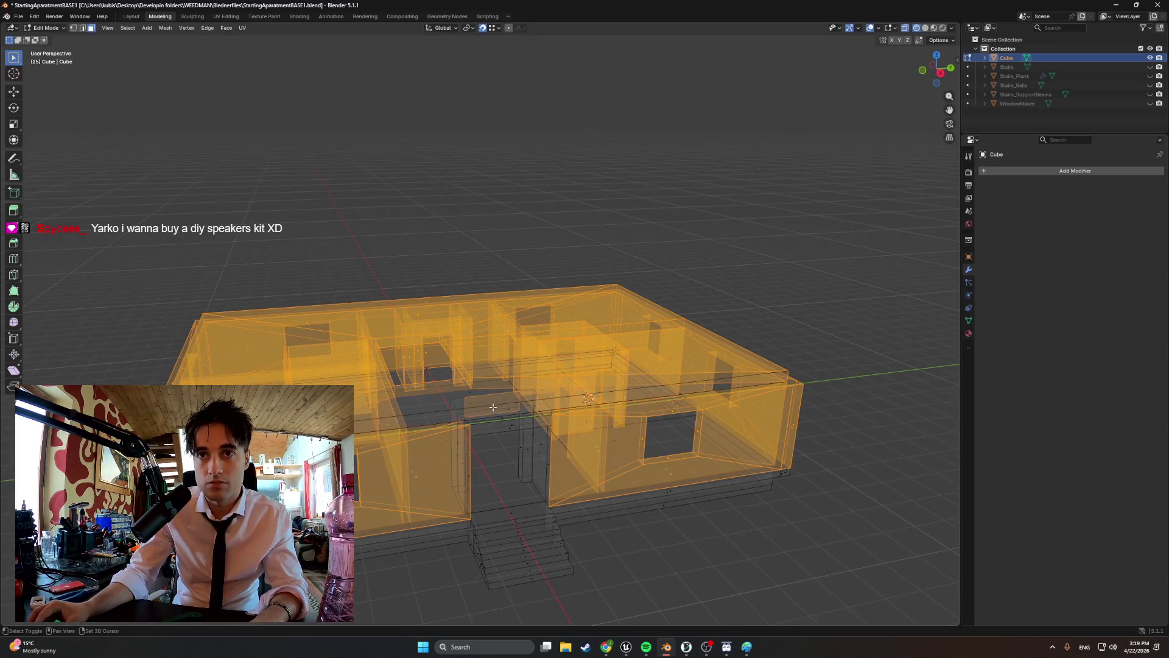
- Return to Solid shading and start extruding the walls and roof upward
key("shift+z")
mouse_move(453, 400)
middle_mouse_down()
mouse_move(604, 423)
mouse_move(546, 393)
mouse_move(644, 393)
mouse_move(550, 382)
mouse_move(356, 418)
mouse_move(560, 420)
mouse_move(562, 409)
middle_mouse_up()
key("e")
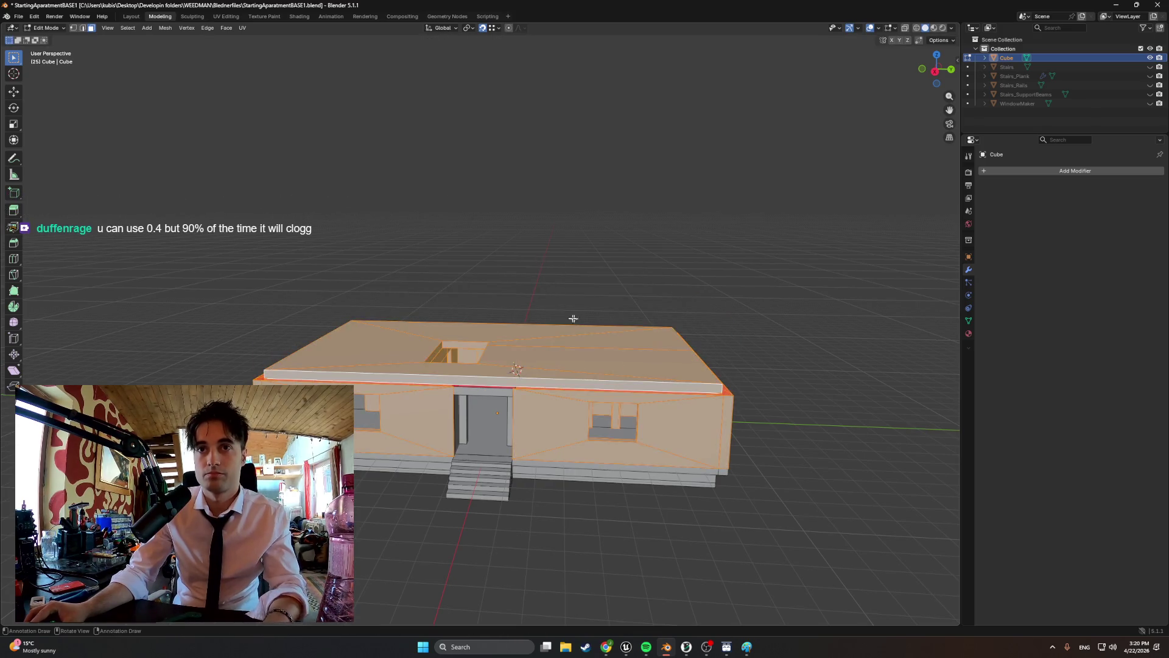
- Confirm the extrusion as a second storey and view it from the right side
left_click(609, 340)
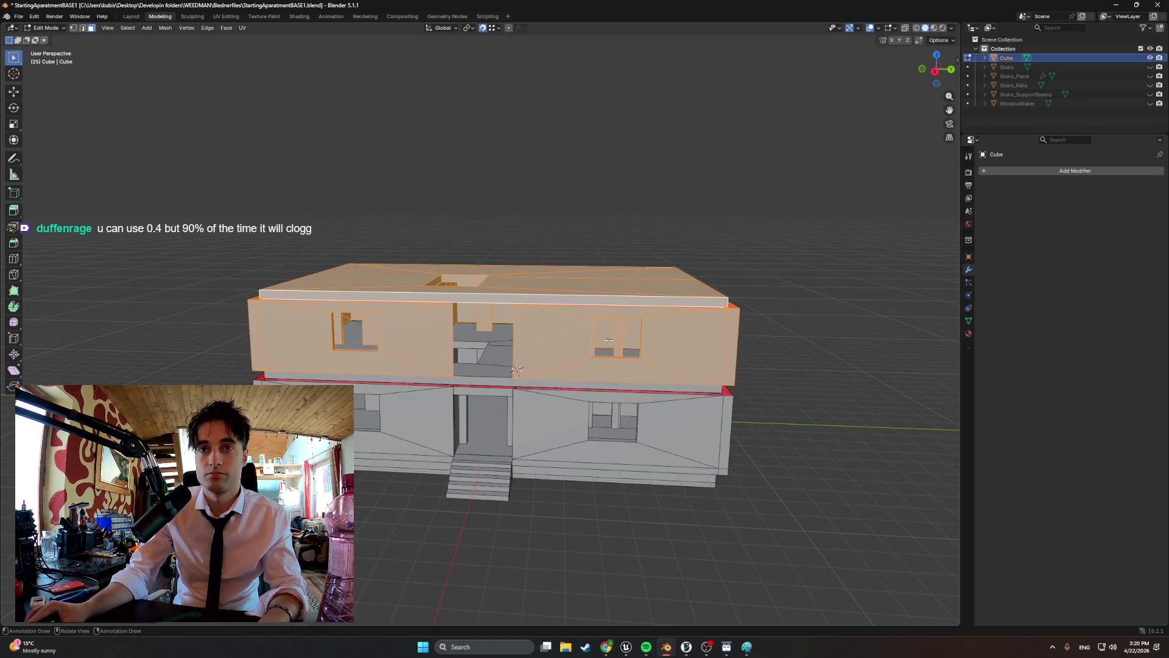
key("KP_3")
mouse_move(610, 340)
middle_mouse_down("ctrl")
mouse_move(369, 379)
mouse_move(396, 410)
mouse_move(463, 414)
mouse_move(445, 401)
mouse_move(492, 393)
mouse_move(487, 426)
mouse_move(432, 399)
mouse_move(389, 426)
mouse_move(430, 384)
middle_mouse_up("ctrl")
scroll(369, 379, "up", 2, "ctrl")
scroll(430, 383, "up", 2)
- Show Stairs, Stairs_Plank, Stairs_Rails and Stairs_SupportBeams again, leaving WindowMaker hidden
left_click(1150, 66)
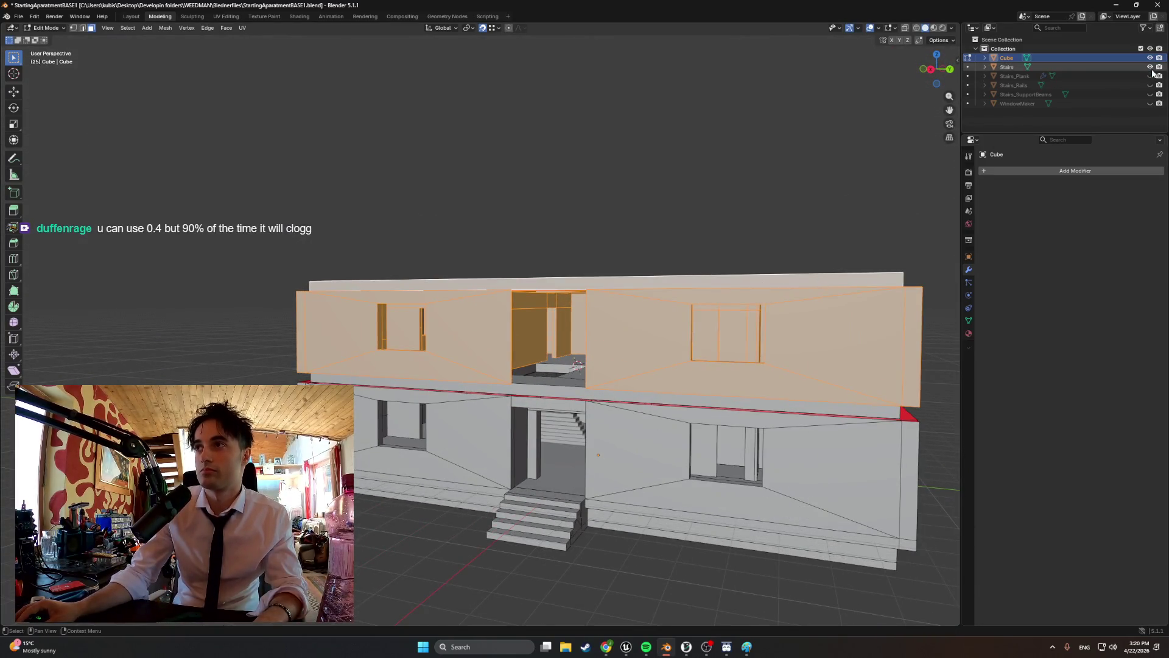
left_click(1151, 76)
left_click(1150, 85)
left_click(1150, 94)
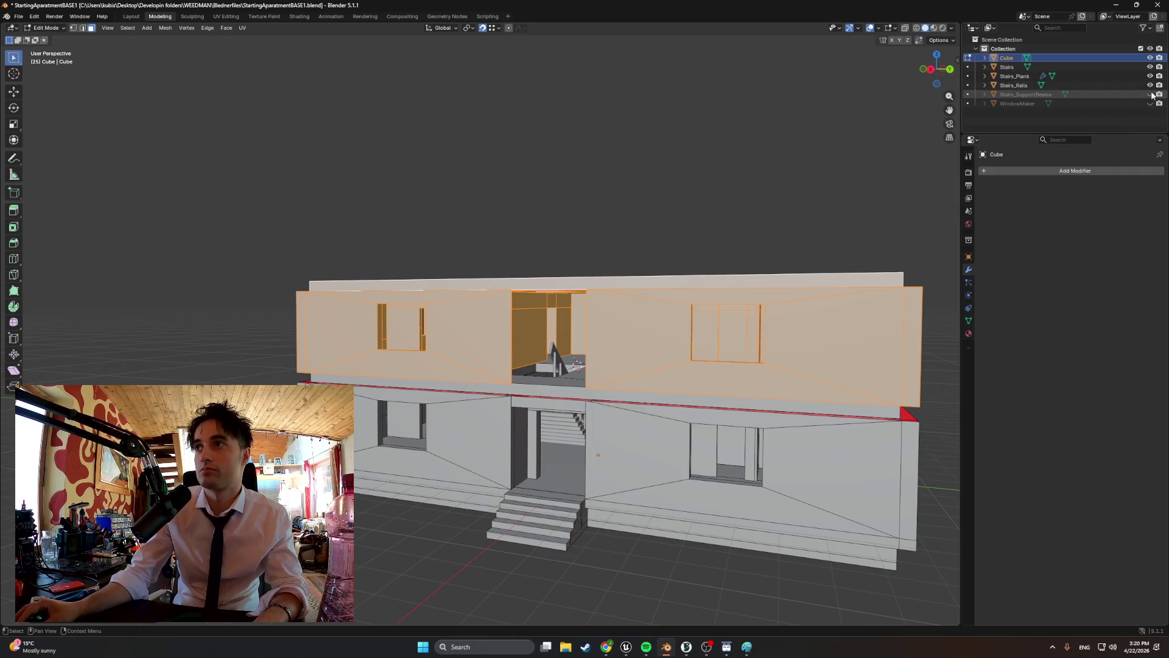
left_click(1150, 104)
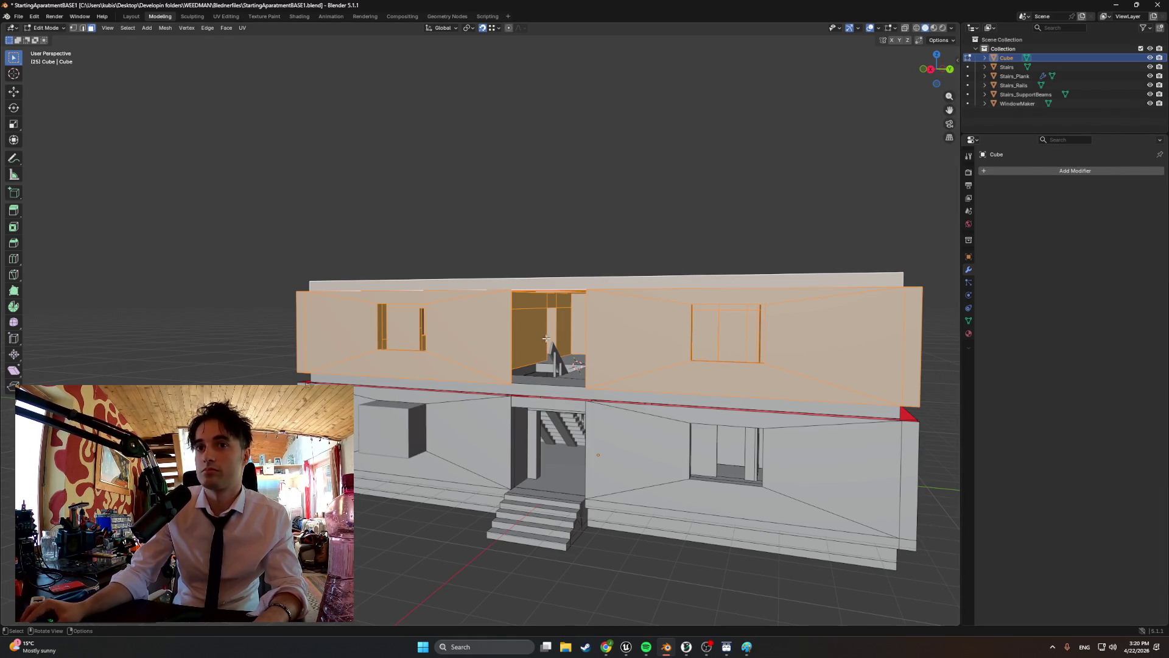
left_click(1150, 104)
mouse_move(585, 316)
middle_mouse_down()
mouse_move(599, 370)
mouse_move(644, 347)
mouse_move(558, 370)
middle_mouse_up()
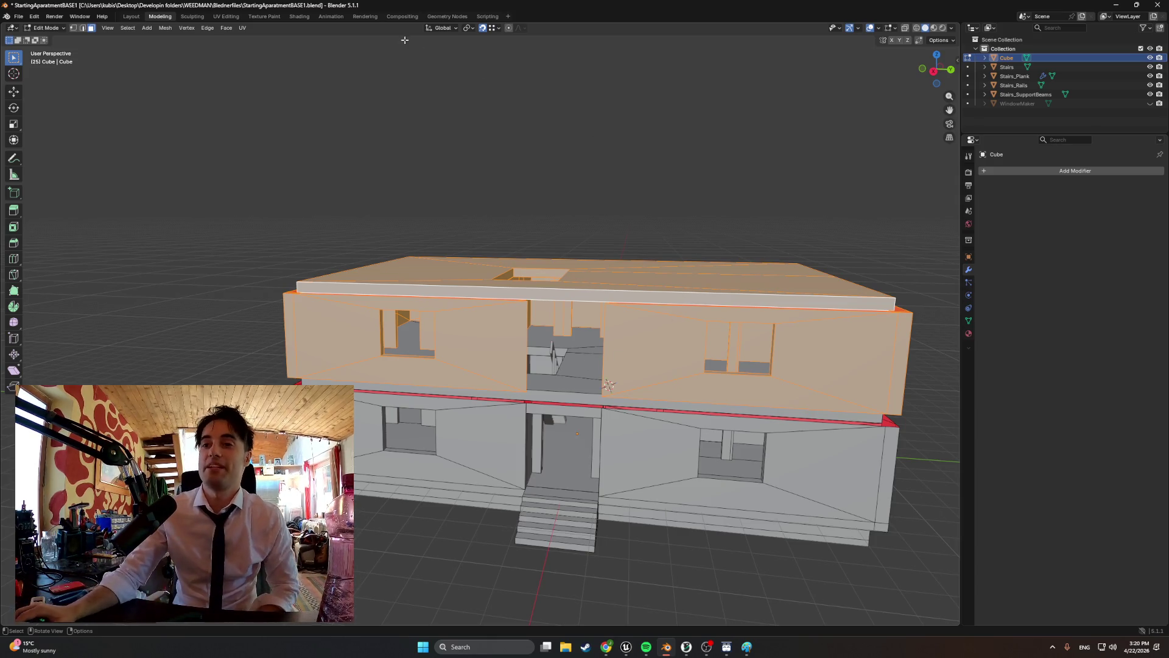
left_click(749, 647)
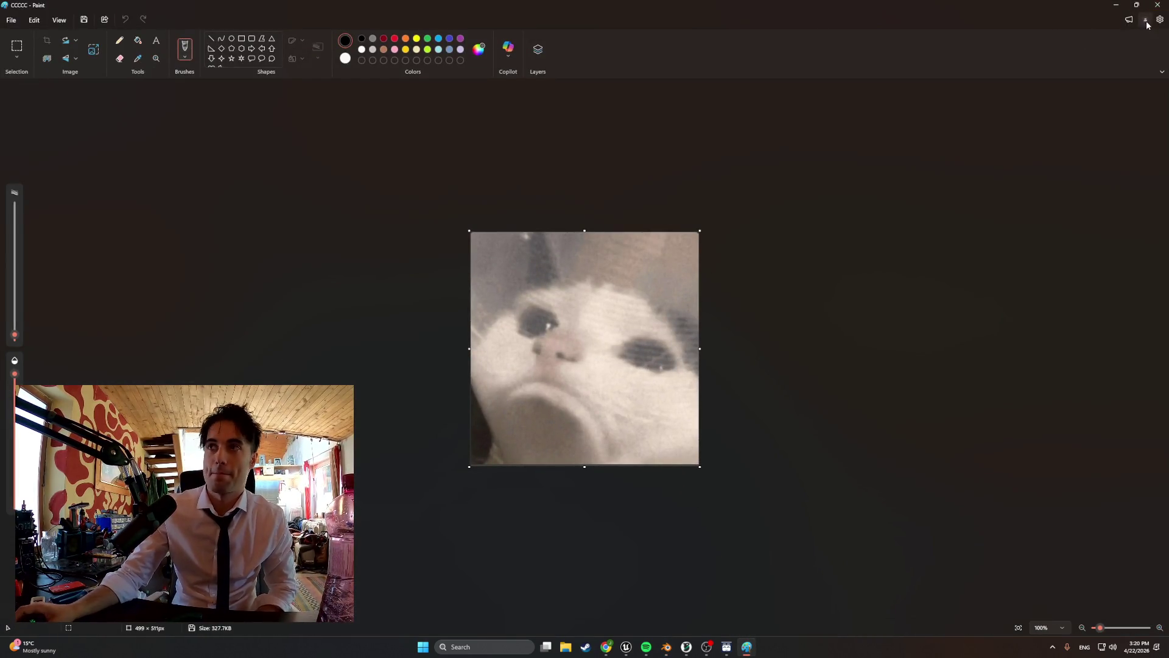
left_click(1158, 6)
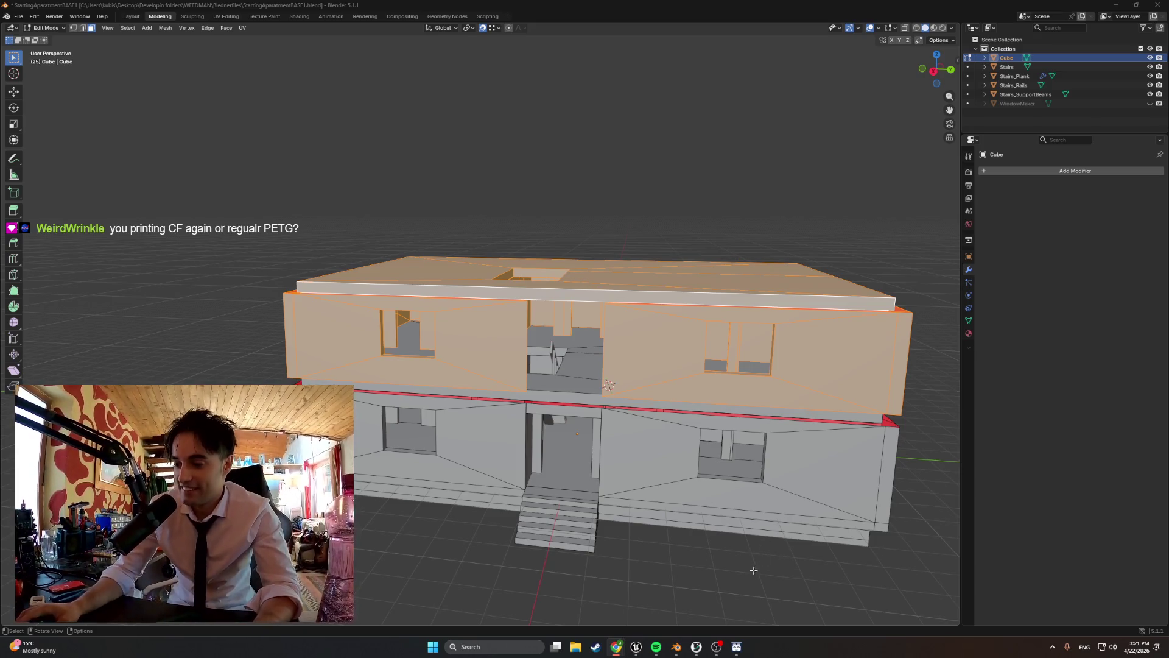
mouse_move(719, 643)
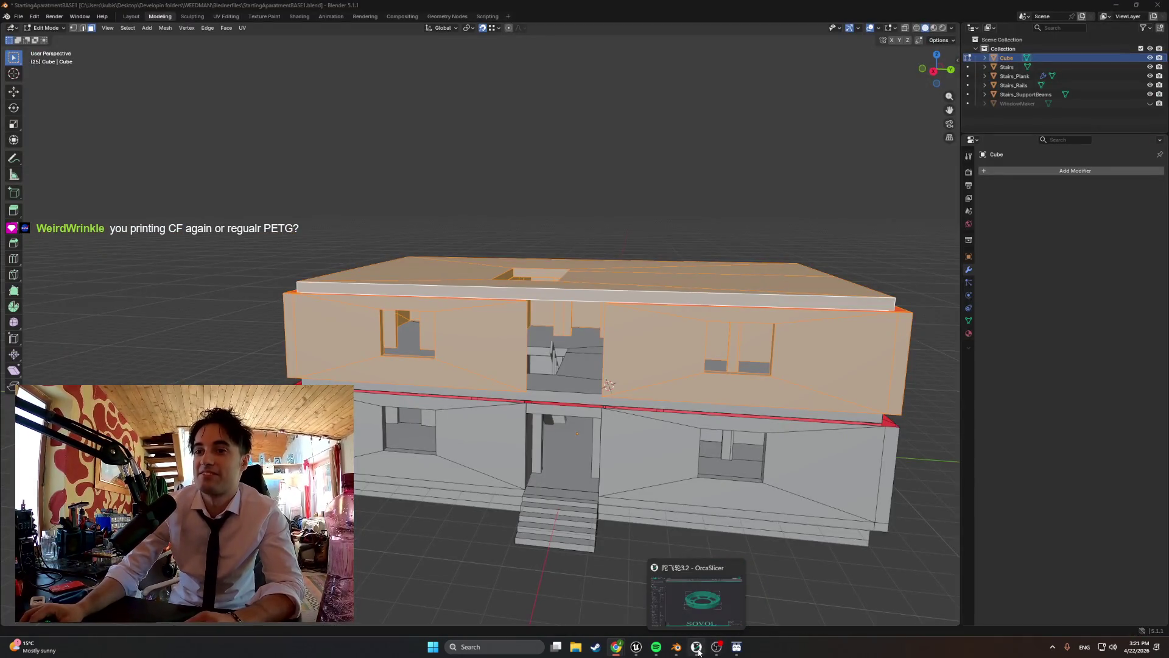
left_click(698, 649)
left_click(180, 22)
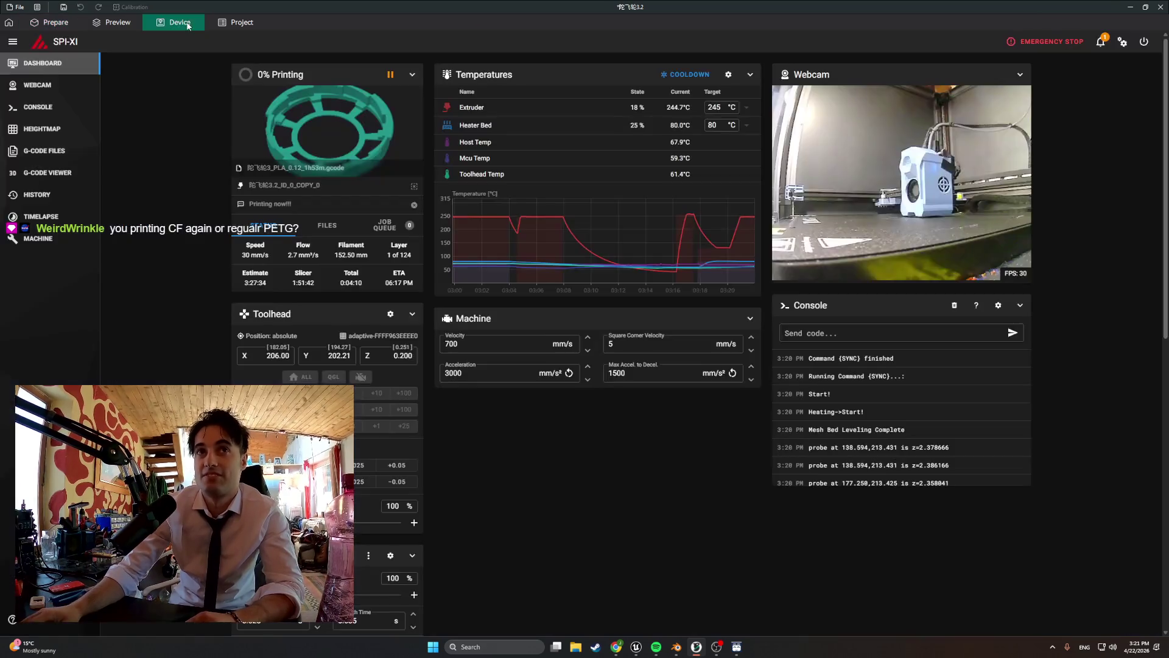
left_click(64, 88)
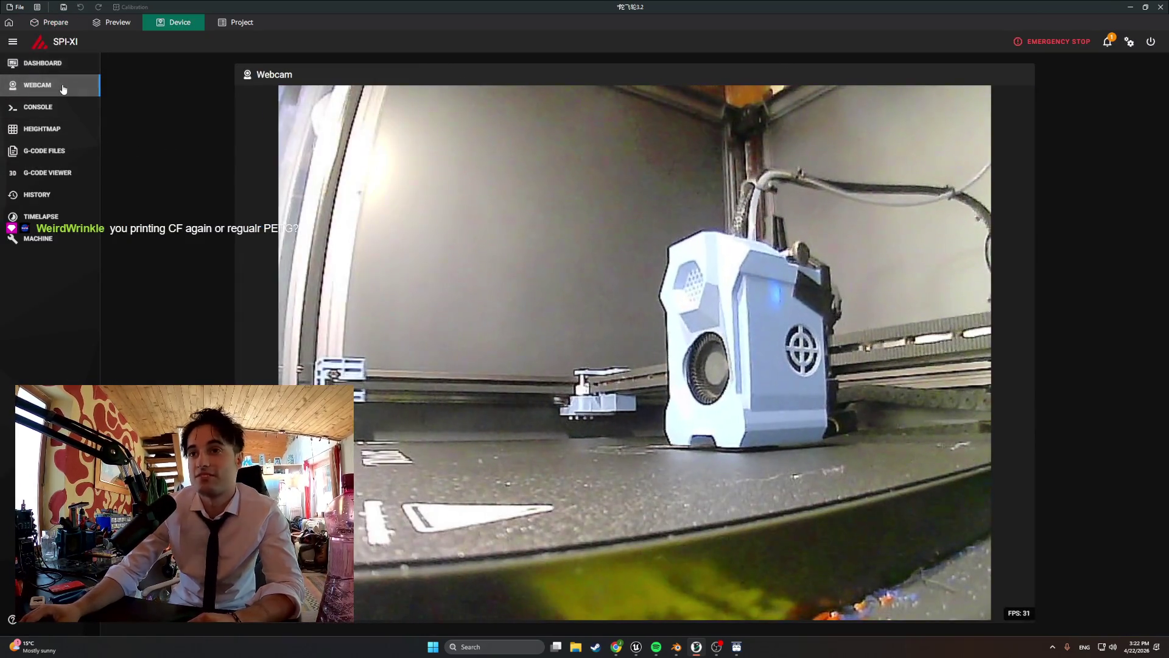
left_click(1129, 7)
middle_click_drag(444, 317, 475, 314)
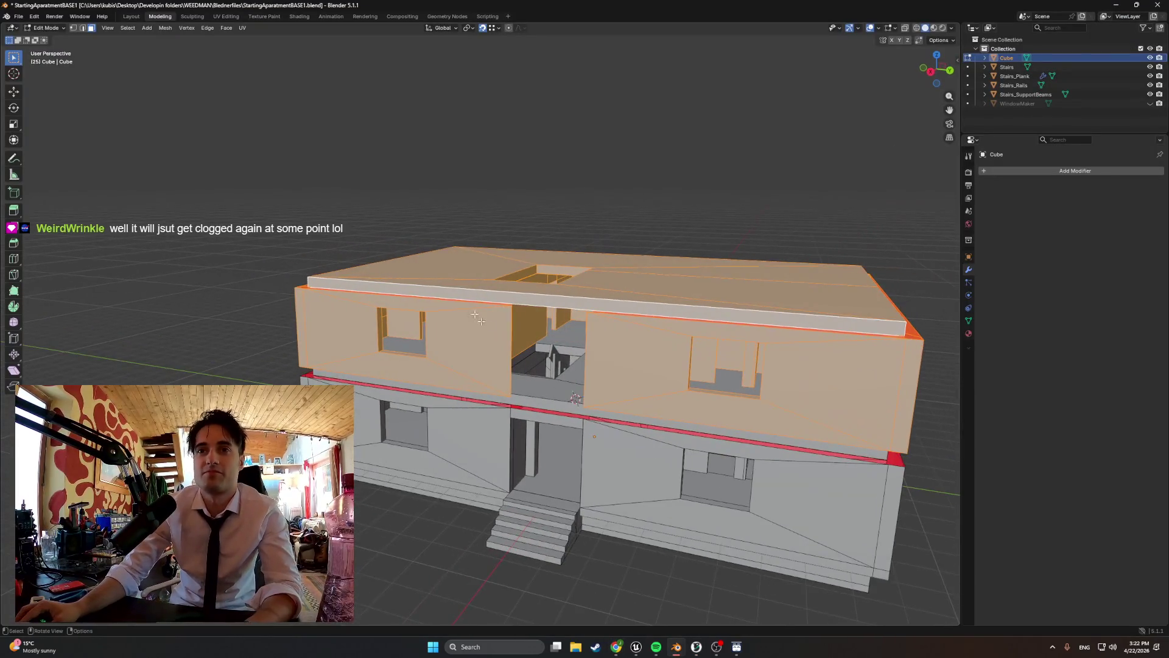
- Export the house as FBX, overwriting the existing file
left_click(18, 17)
mouse_move(57, 156)
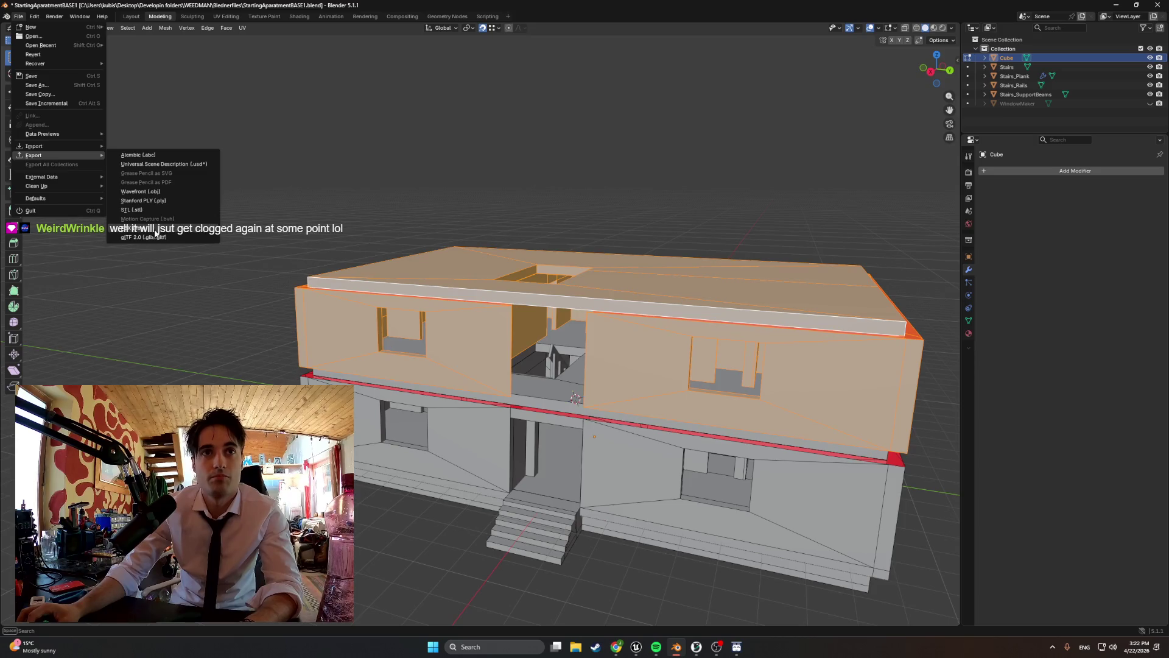
left_click(155, 229)
left_click(571, 485)
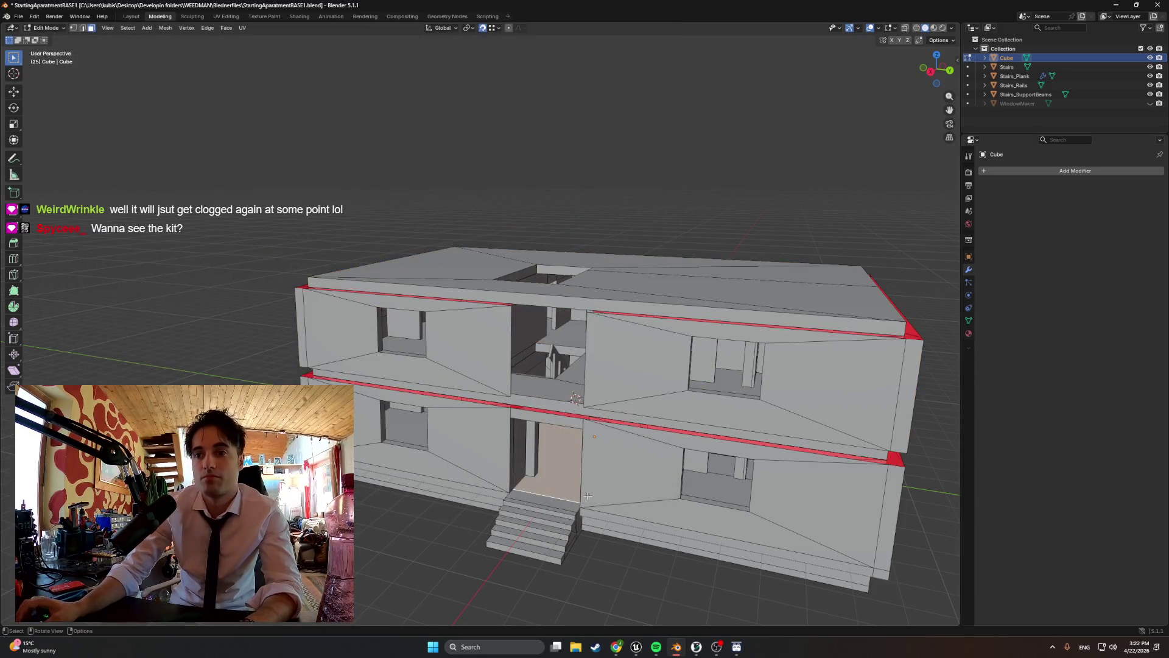
- Switch to Unreal Engine, turn toward the building, and show the imported apartment assets
mouse_move(703, 643)
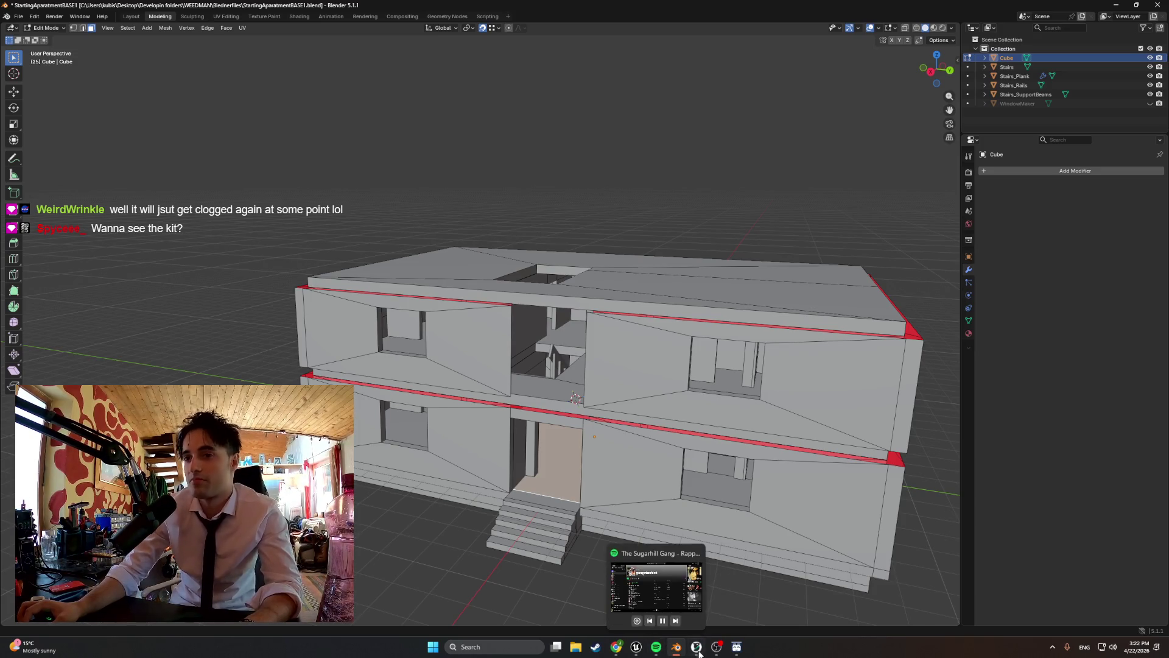
left_click(713, 651)
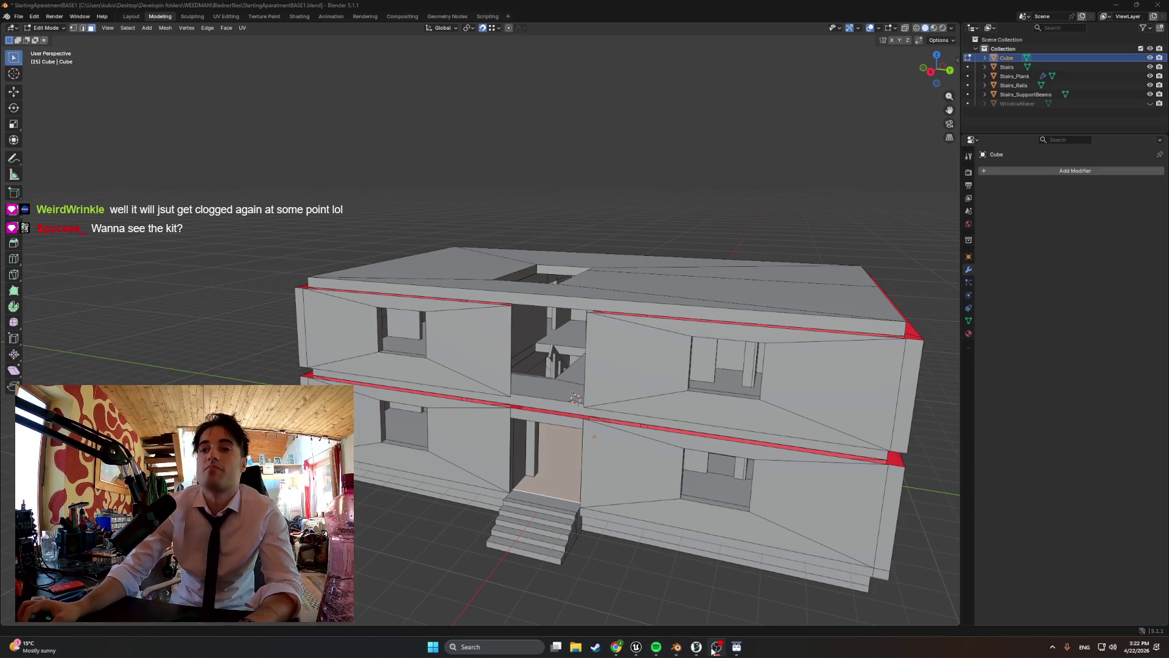
left_click(636, 646)
right_click_drag(533, 464, 412, 428)
key("ctrl+space")
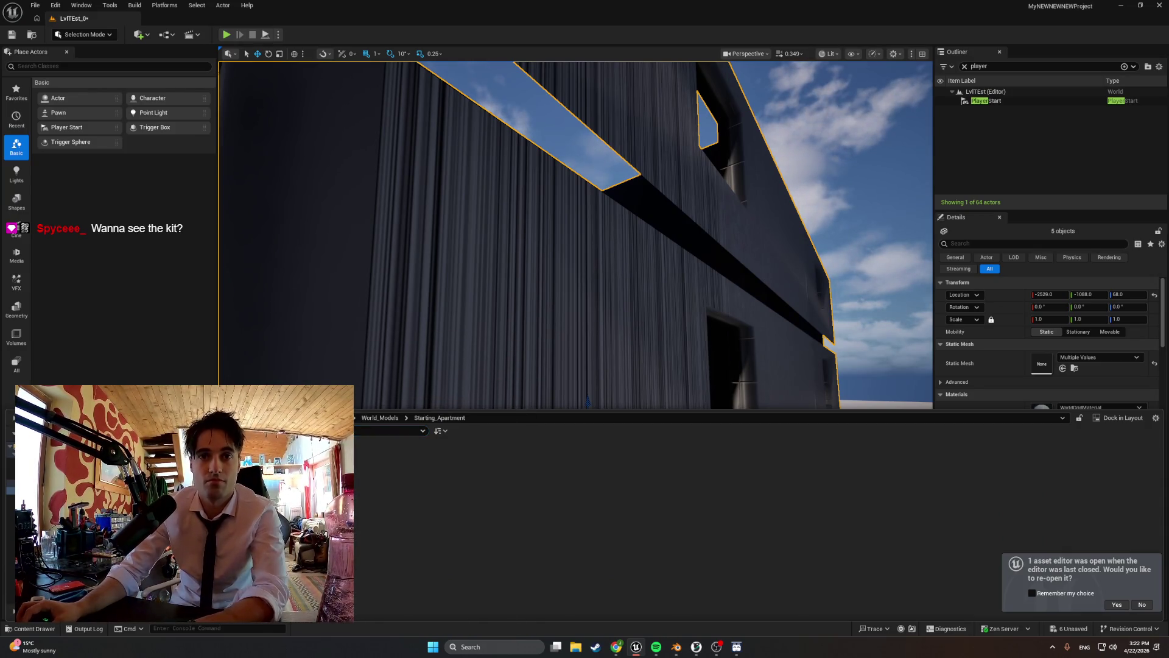
- Force-delete the old apartment and stair meshes and import the re-exported apartment FBX
key("Delete")
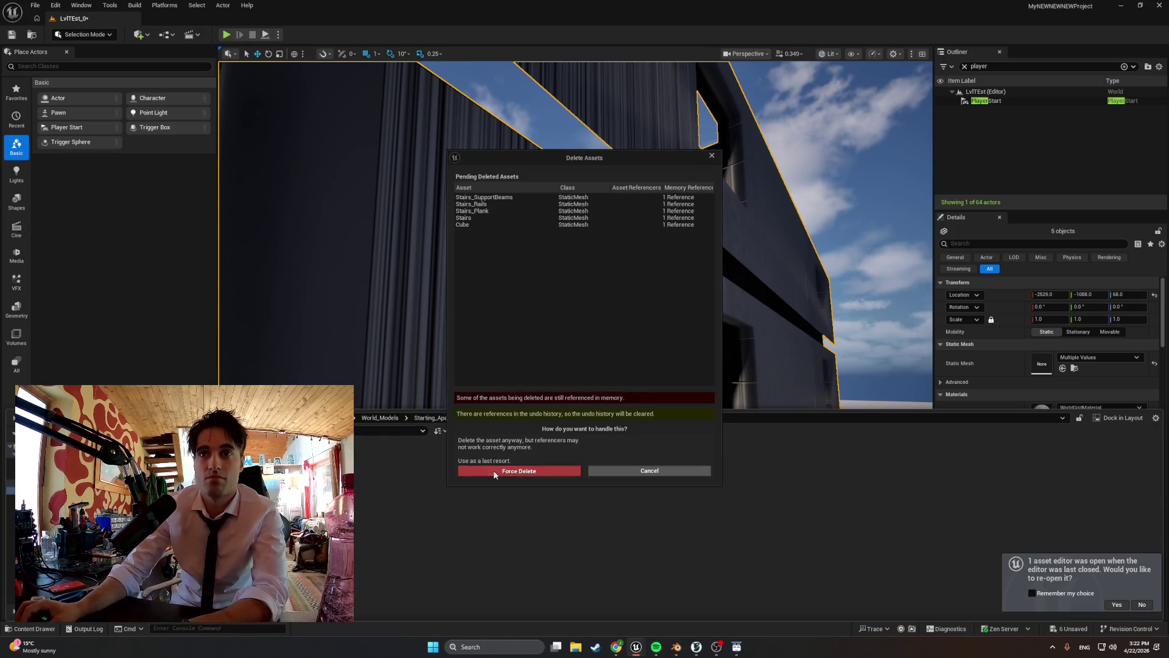
left_click(520, 473)
left_click(67, 431)
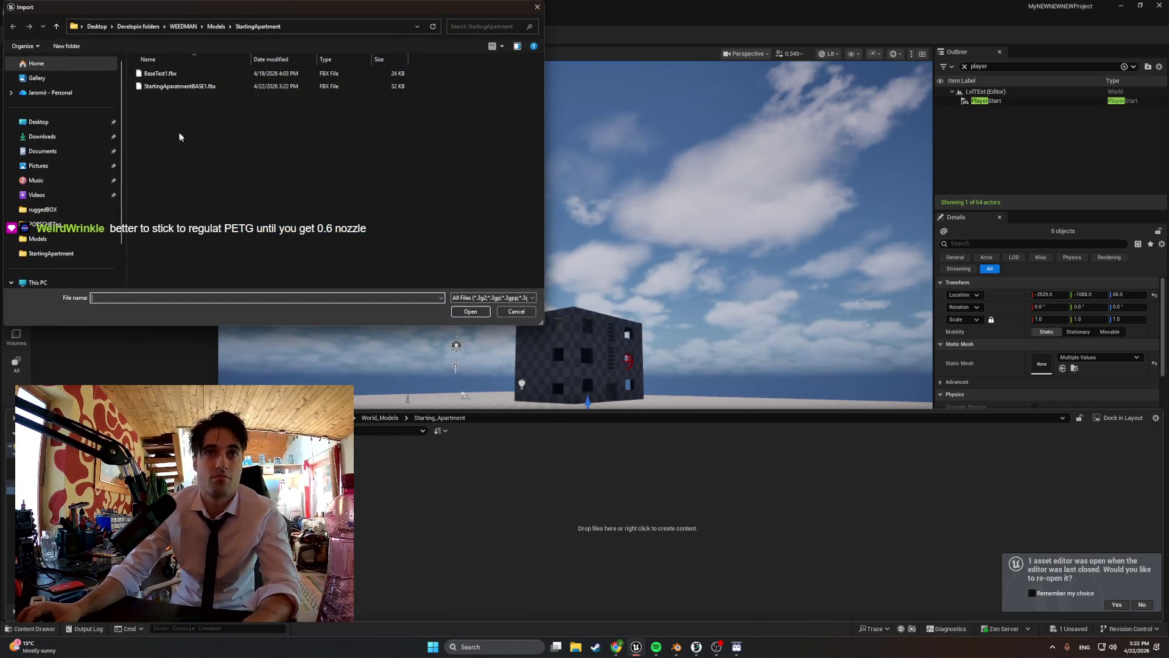
double_click(190, 87)
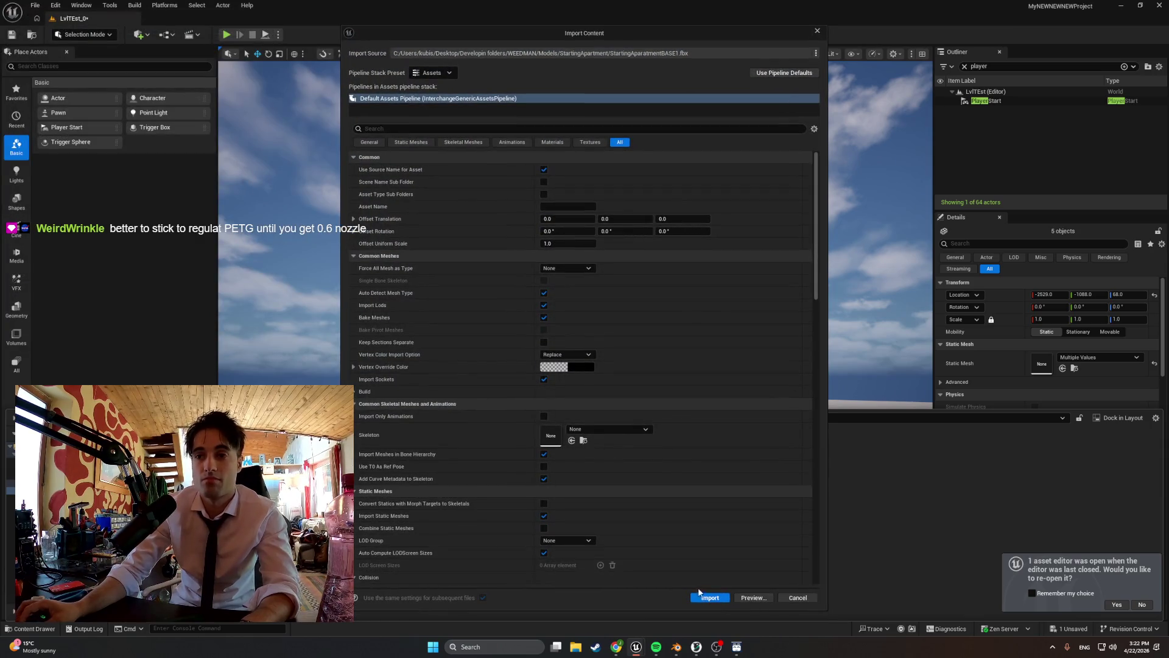
left_click(709, 597)
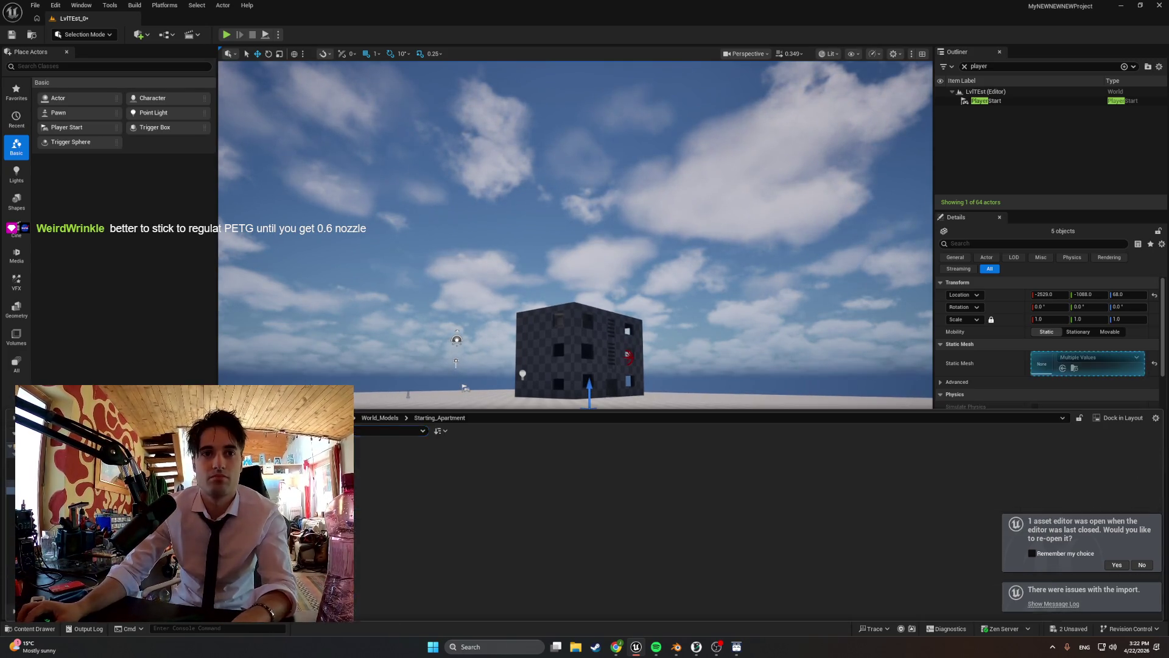
- Force-delete the newly imported StartingAparatmentBASE1 asset despite its level reference
scroll(589, 442, "up", 10)
left_click(590, 442)
scroll(590, 442, "up", 10)
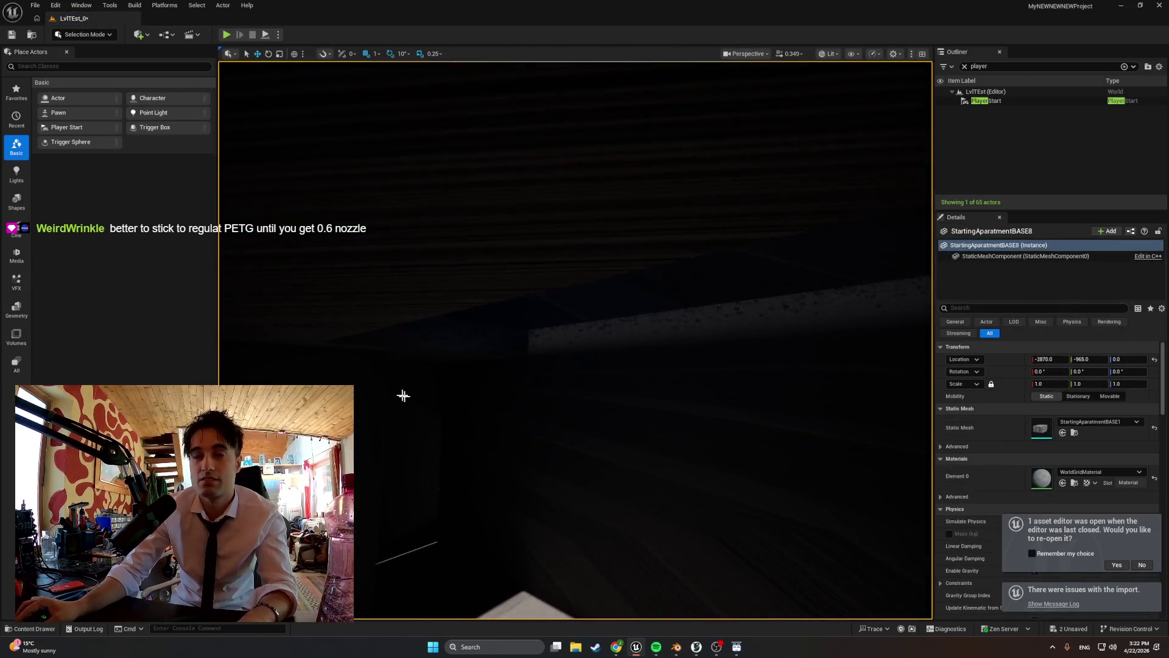
left_click(405, 396)
key("ctrl+space")
key("Delete")
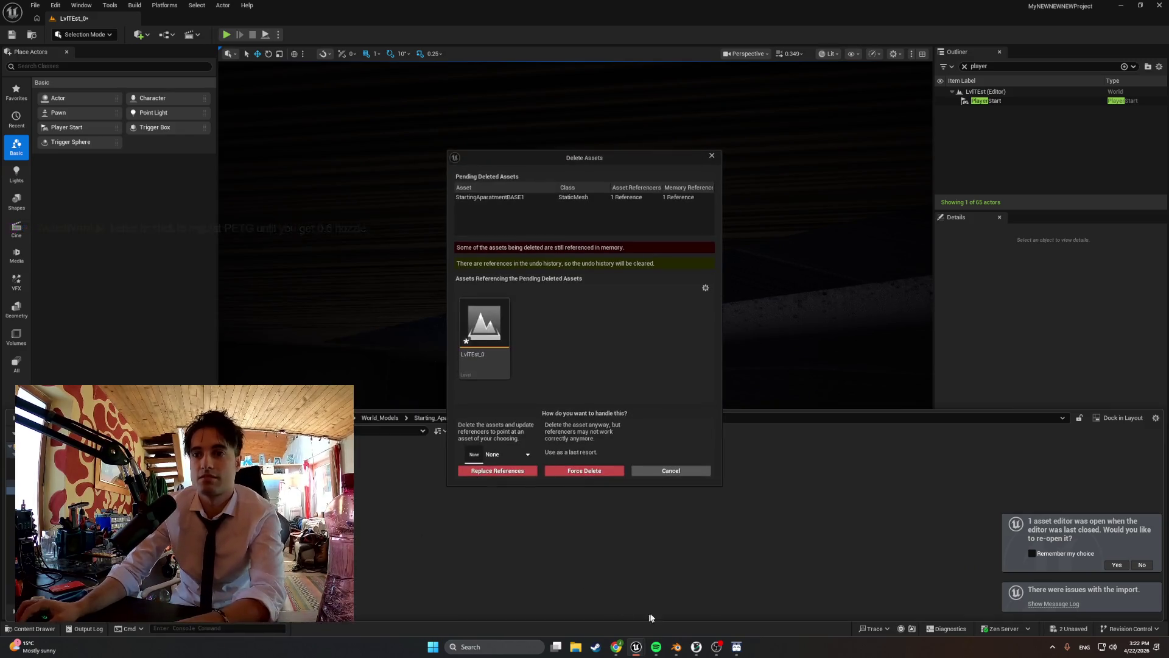
left_click(585, 471)
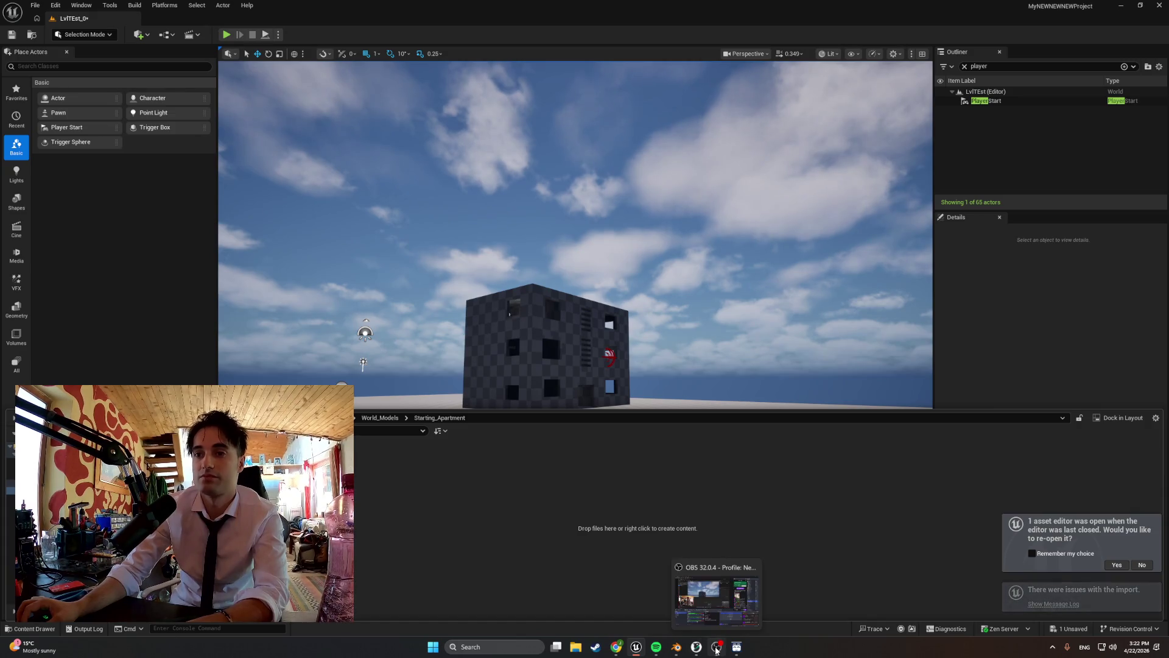
- Switch back to the Blender scene
mouse_move(697, 651)
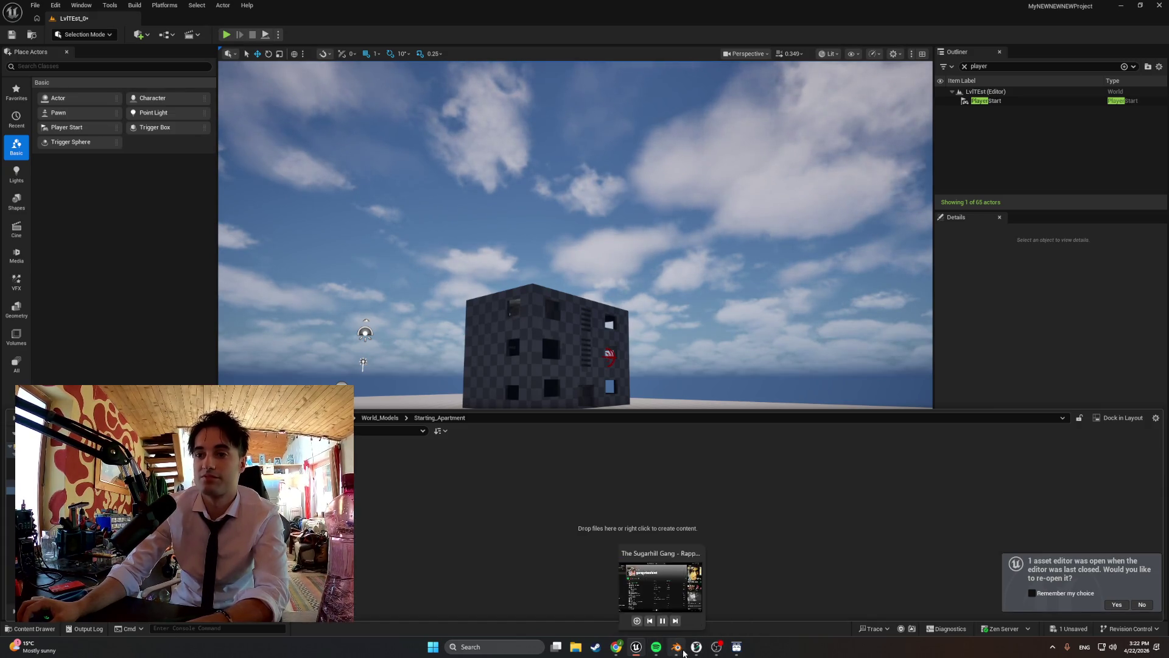
left_click(695, 649)
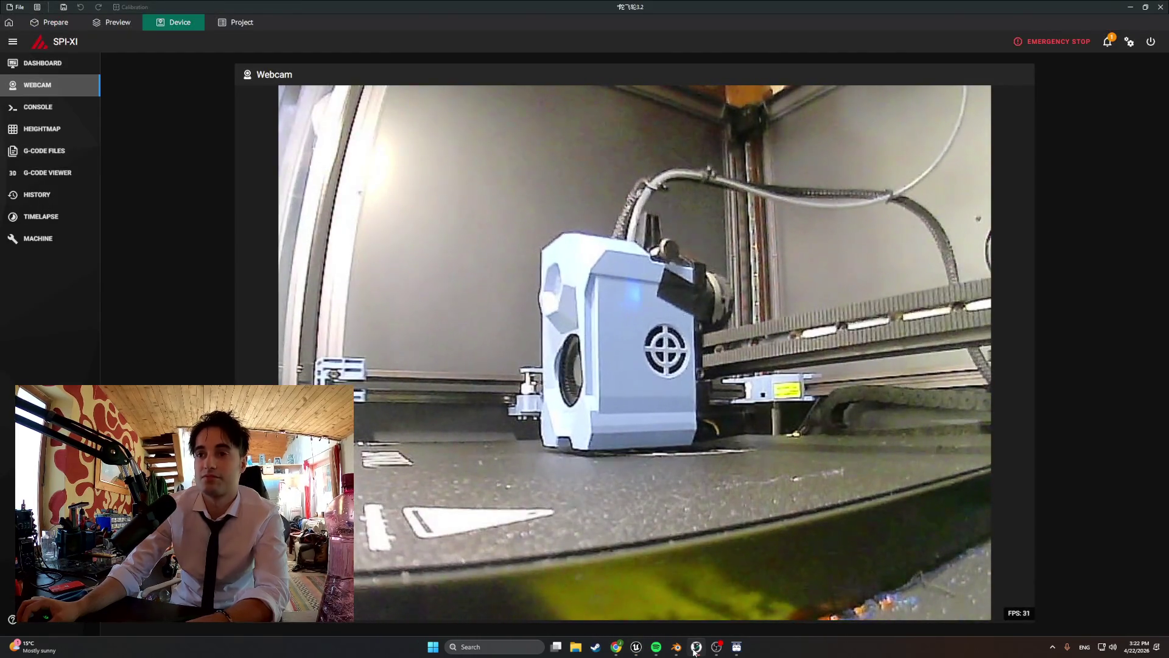
left_click(670, 647)
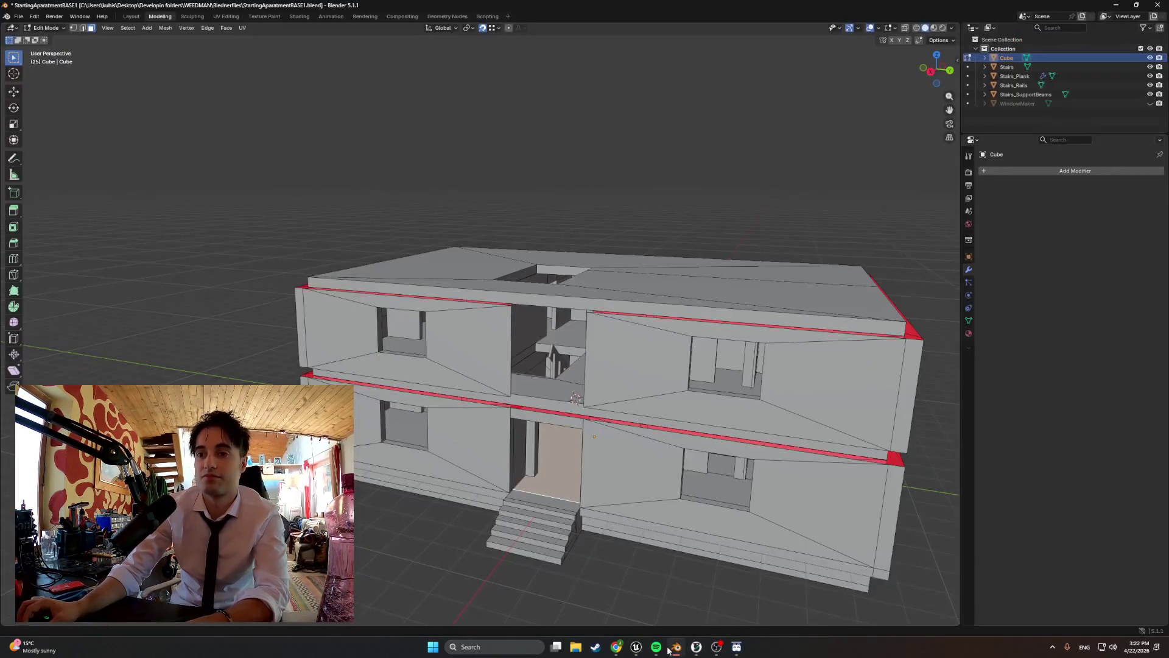
- Hide the house Cube and join Stairs_Plank into the Stairs object in Object Mode
left_click(1150, 57)
middle_click_drag(553, 422, 389, 436)
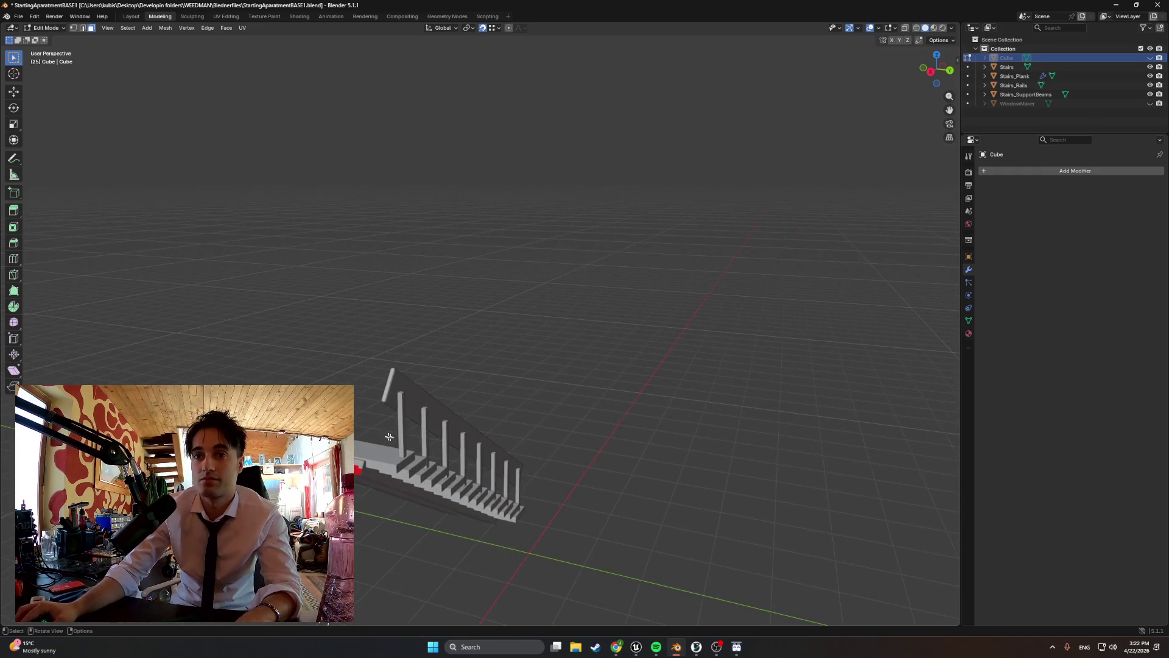
key("Tab")
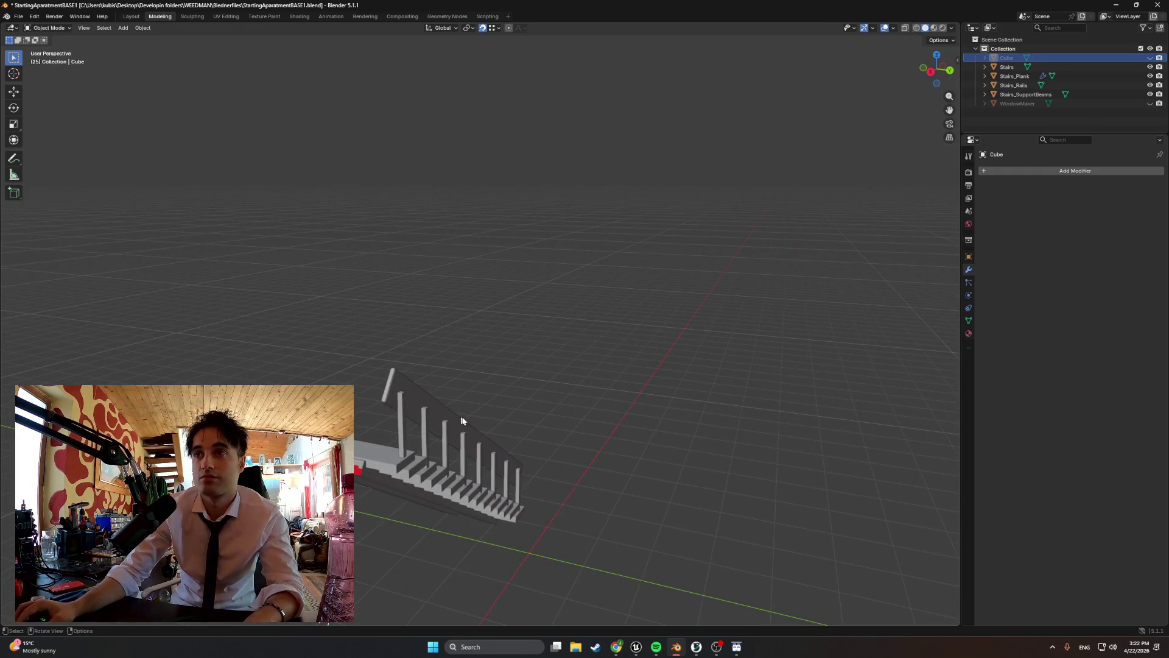
key("a")
mouse_move(539, 482)
middle_mouse_down()
mouse_move(524, 481)
mouse_move(534, 476)
middle_mouse_up()
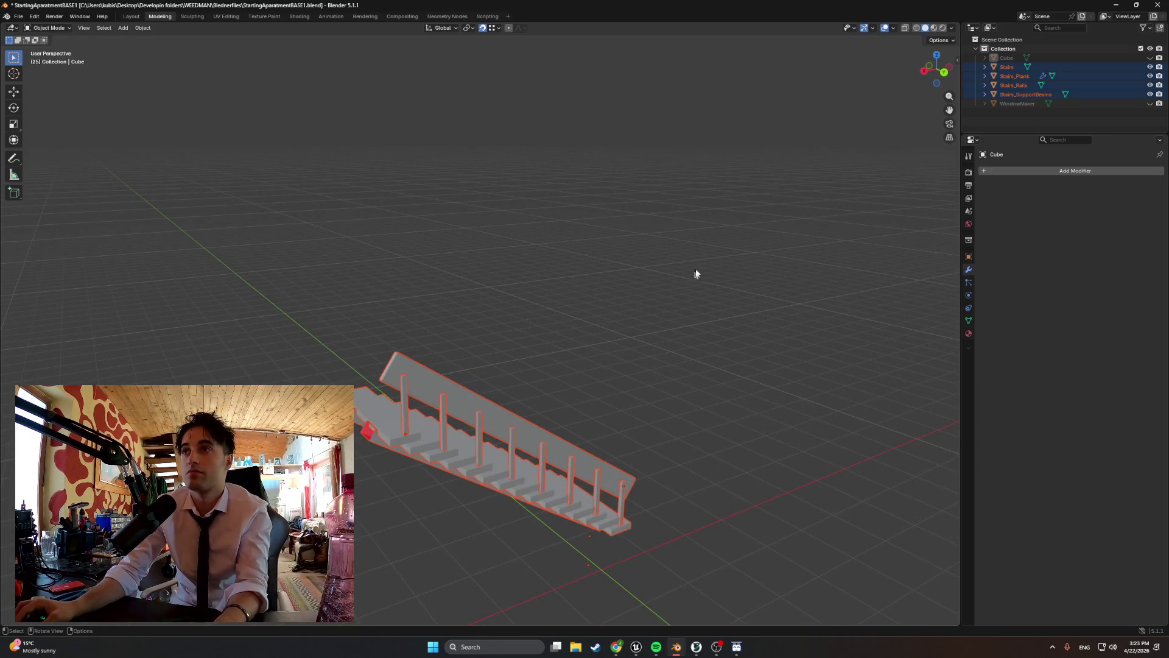
left_click(1013, 76)
left_click(1008, 67)
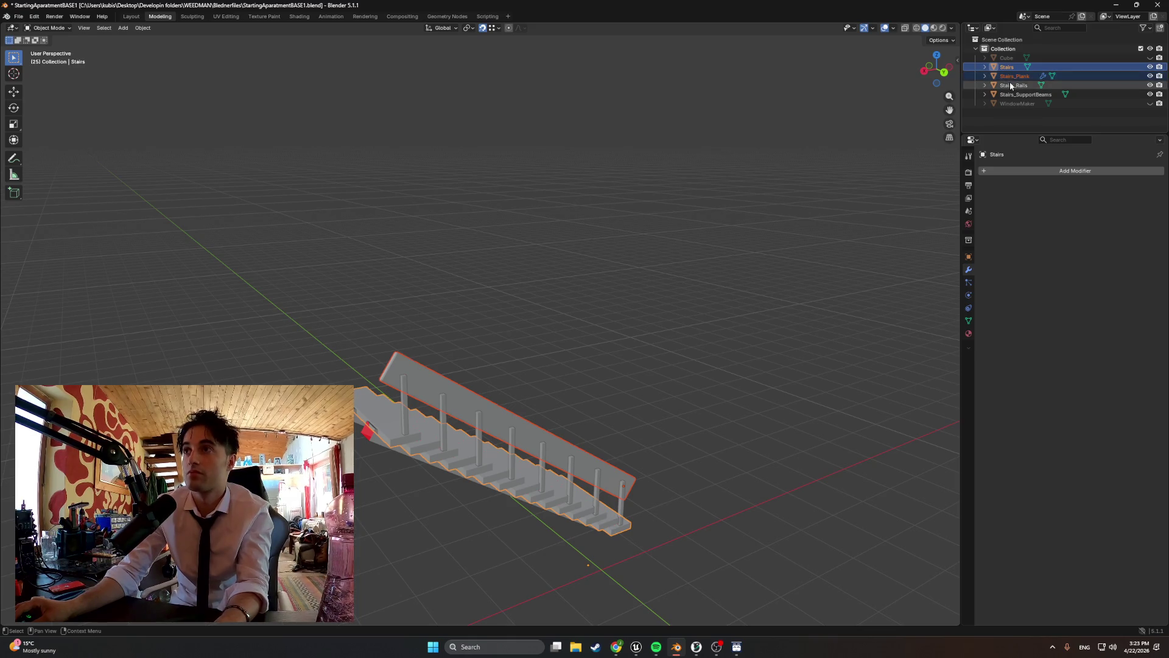
key("ctrl+j")
- Select Stairs_Rails and Stairs_SupportBeams together and enter Edit Mode on them
left_click(1015, 76)
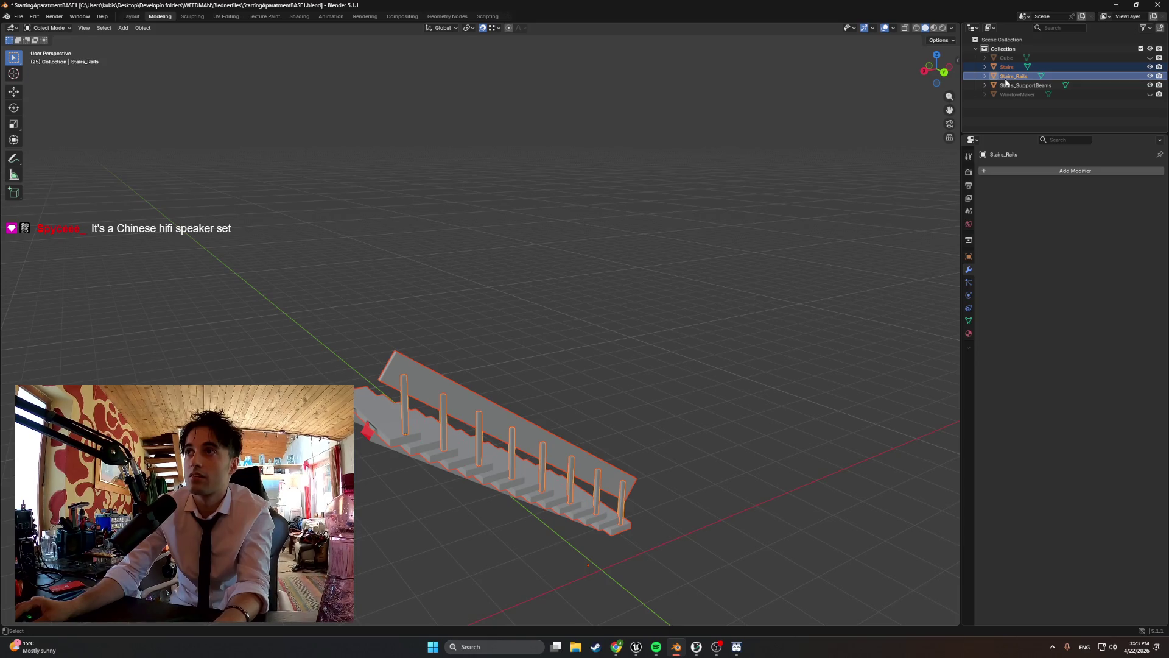
left_click(1003, 79)
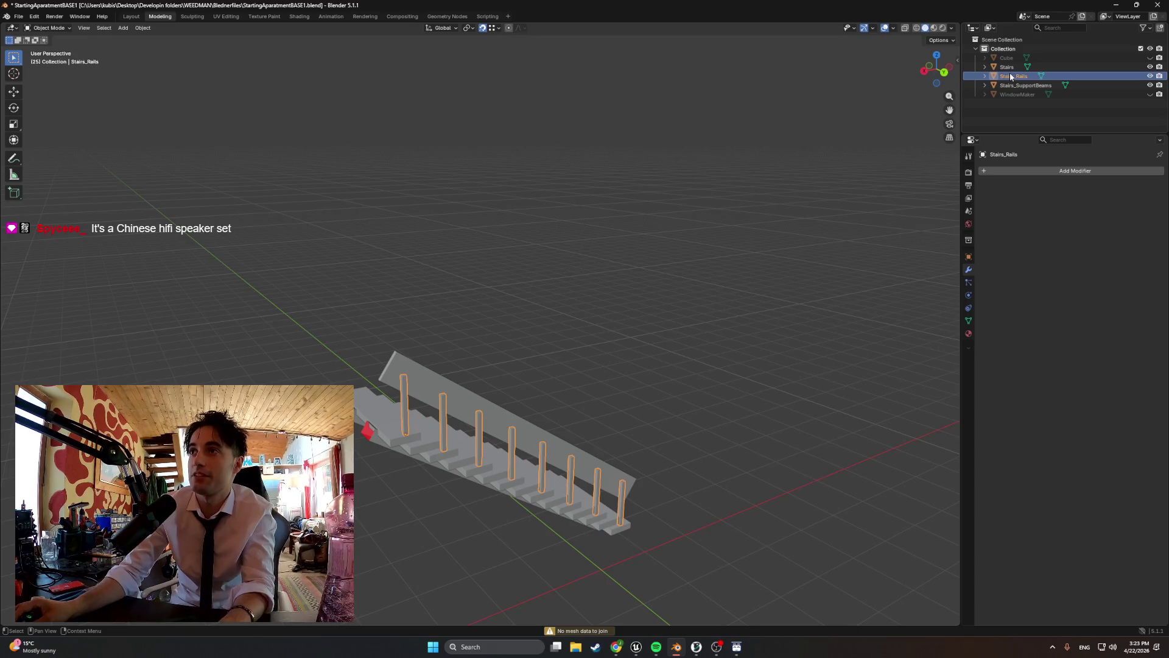
left_click(1010, 86, "shift")
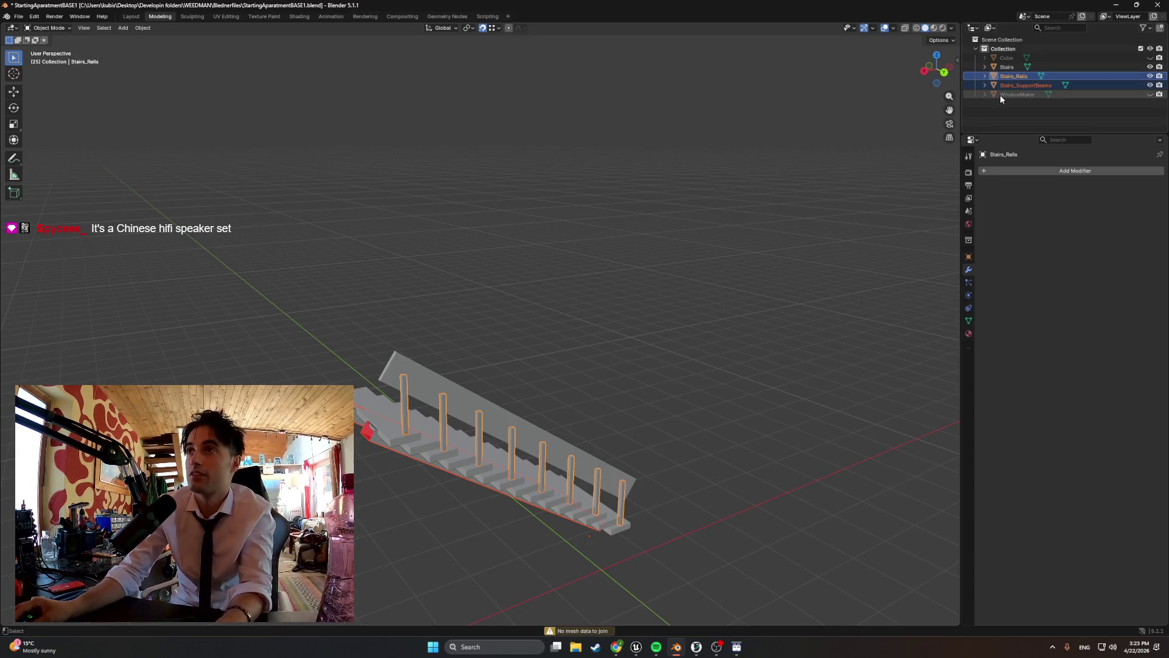
key("Tab")
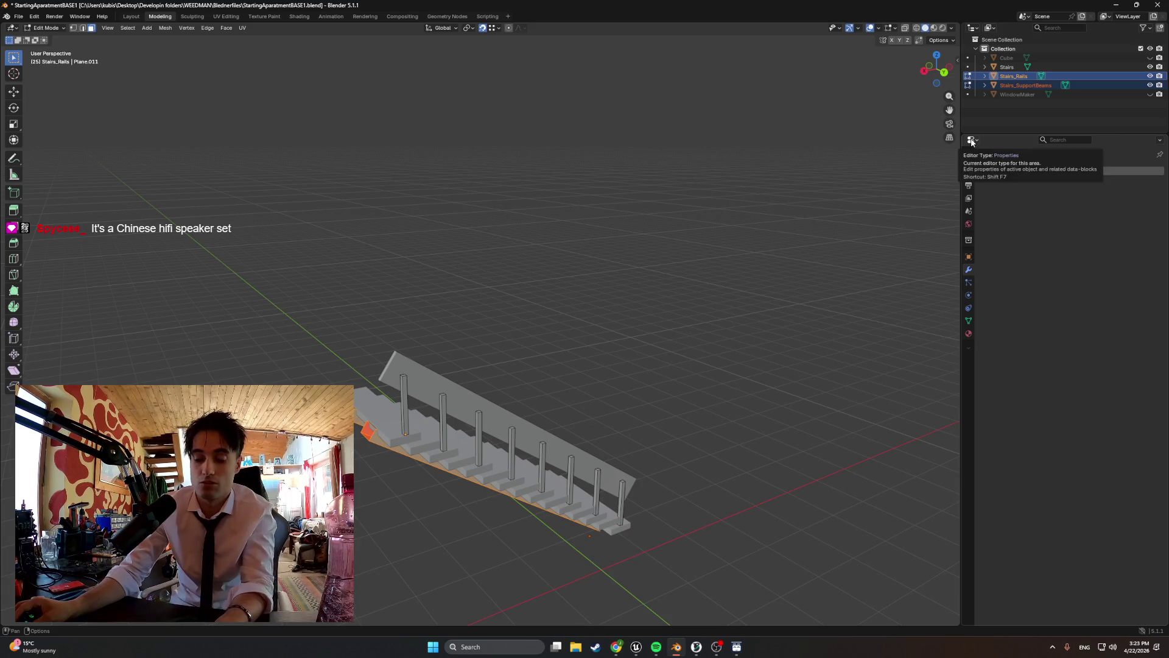
- Back in Object Mode, join Stairs_Rails into the Stairs object
left_click(1014, 78)
left_click(1008, 68)
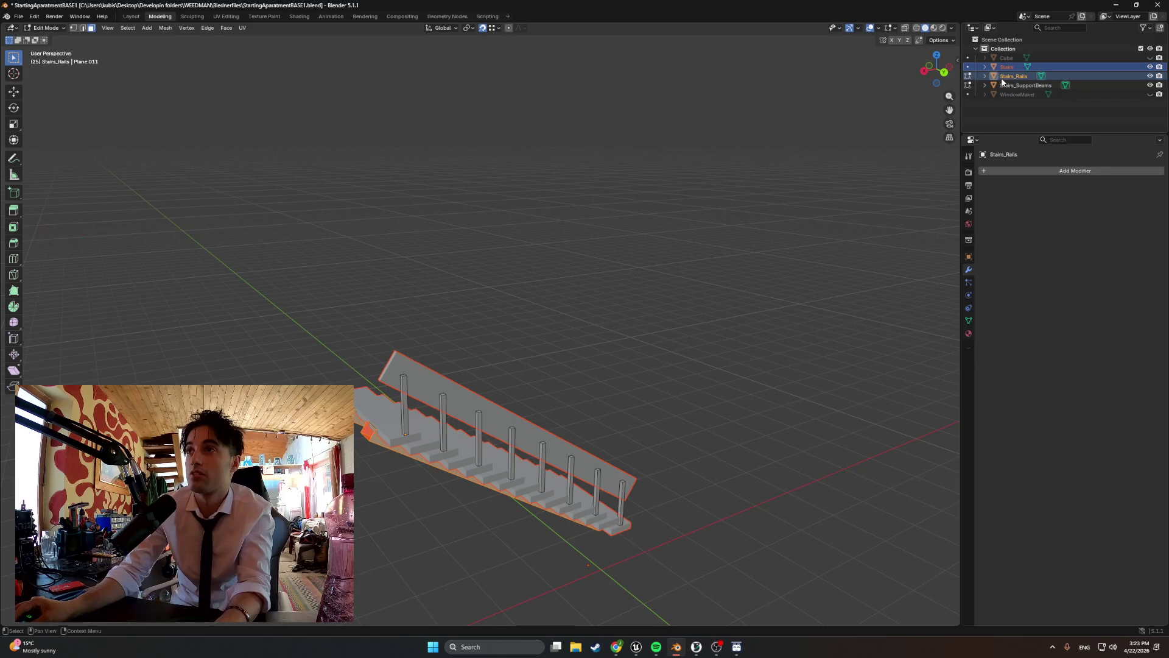
left_click(1004, 84, "ctrl")
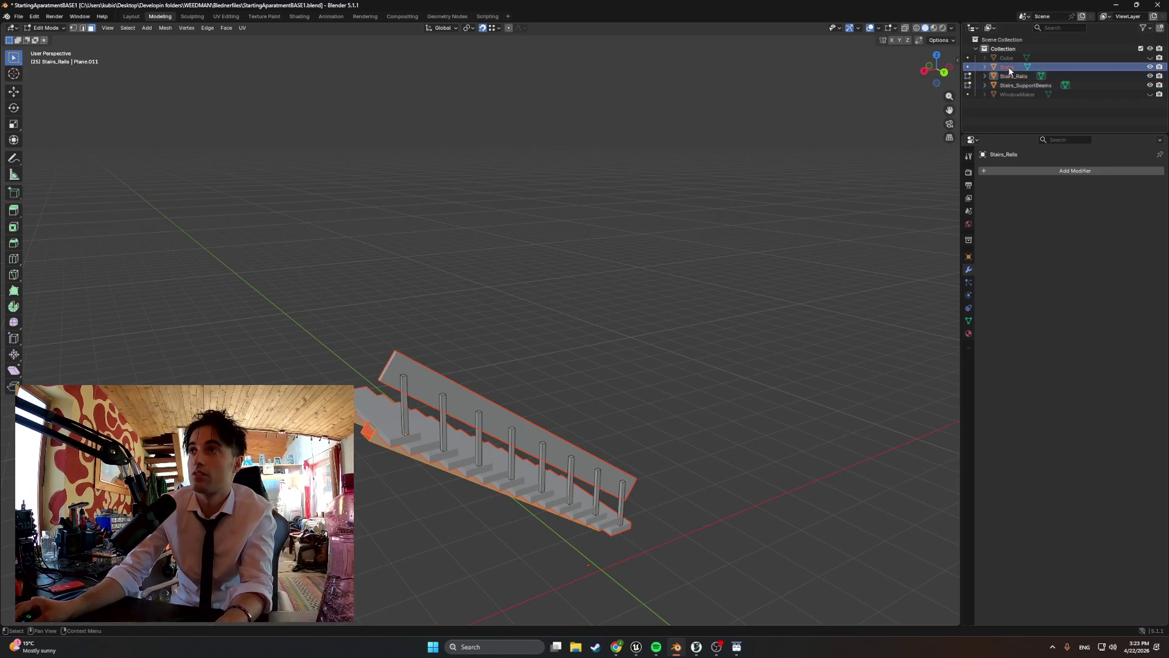
left_click(1011, 76, "ctrl")
left_click(1007, 78, "ctrl")
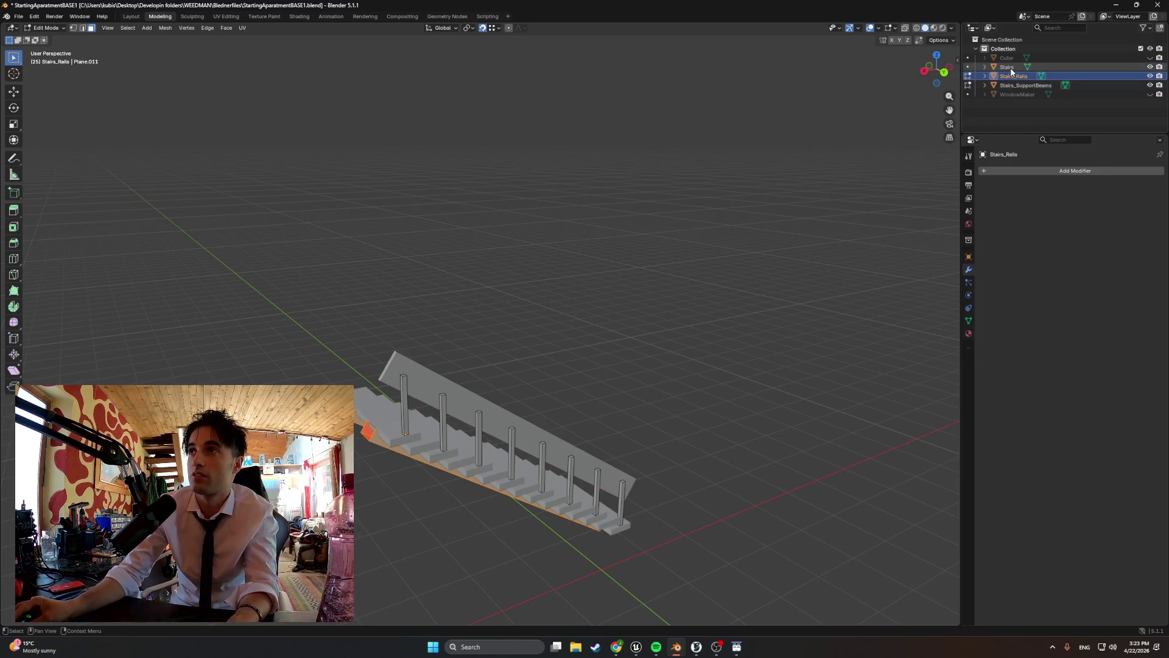
left_click(1004, 85, "shift")
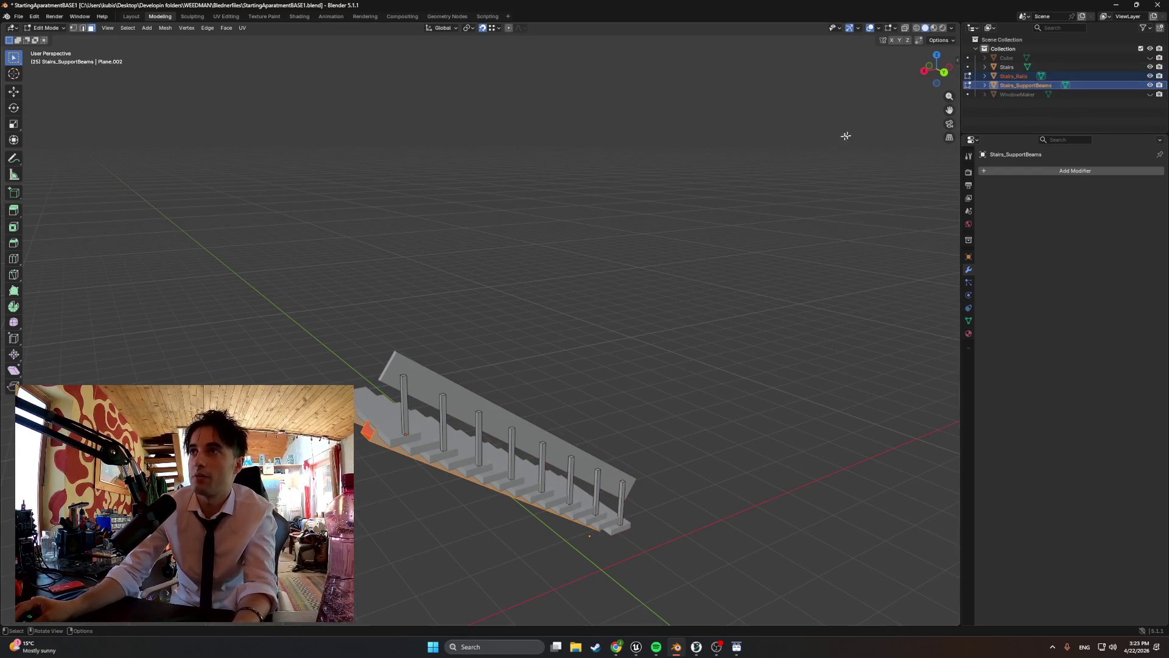
key("Tab")
left_click(1012, 77)
left_click(1007, 67, "ctrl")
key("ctrl+j")
- Join Stairs into Stairs_SupportBeams so all stair parts form one object
left_click(1008, 78)
left_click(1007, 67, "ctrl")
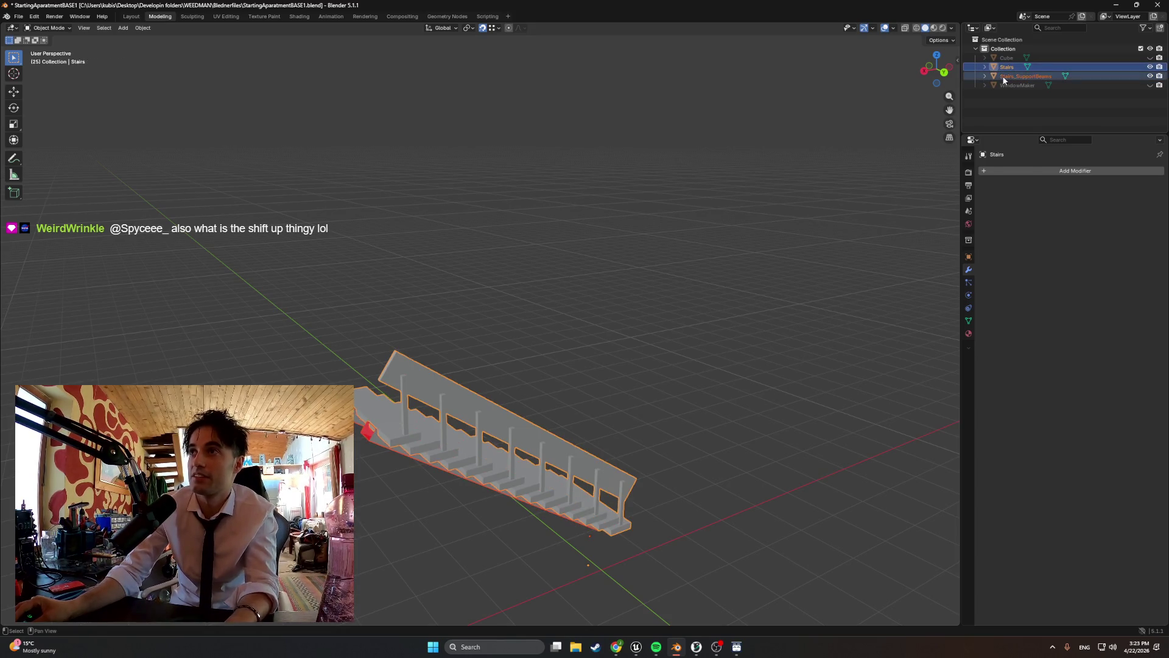
left_click(1005, 78)
key("ctrl+j")
mouse_move(581, 276)
middle_mouse_down()
mouse_move(509, 295)
mouse_move(495, 280)
middle_mouse_up()
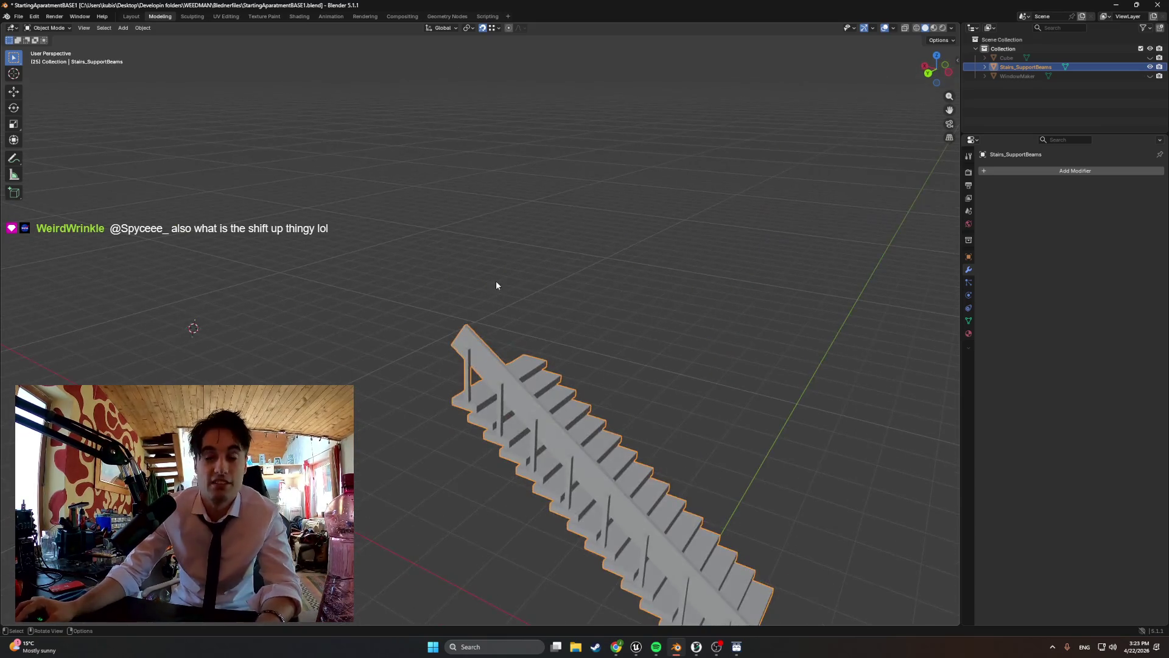
- Unhide the apartment Cube and select it
left_click(1151, 57)
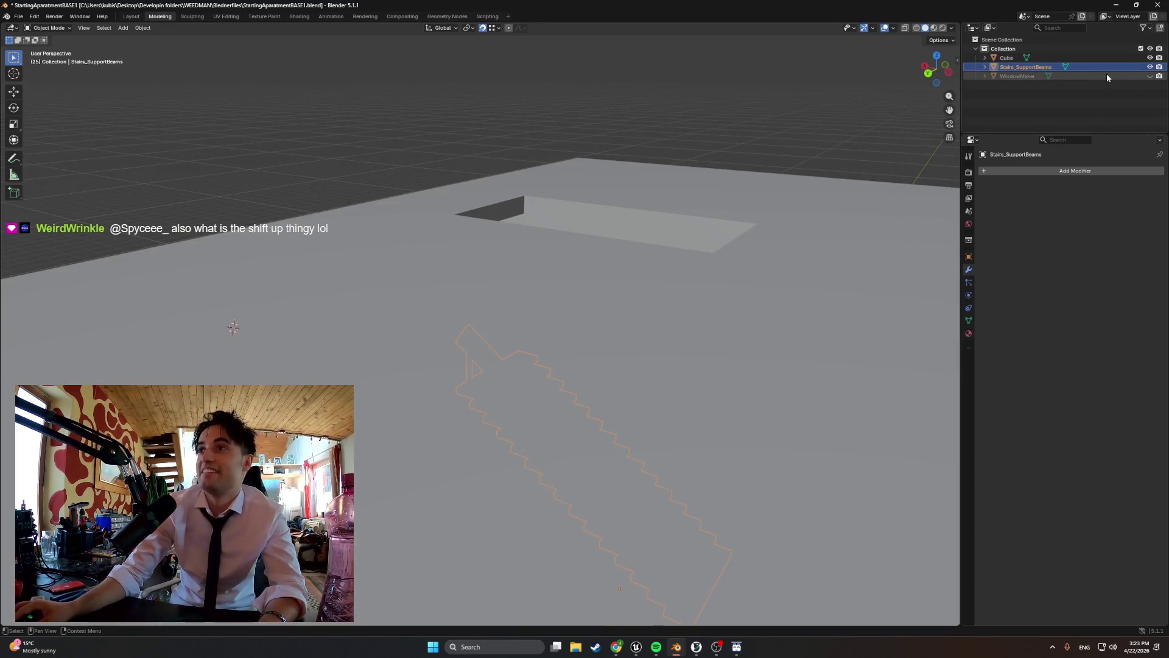
left_click(968, 321)
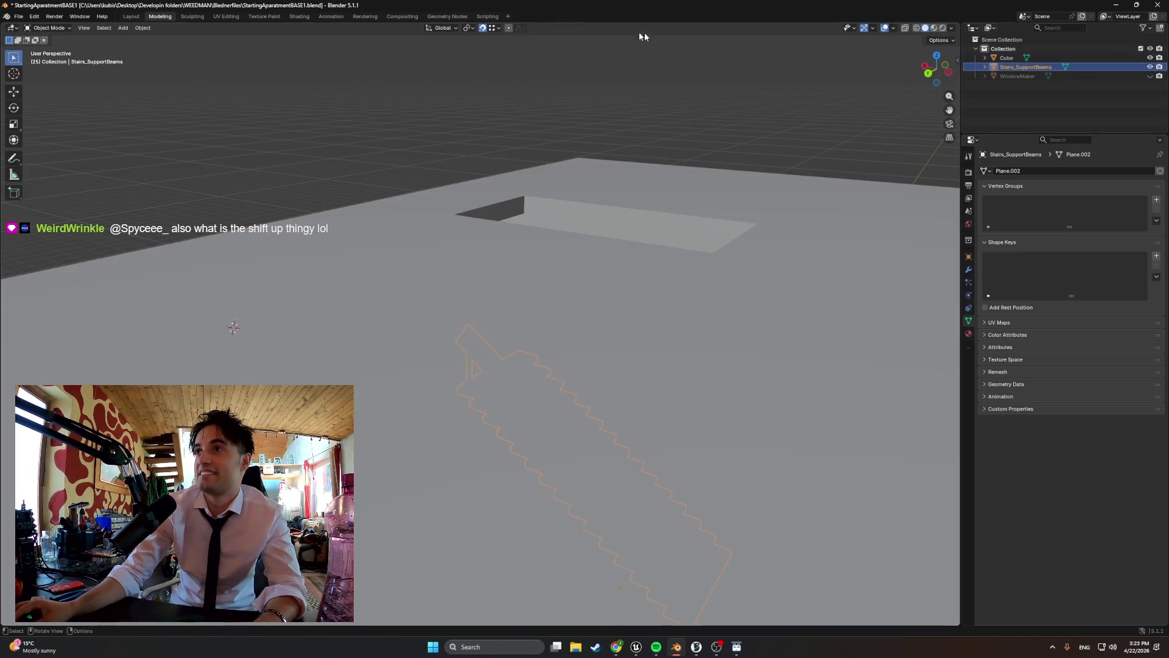
left_click(1029, 59)
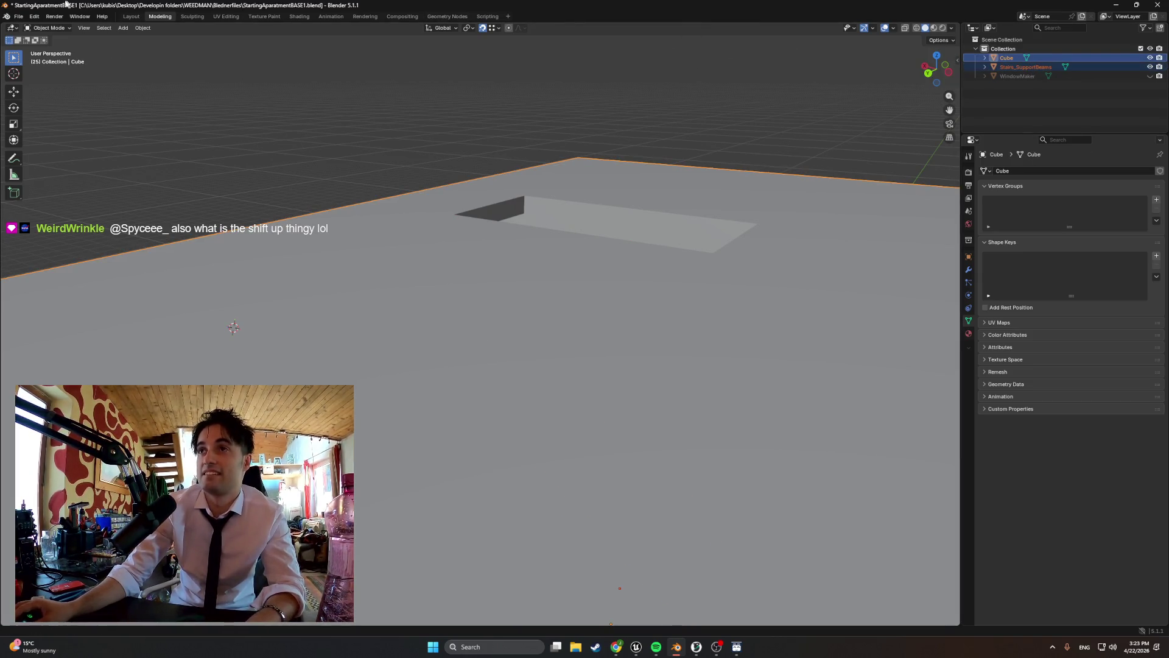
- Export the model as FBX, overwriting the previous export file
left_click(19, 16)
mouse_move(72, 160)
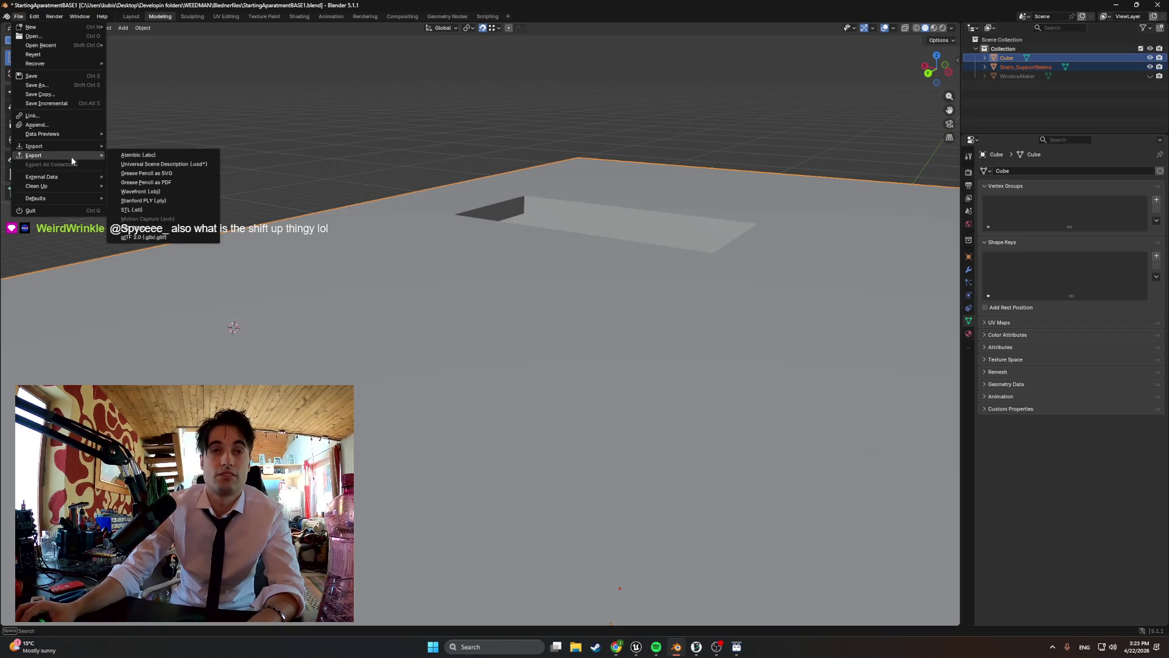
left_click(159, 228)
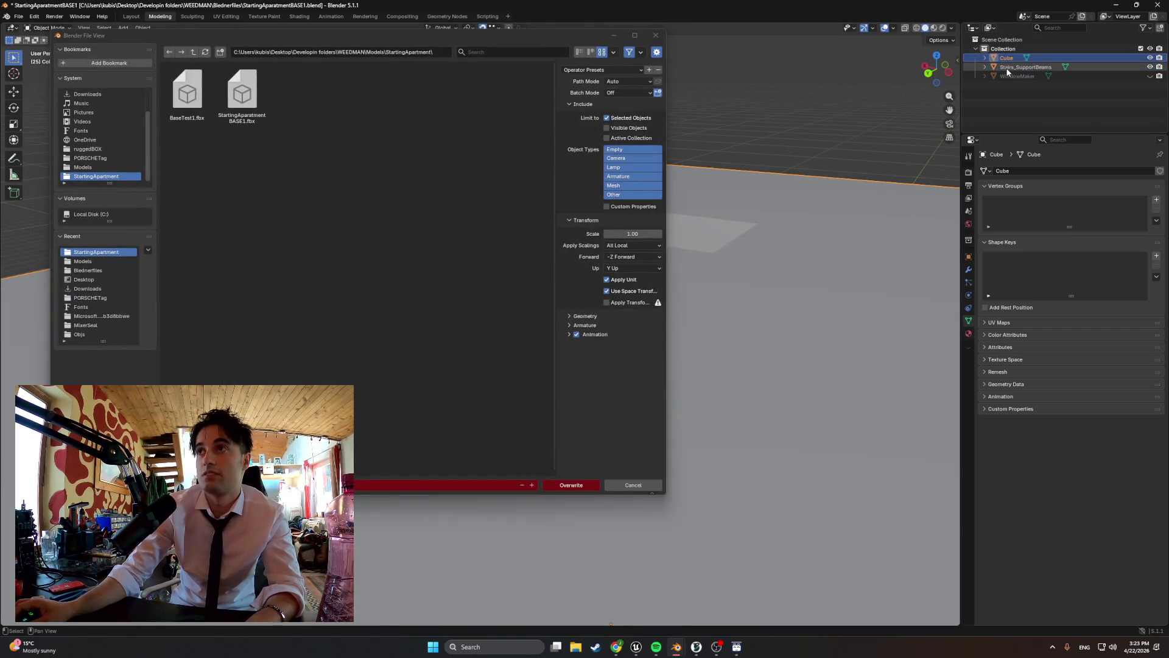
left_click(578, 485)
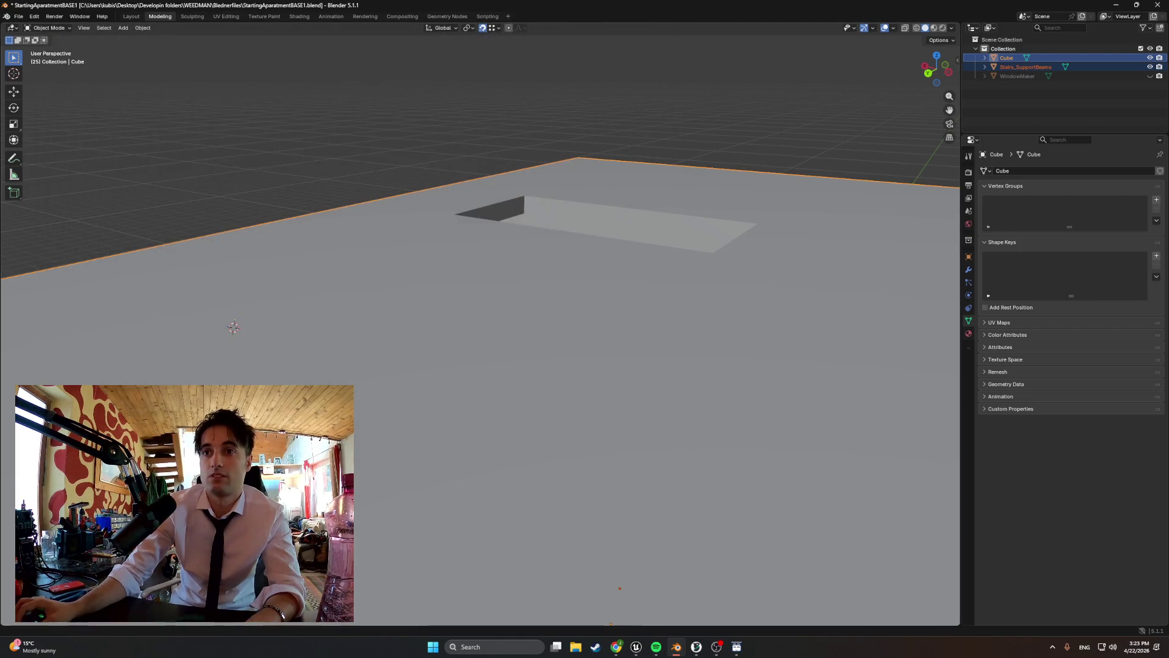
- In Unreal Engine, import the re-exported apartment FBX with default settings
left_click(636, 646)
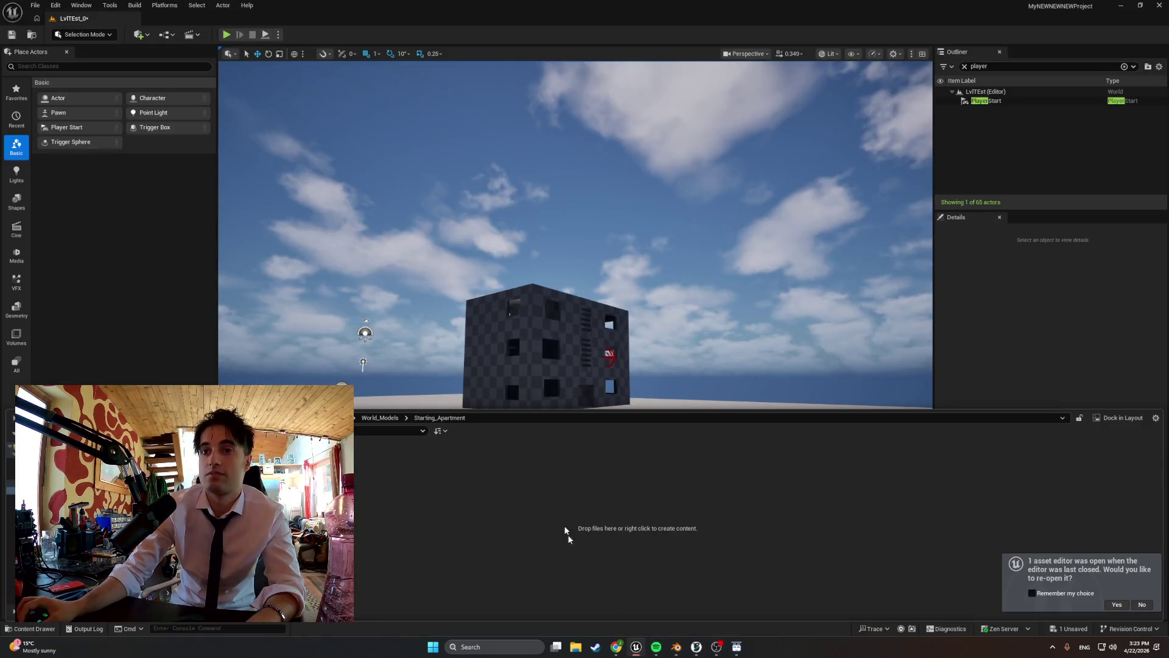
double_click(194, 70)
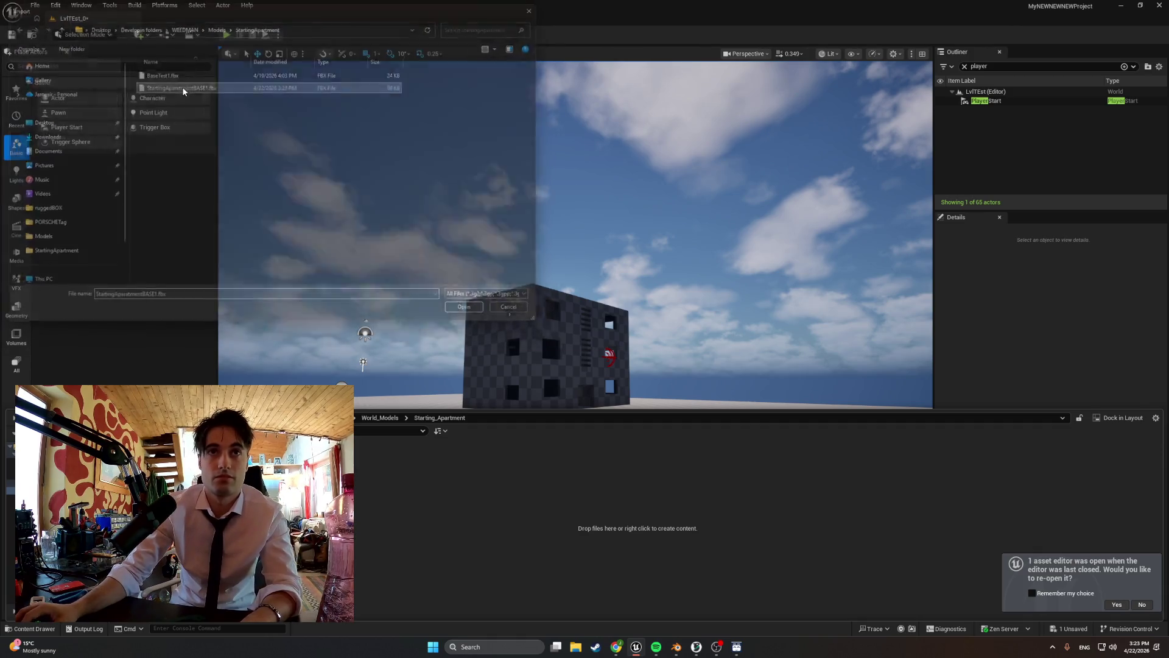
left_click(704, 594)
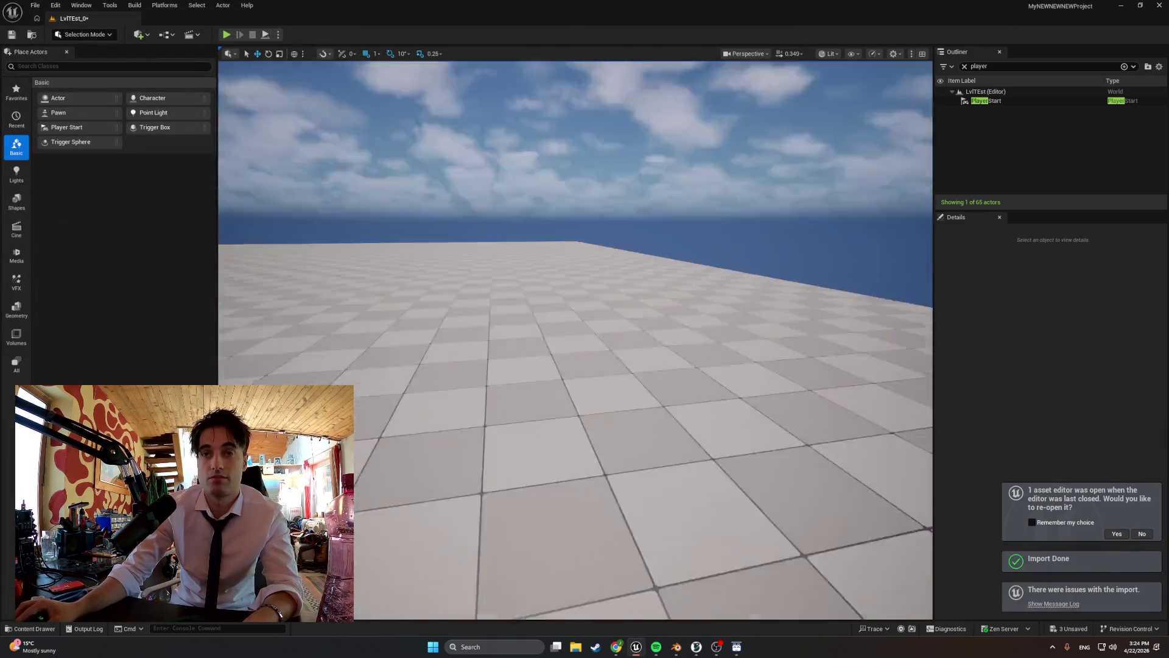
- Place the imported two-storey house with its entrance stairs into the level
right_click_drag(575, 341, 576, 341)
key("ctrl+space")
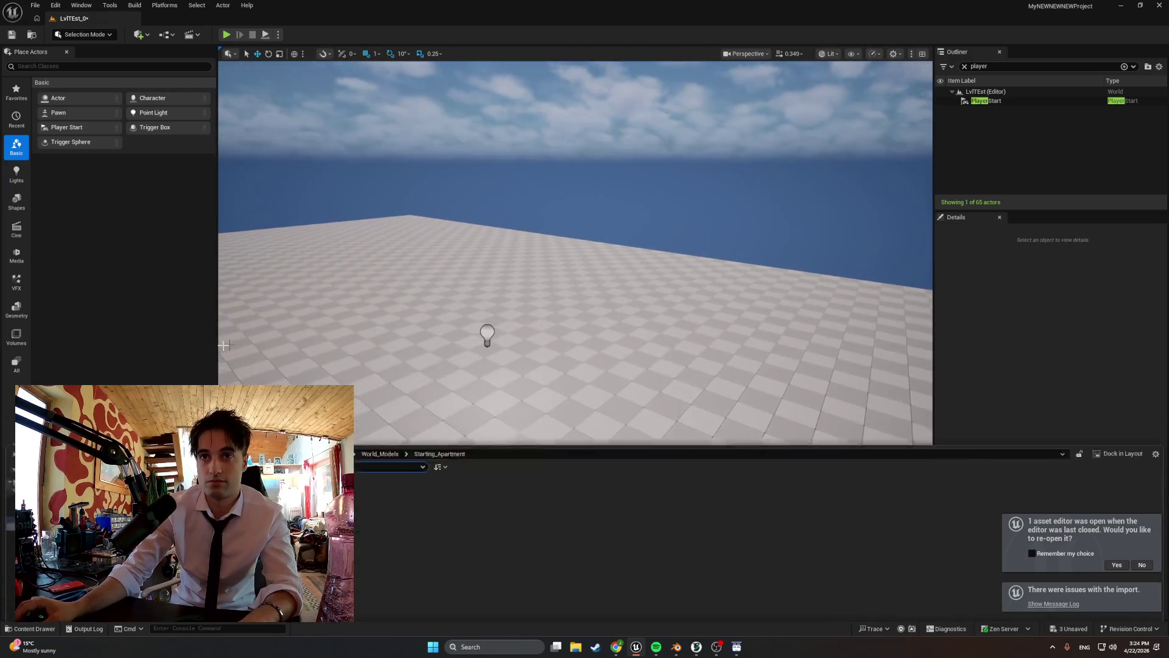
mouse_move(395, 481)
left_mouse_down()
mouse_move(453, 308)
mouse_move(504, 265)
left_mouse_up()
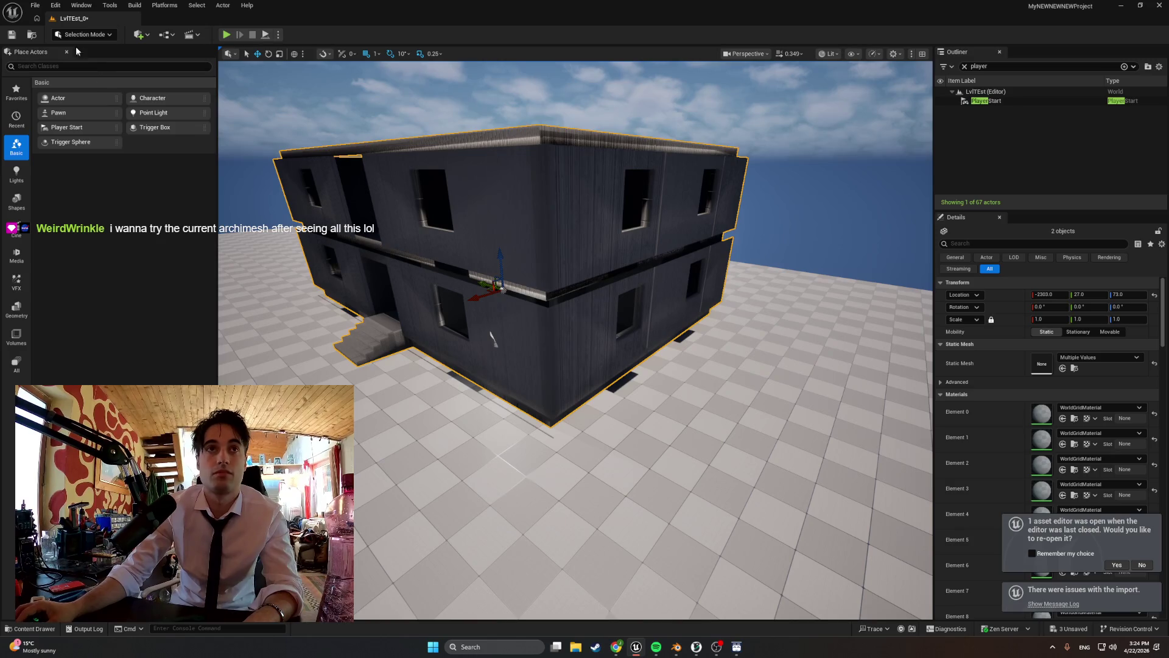
key("ctrl+space")
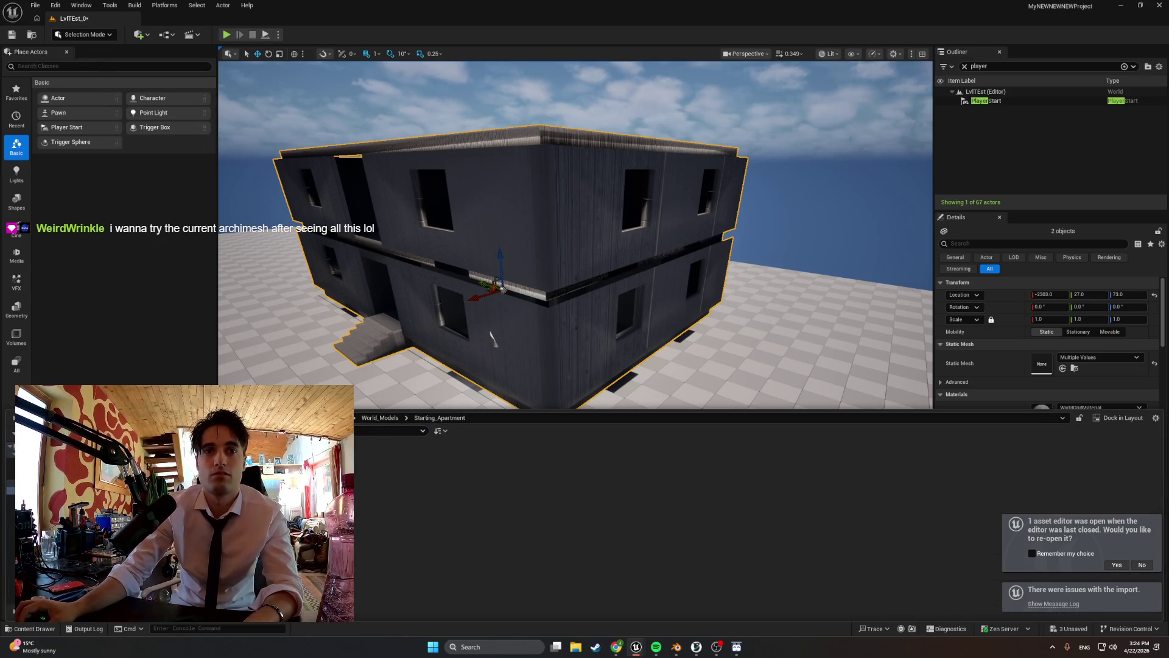
left_click(791, 6)
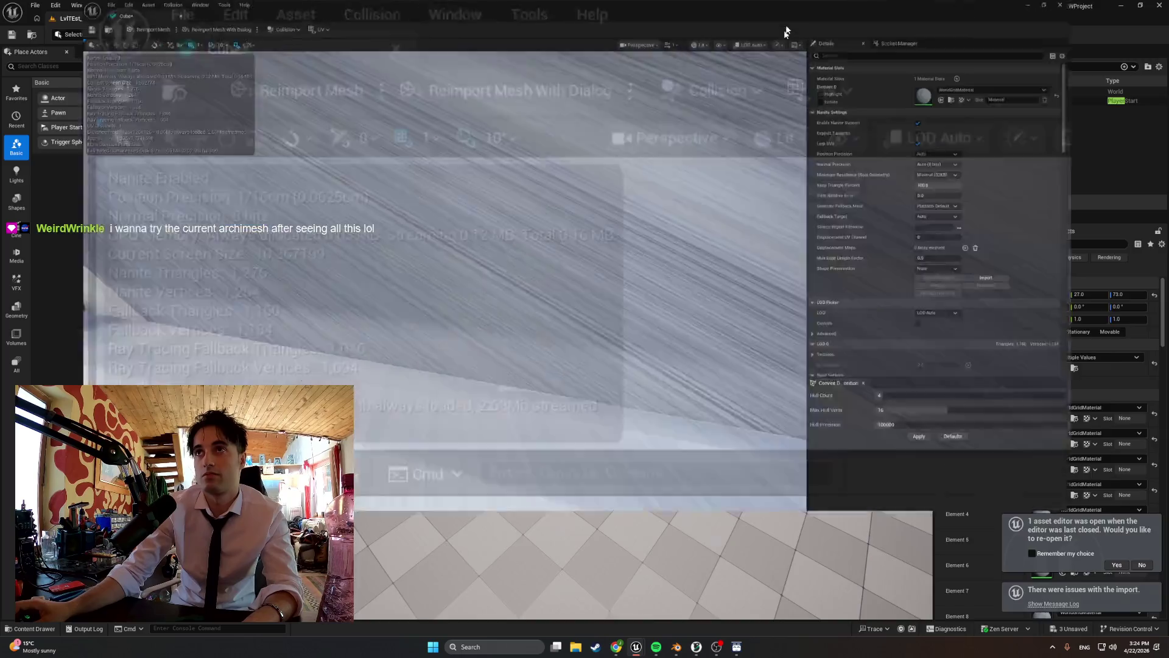
- Set Collision Complexity to Use Complex Collision As Simple on the Cube and Stairs_SupportBeams meshes
left_click(1034, 155)
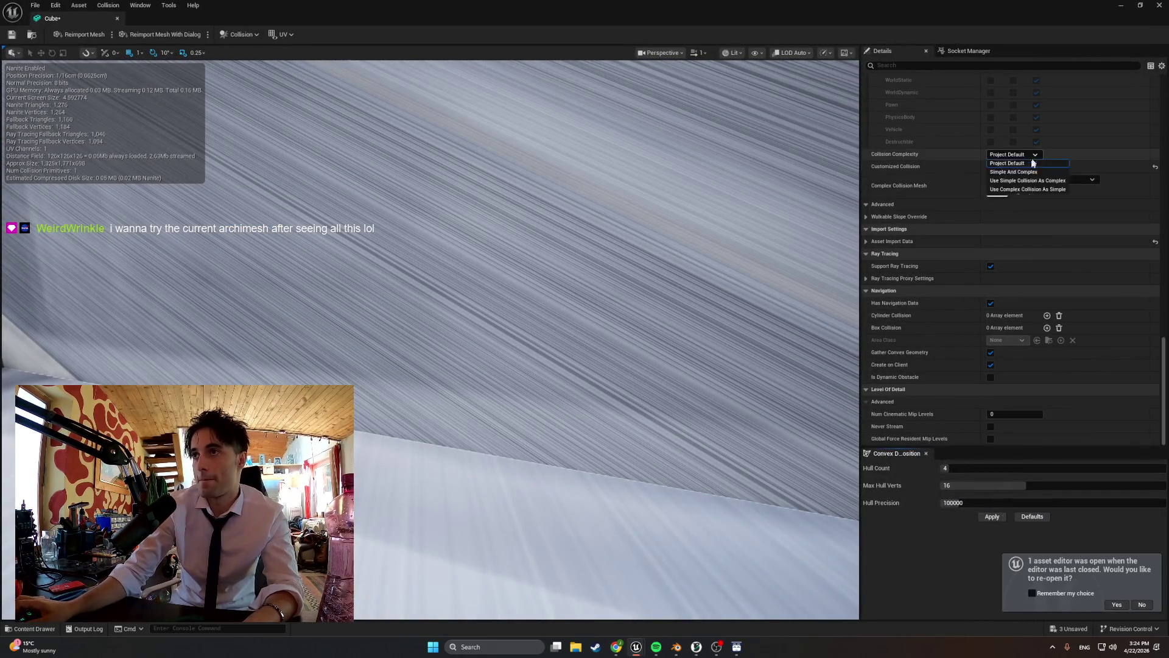
left_click(1027, 188)
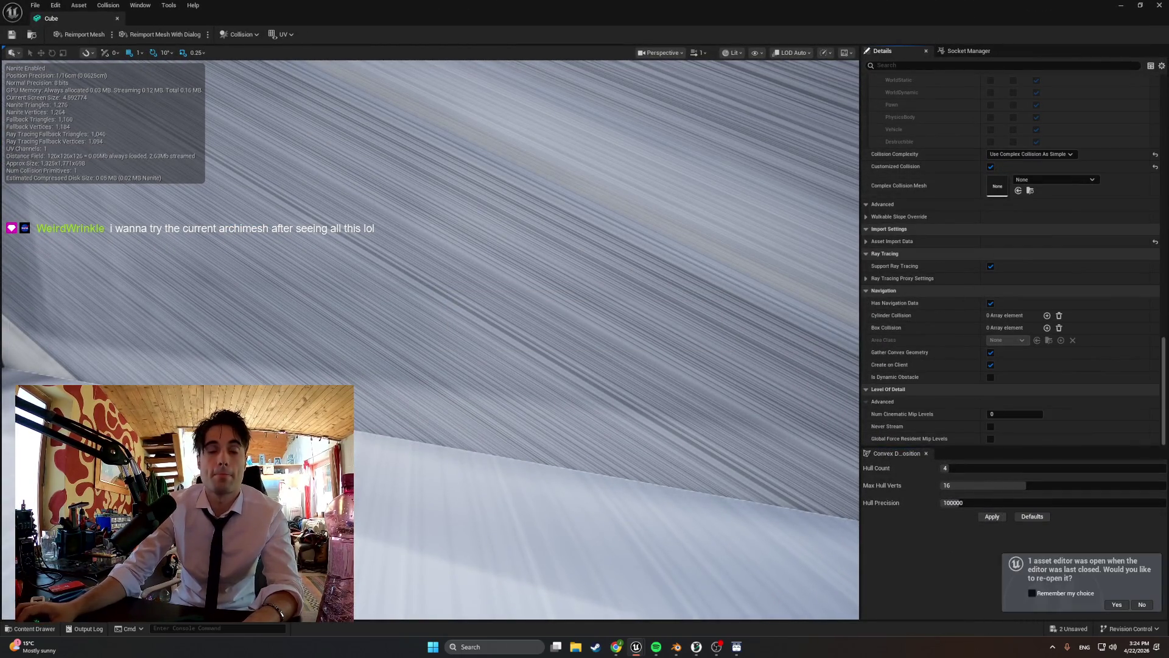
key("ctrl+space")
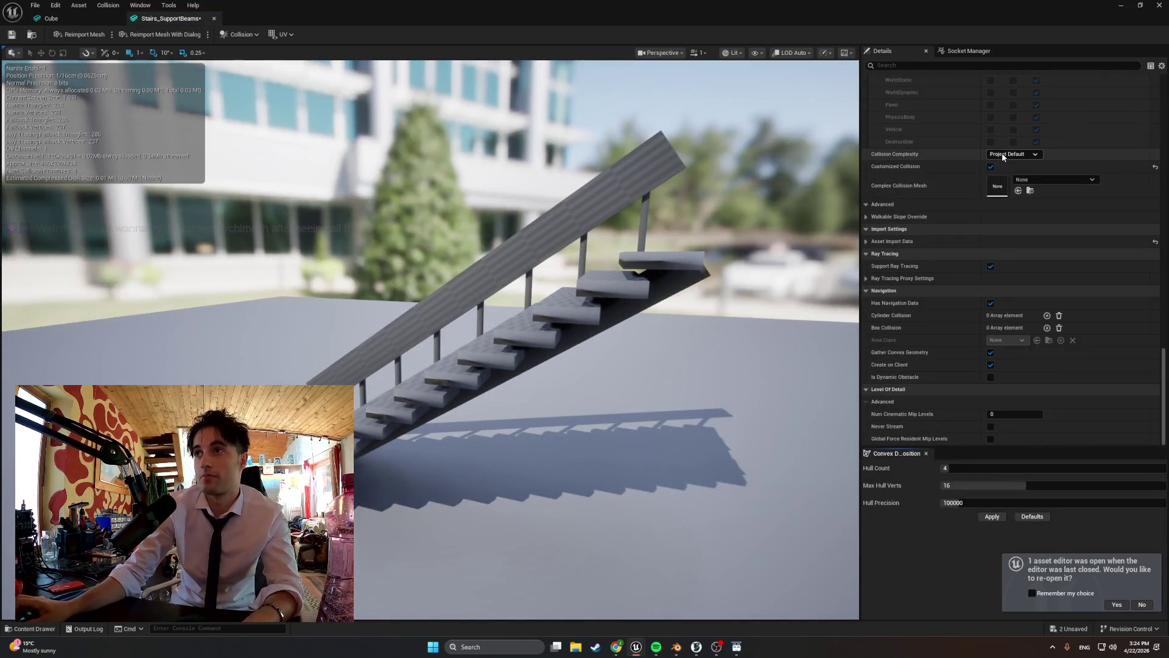
left_click(999, 190)
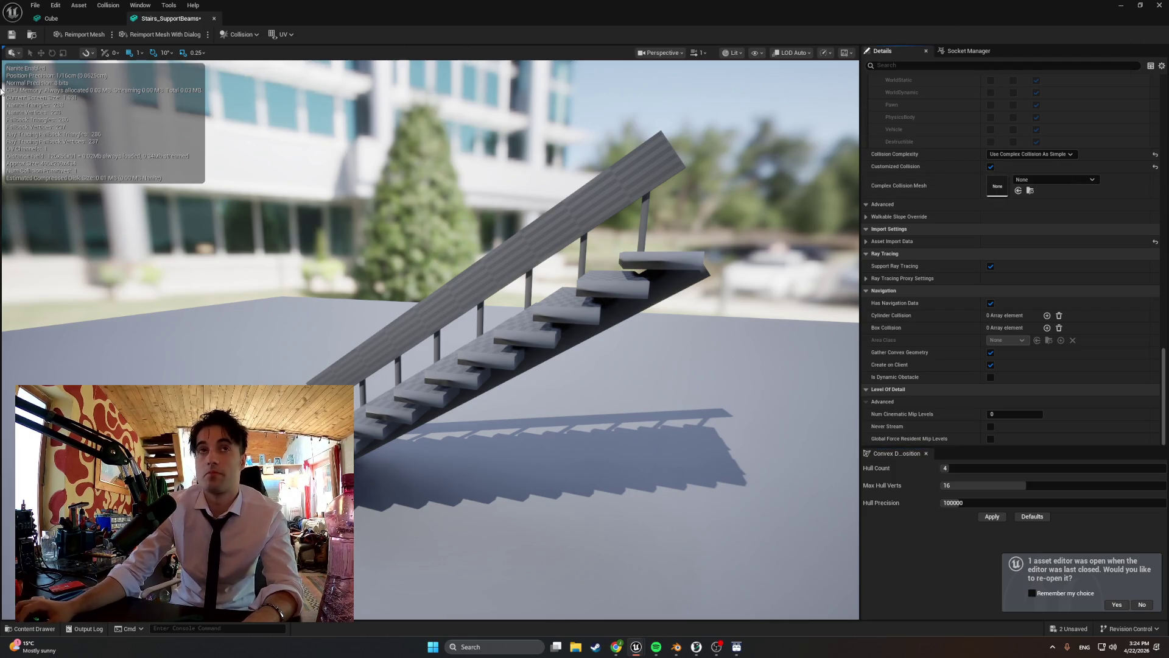
left_click(1159, 6)
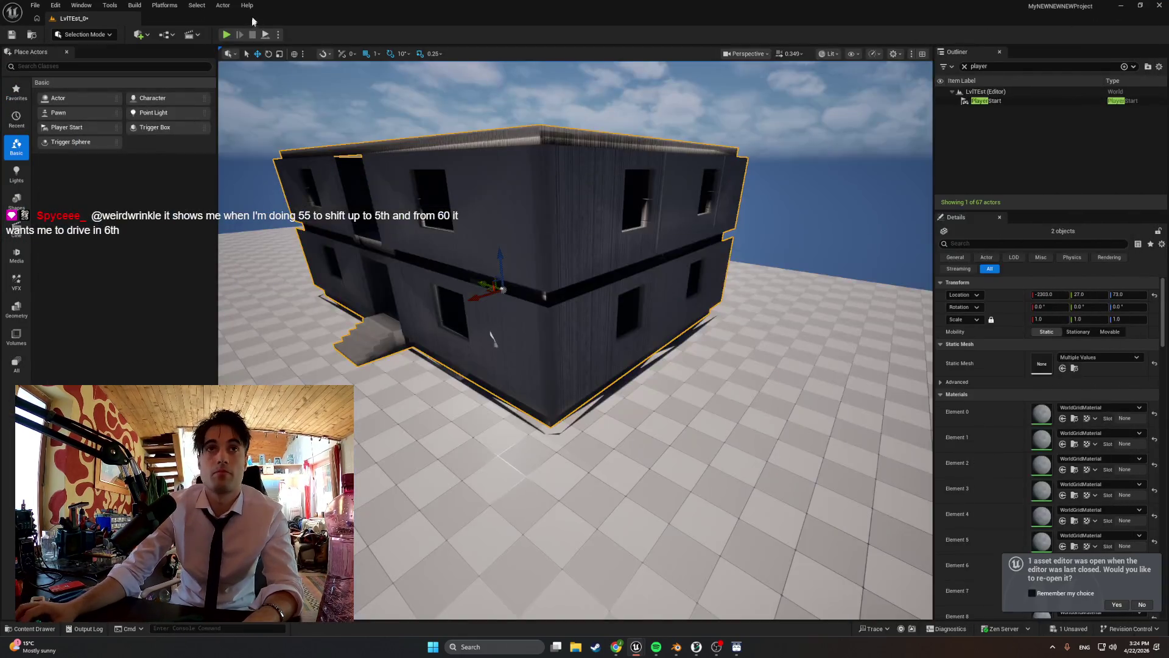
- Play-test the level, walking through the doorway toward the staircase
left_click(225, 34)
key("w")
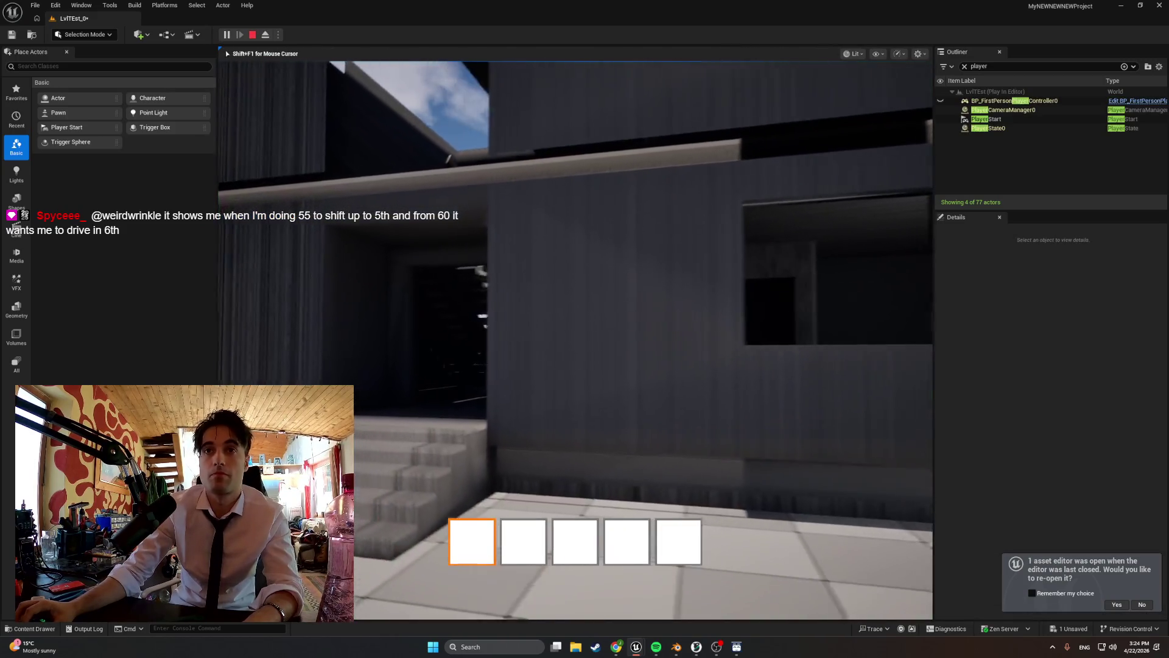
key("w")
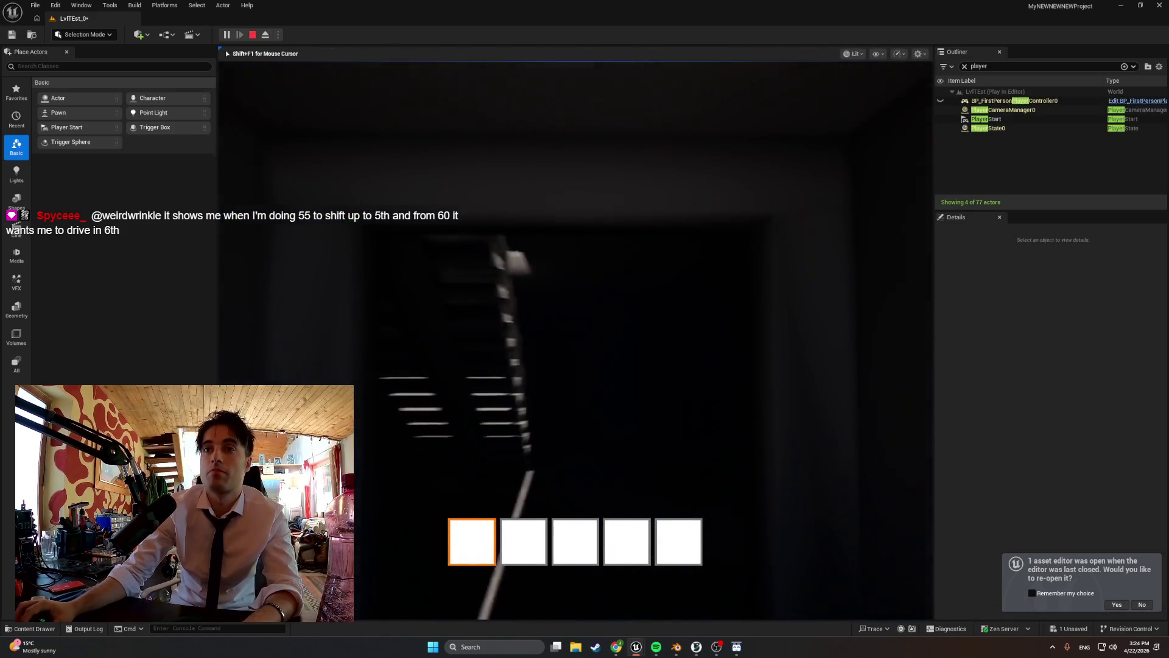
key("Escape")
- Lower the house and stairs slightly to Location Z 72
key("f")
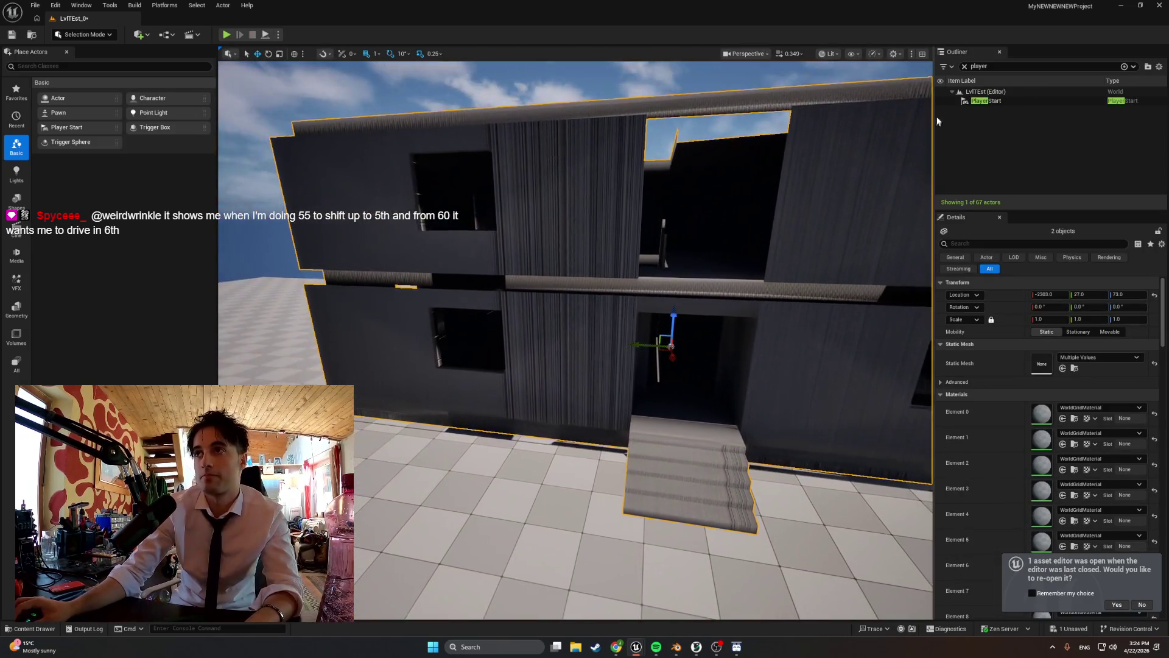
left_click(964, 67)
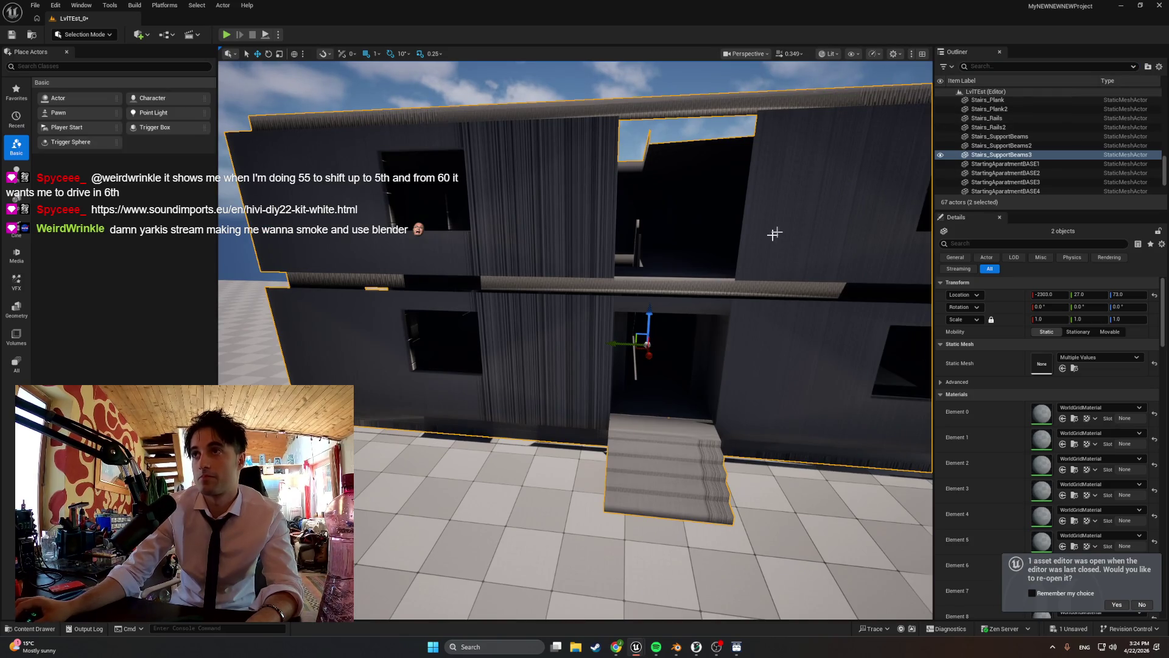
mouse_move(647, 315)
left_mouse_down()
mouse_move(647, 149)
mouse_move(636, 317)
left_mouse_up()
mouse_move(636, 316)
right_mouse_down()
mouse_move(569, 301)
mouse_move(700, 339)
mouse_move(617, 335)
right_mouse_up()
left_click(141, 35)
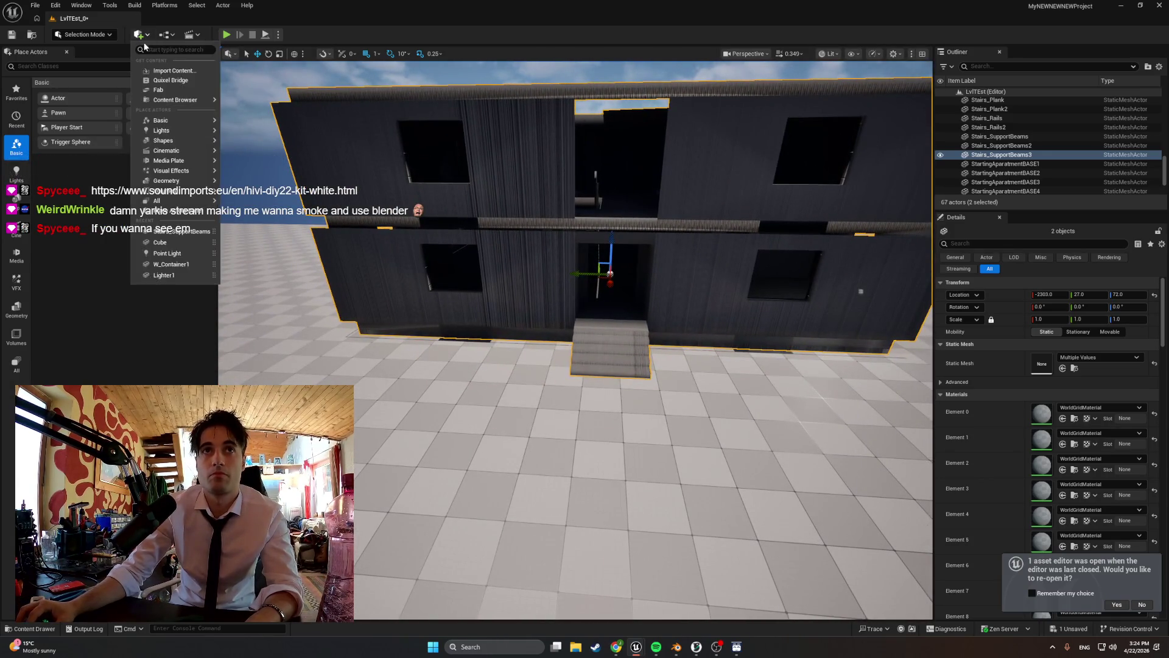
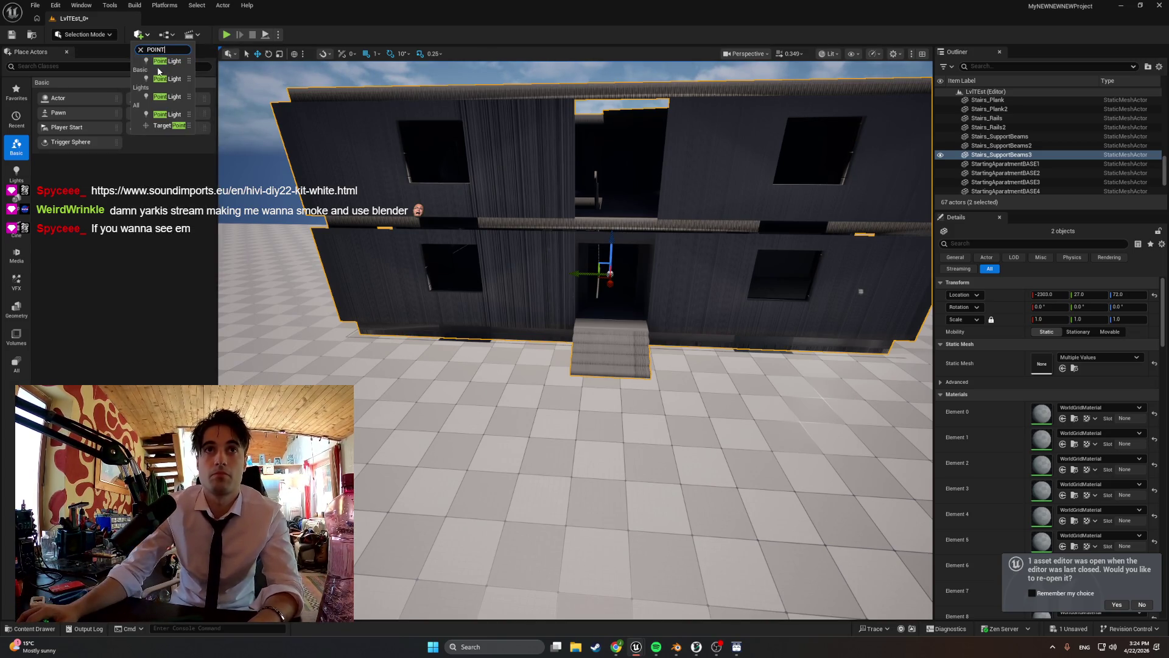
- Quick Add a second point light and raise it into the building's stairwell to height 467
left_click(158, 61)
mouse_move(572, 351)
left_mouse_down("shift")
mouse_move(575, 338)
mouse_move(560, 356)
mouse_move(552, 332)
mouse_move(575, 319)
left_mouse_up("shift")
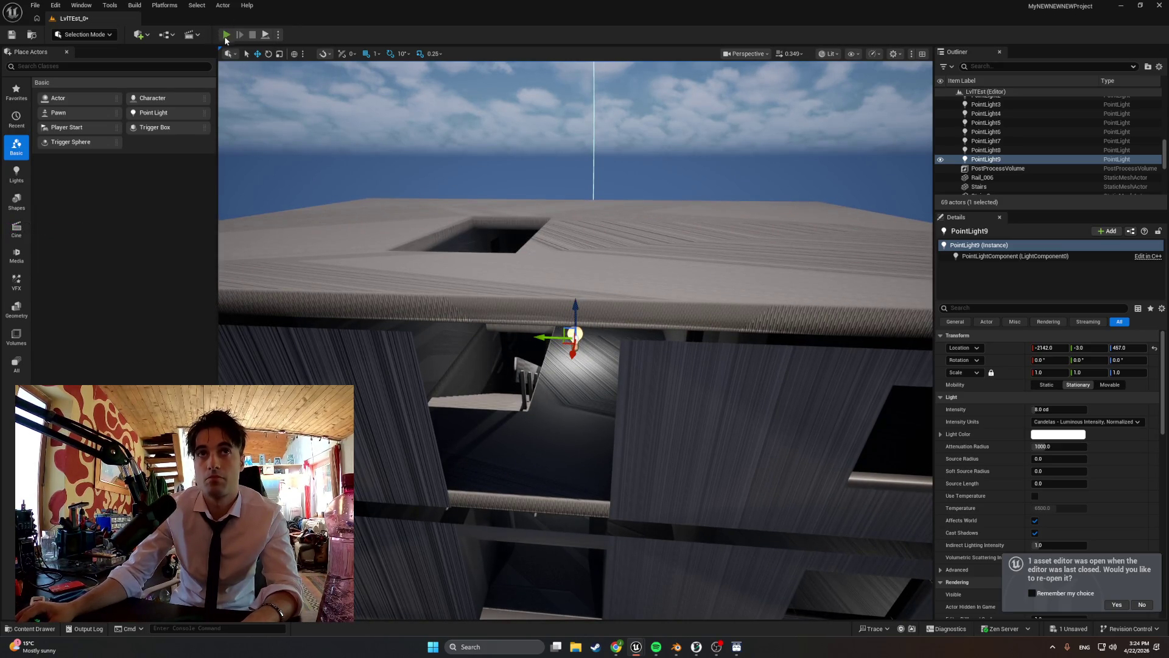
left_click(225, 36)
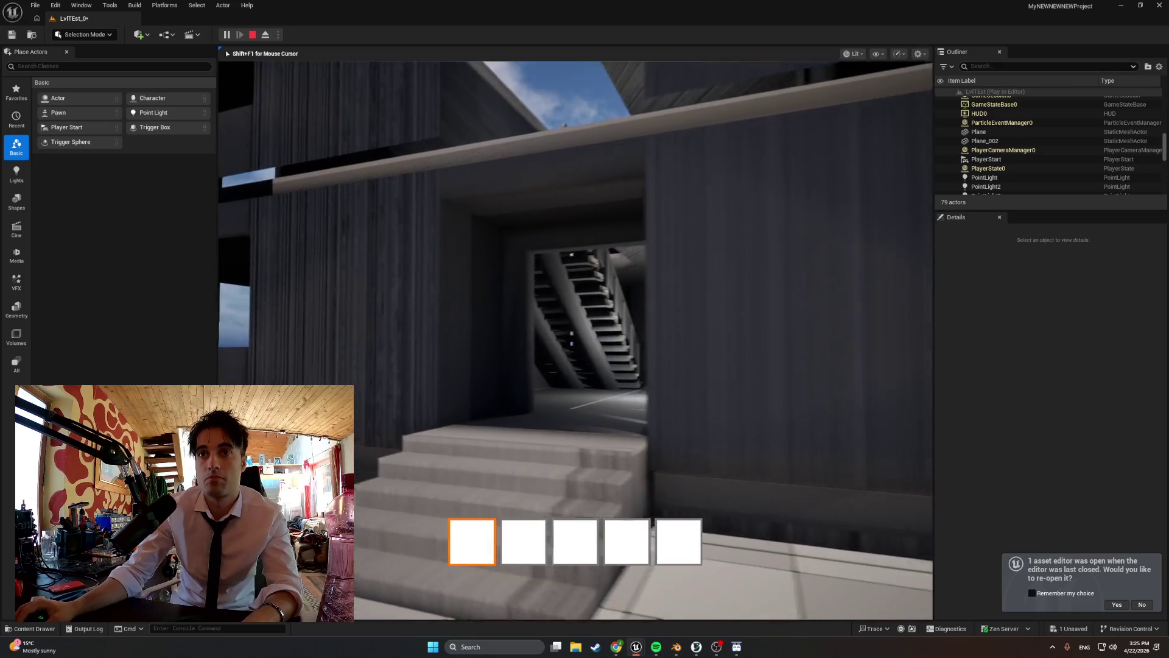
key("w")
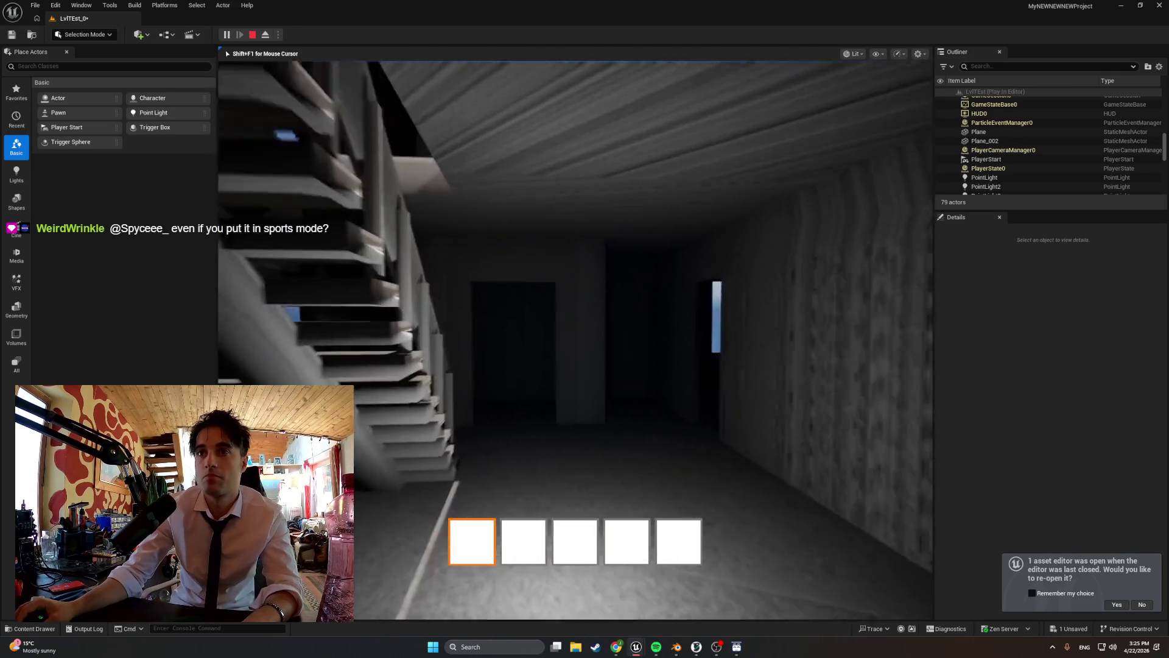
mouse_move(574, 339)
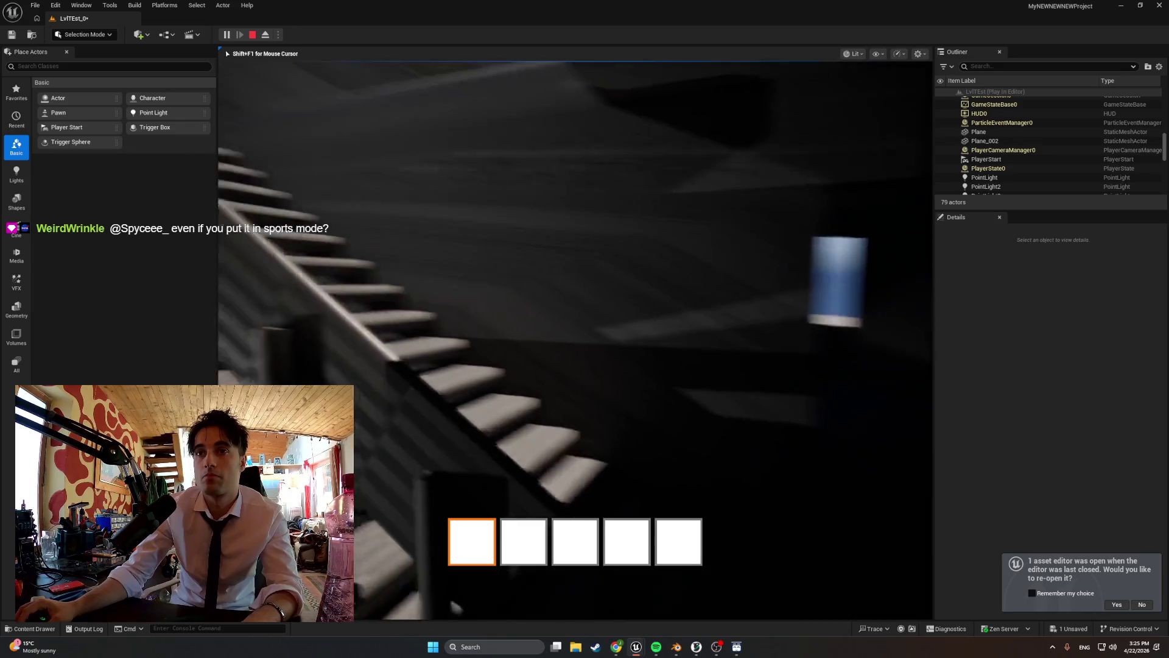
key("w")
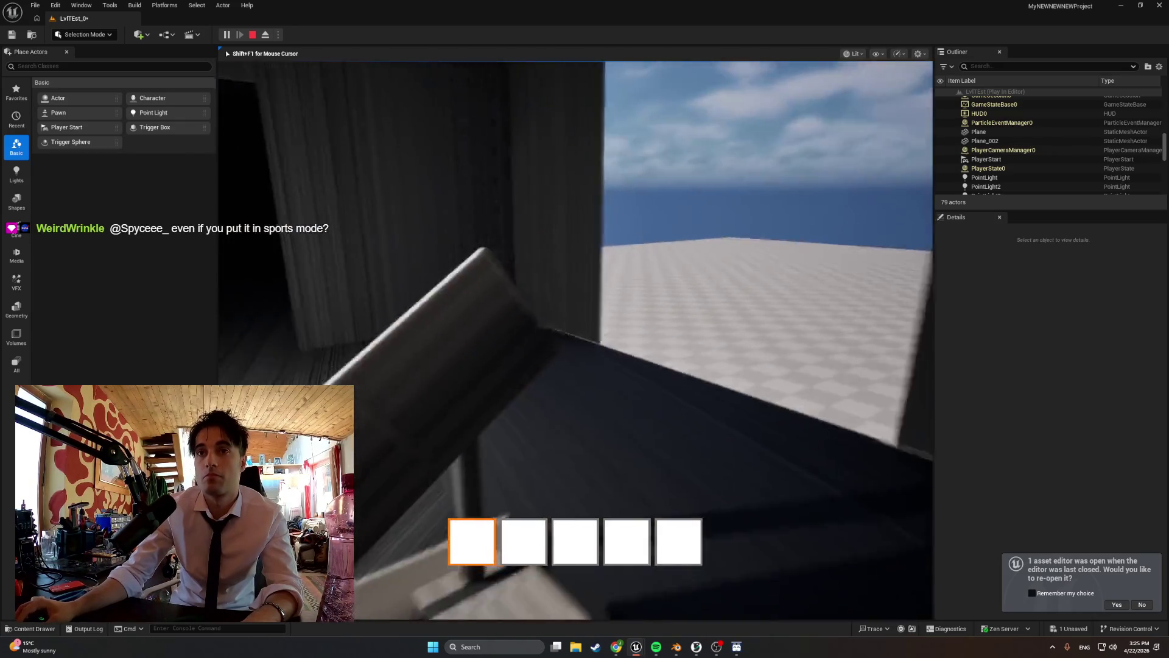
key("w")
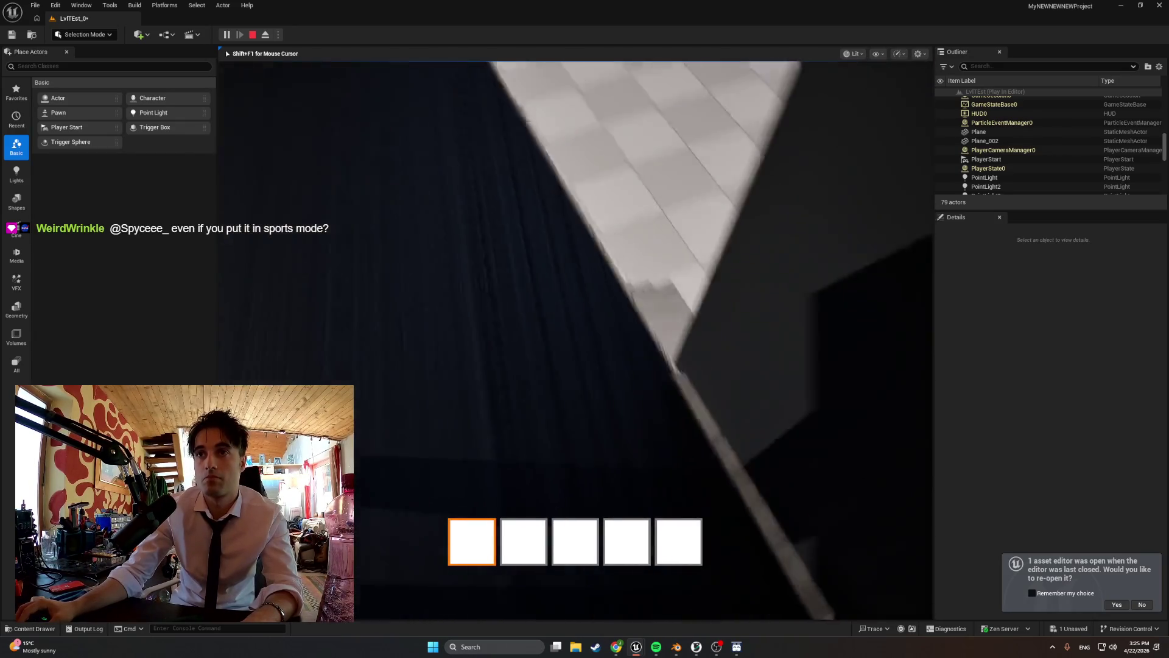
key("w")
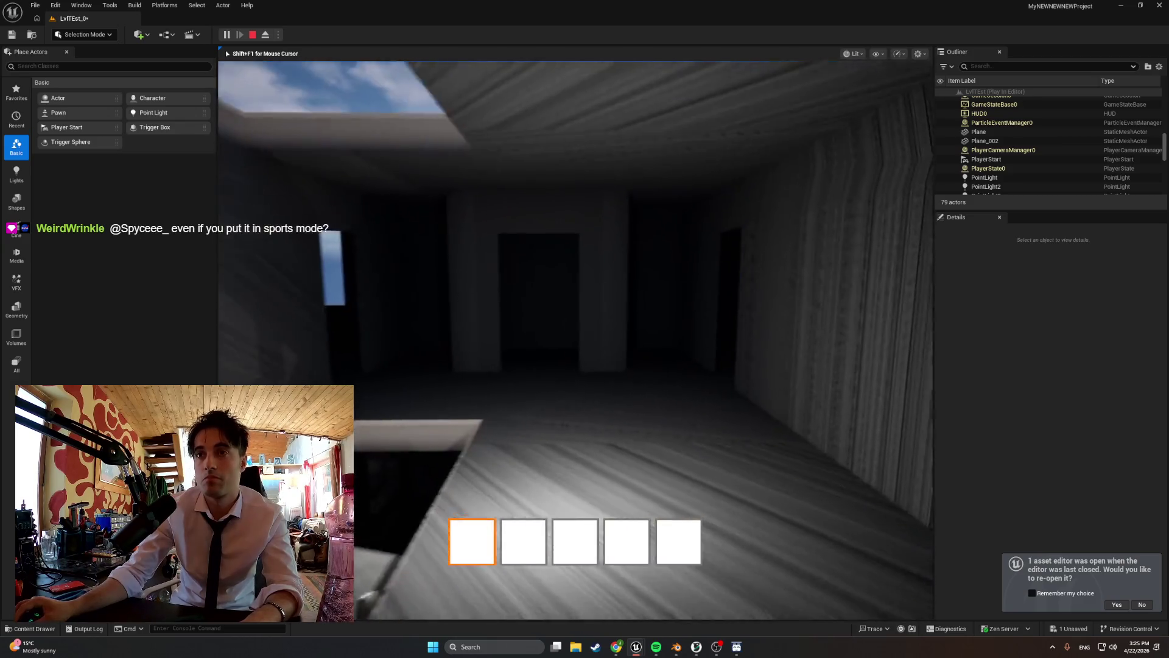
key("w")
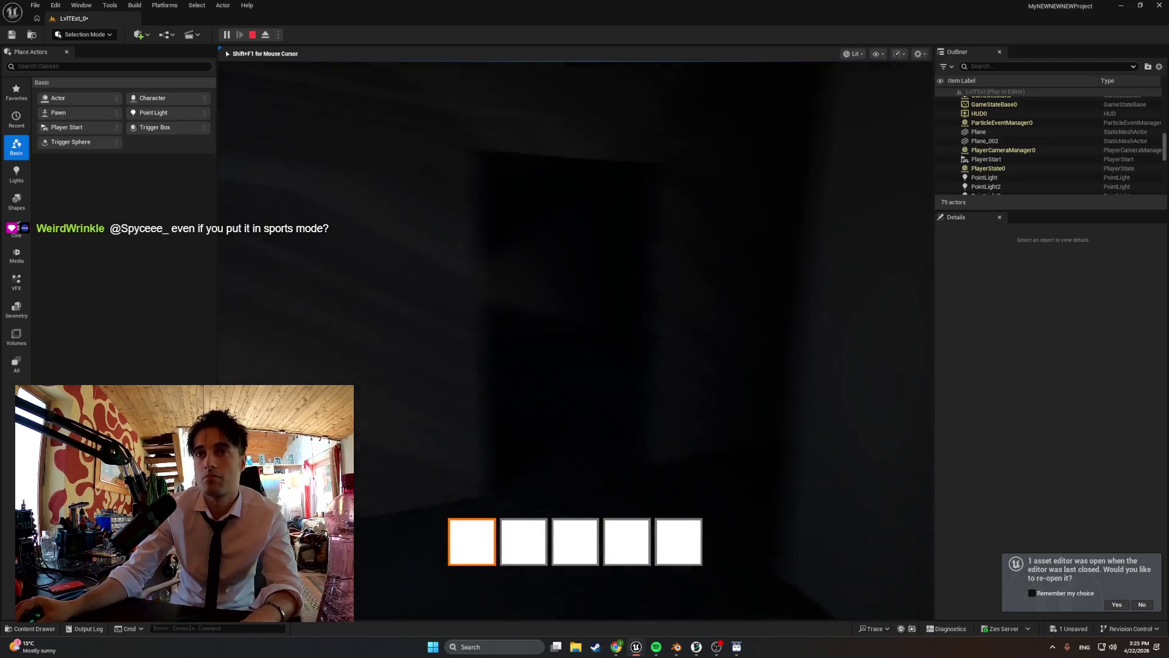
key("w")
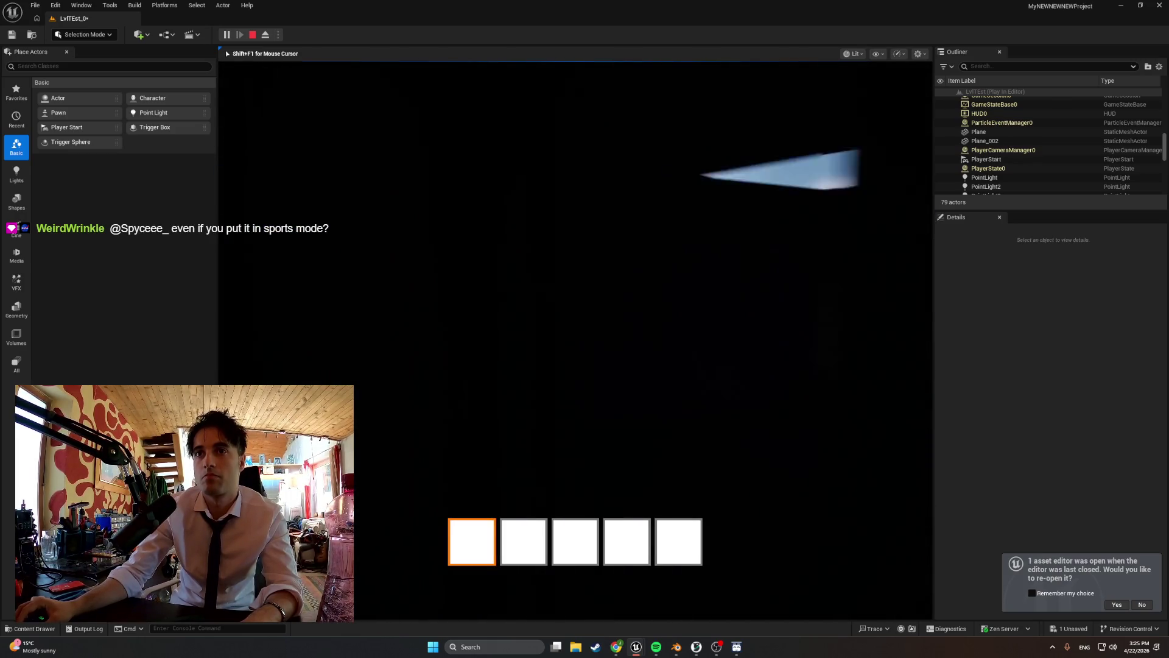
key("w")
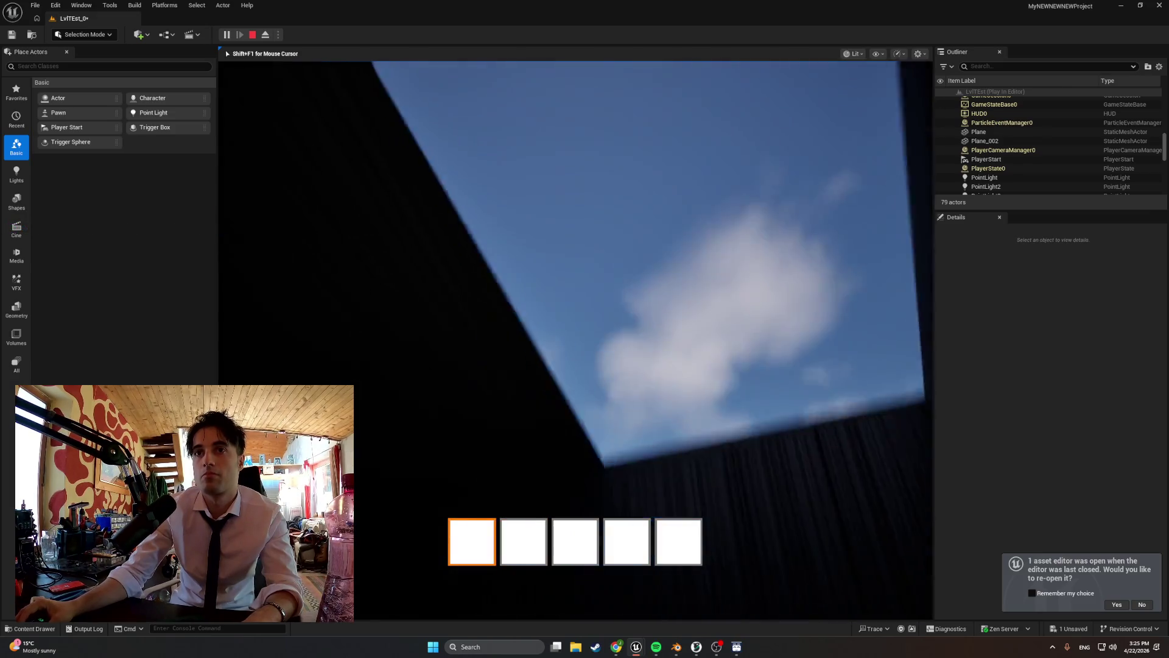
key("w")
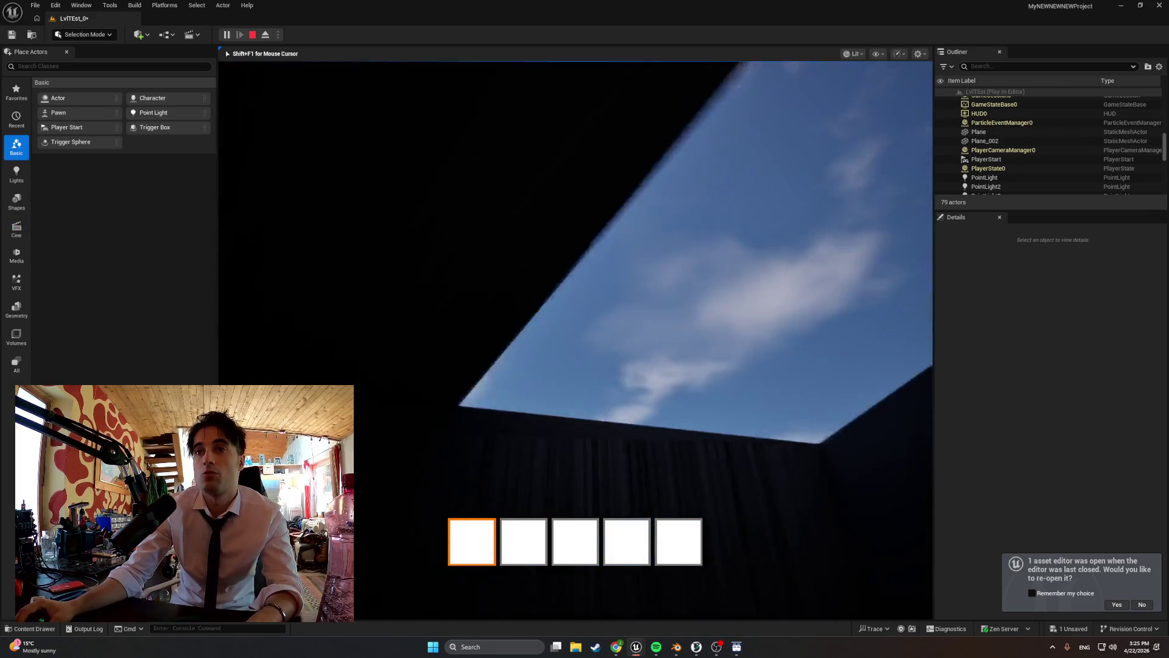
key("Escape")
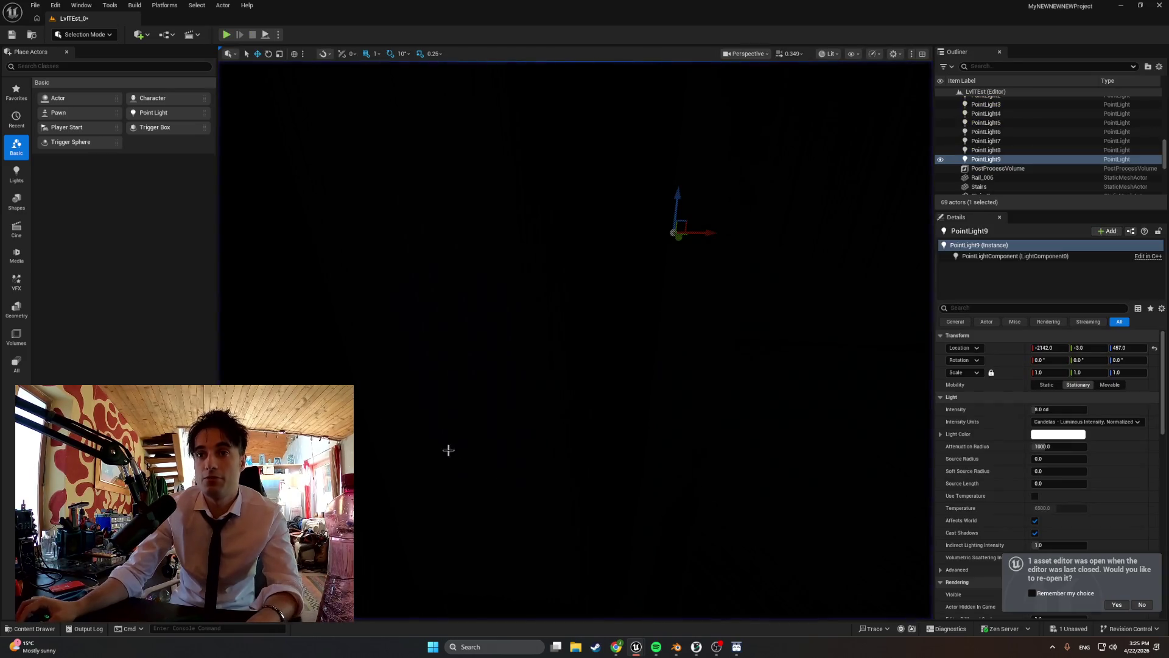
left_click(684, 646)
- Put the building mesh into Edit Mode, orbit to its left side, then return to Unreal
mouse_move(561, 438)
middle_mouse_down()
mouse_move(611, 428)
mouse_move(517, 420)
middle_mouse_up()
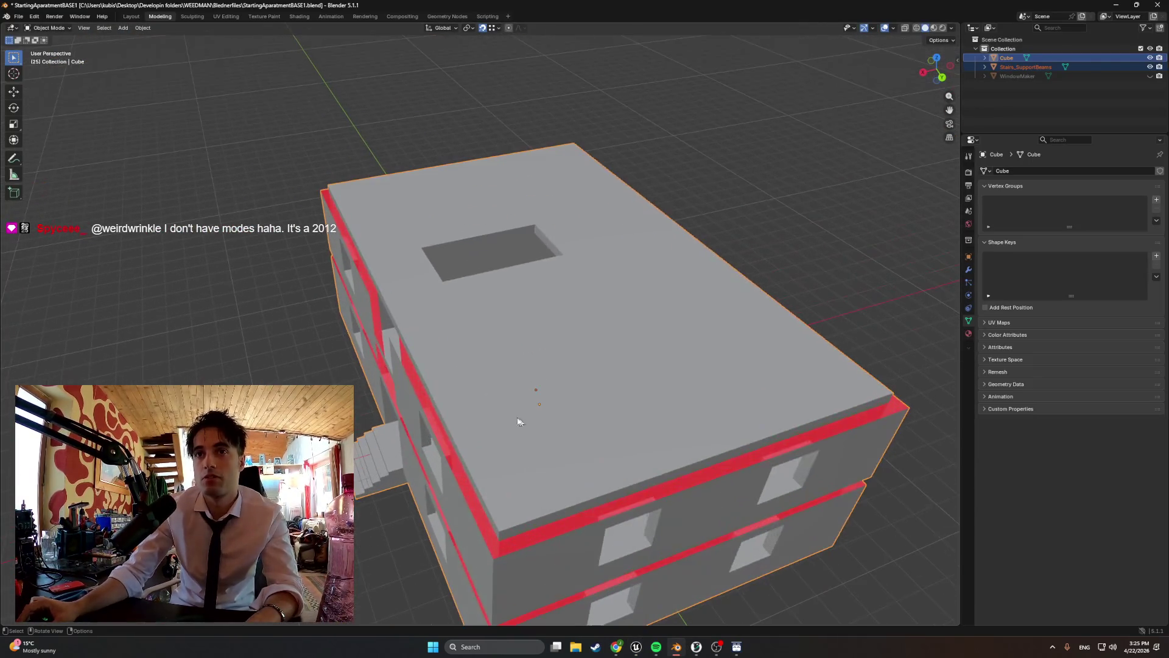
key("Tab")
mouse_move(478, 378)
middle_mouse_down()
mouse_move(507, 324)
mouse_move(692, 500)
middle_mouse_up()
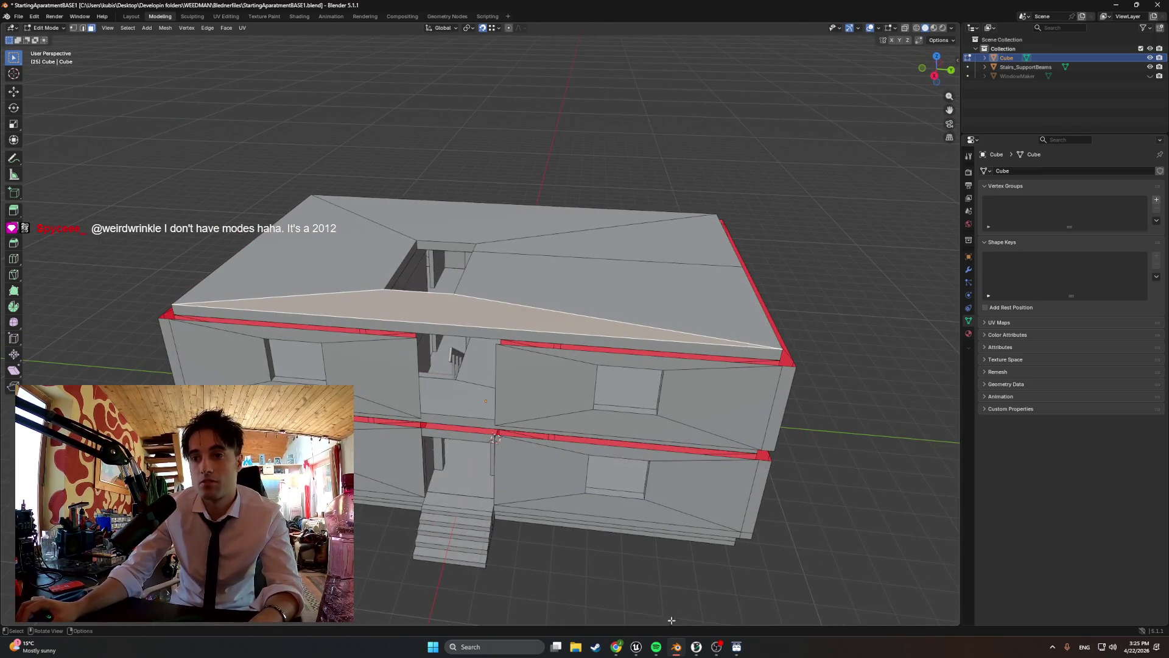
middle_click_drag(495, 438, 497, 422)
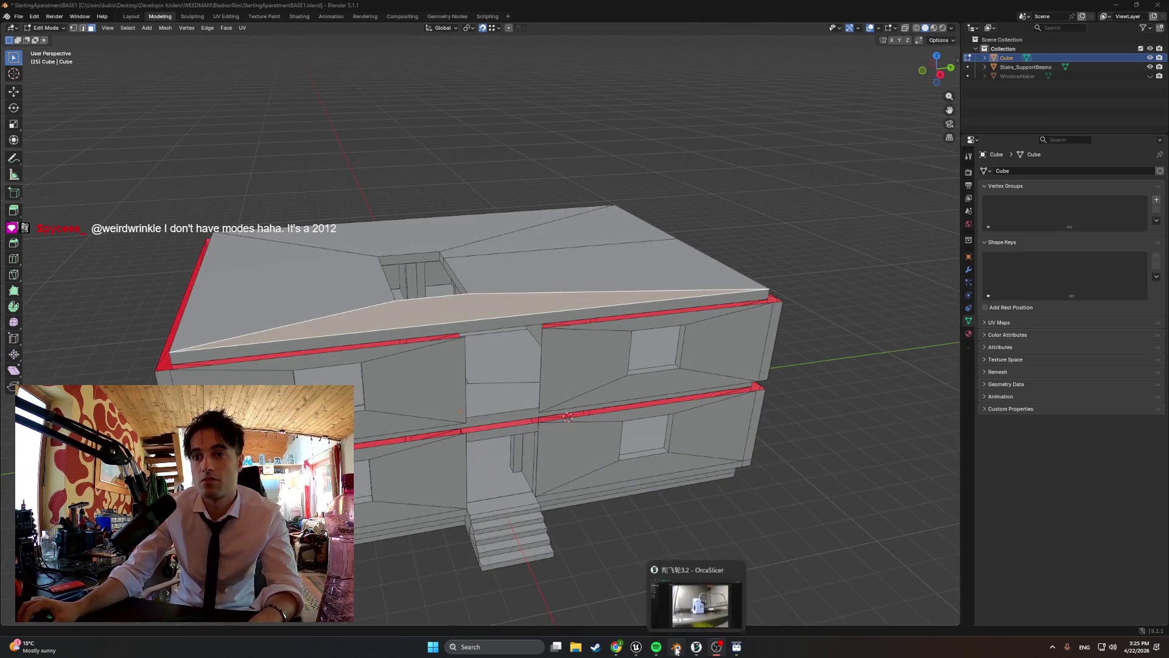
left_click(596, 583)
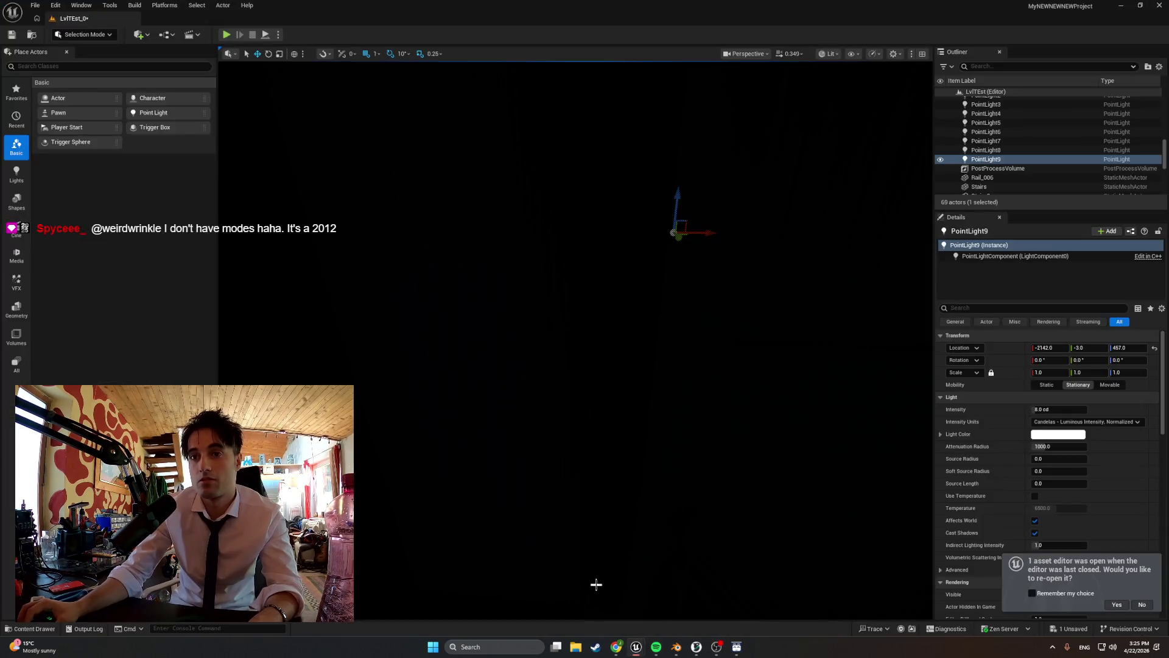
left_click(226, 35)
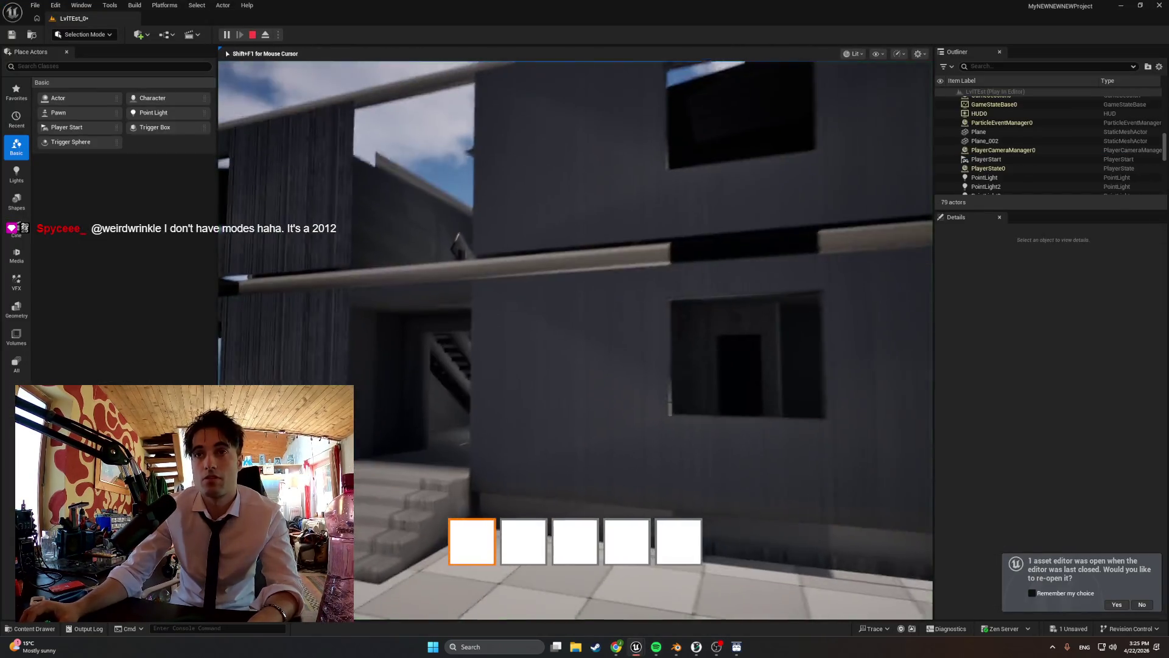
key("w")
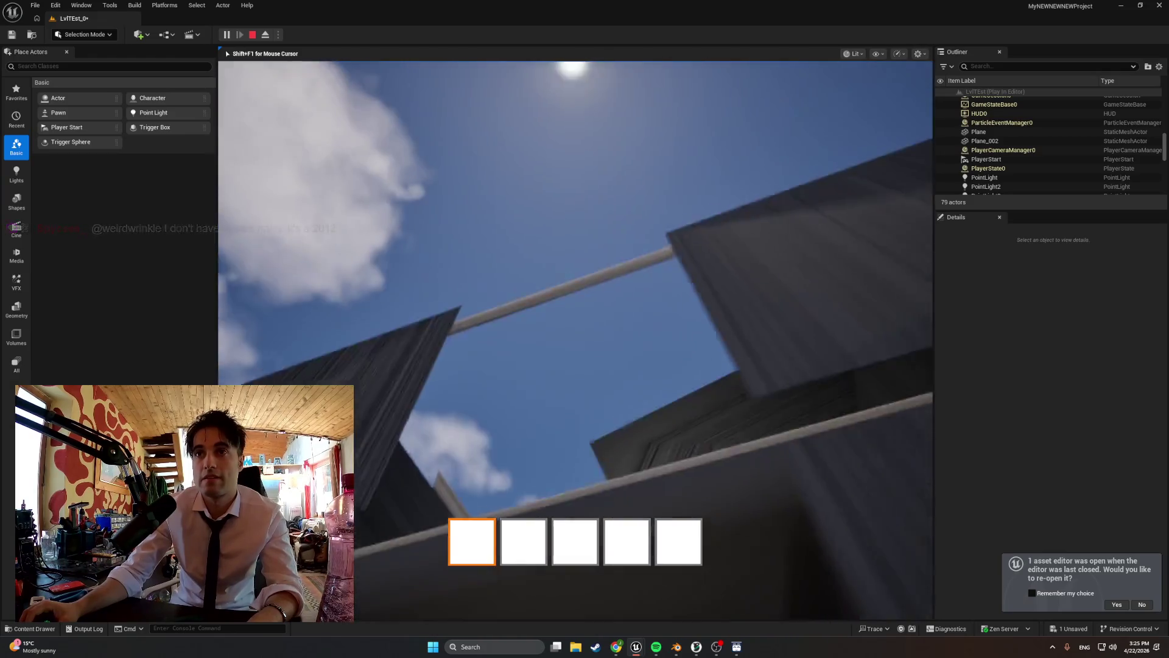
key("w")
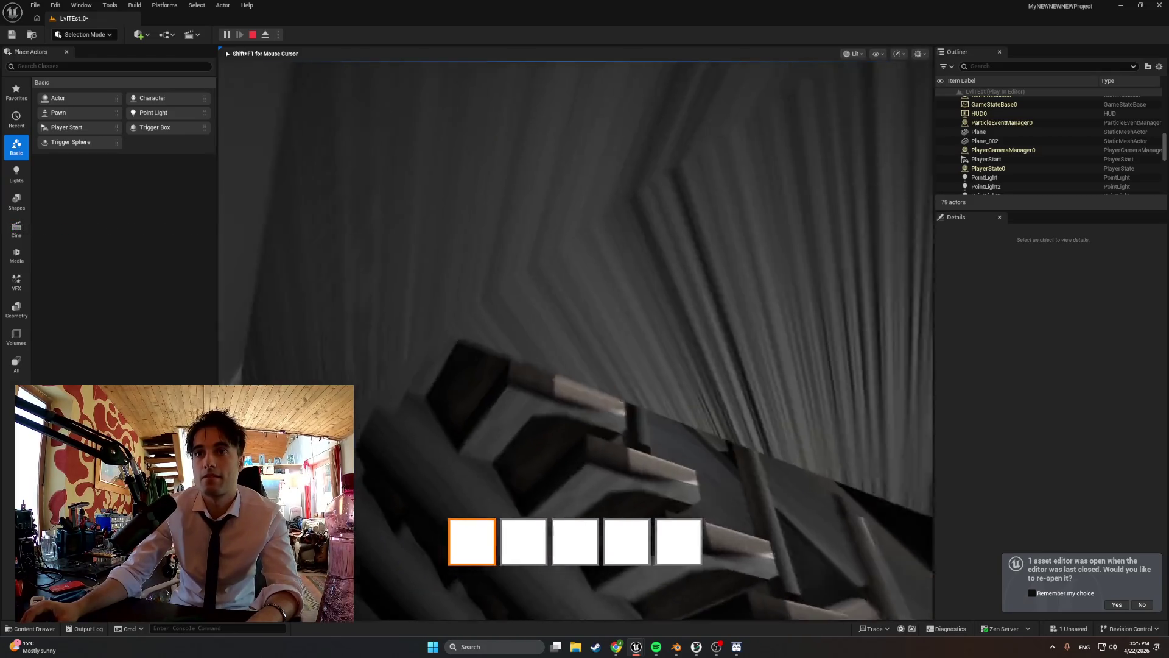
key("w")
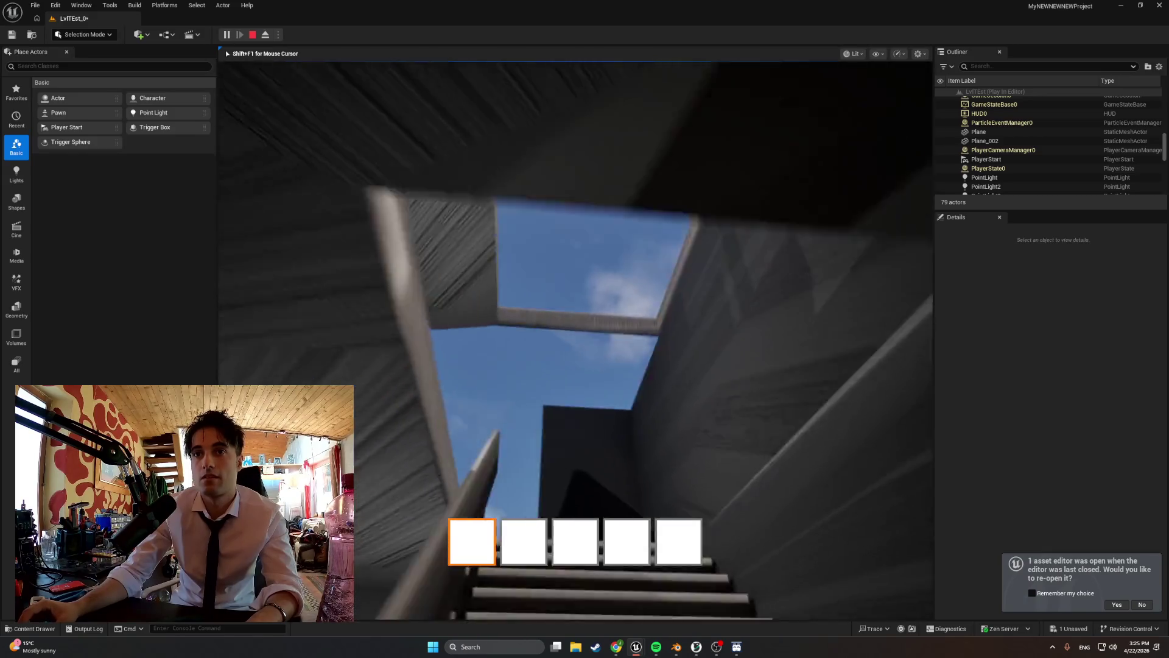
key("w")
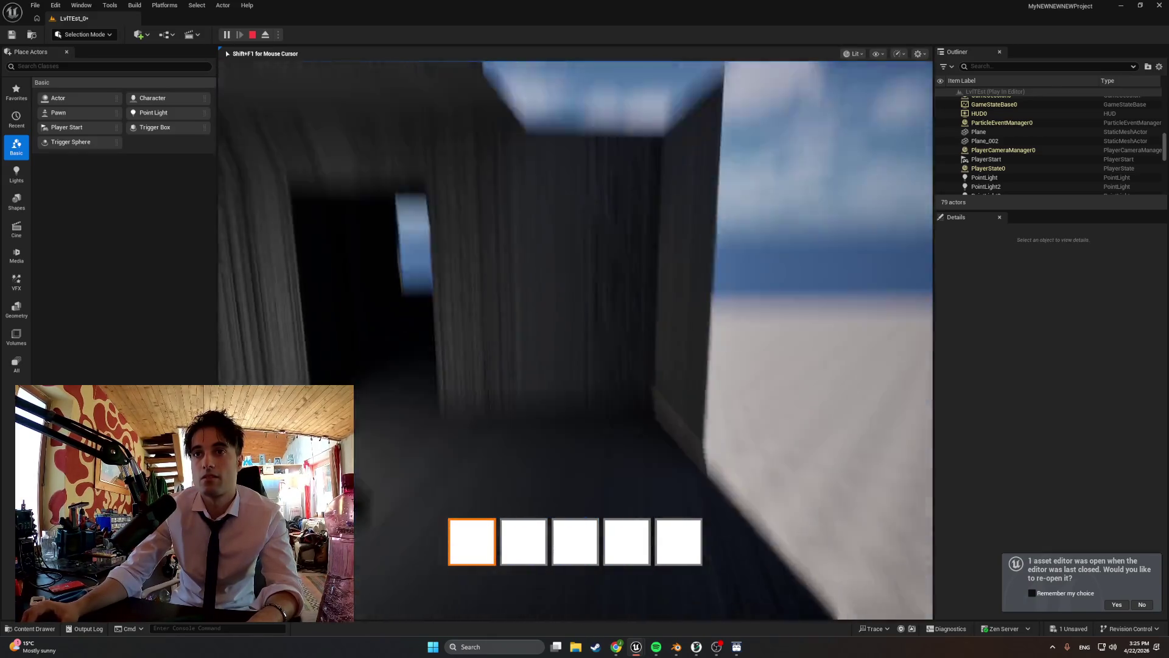
key("w")
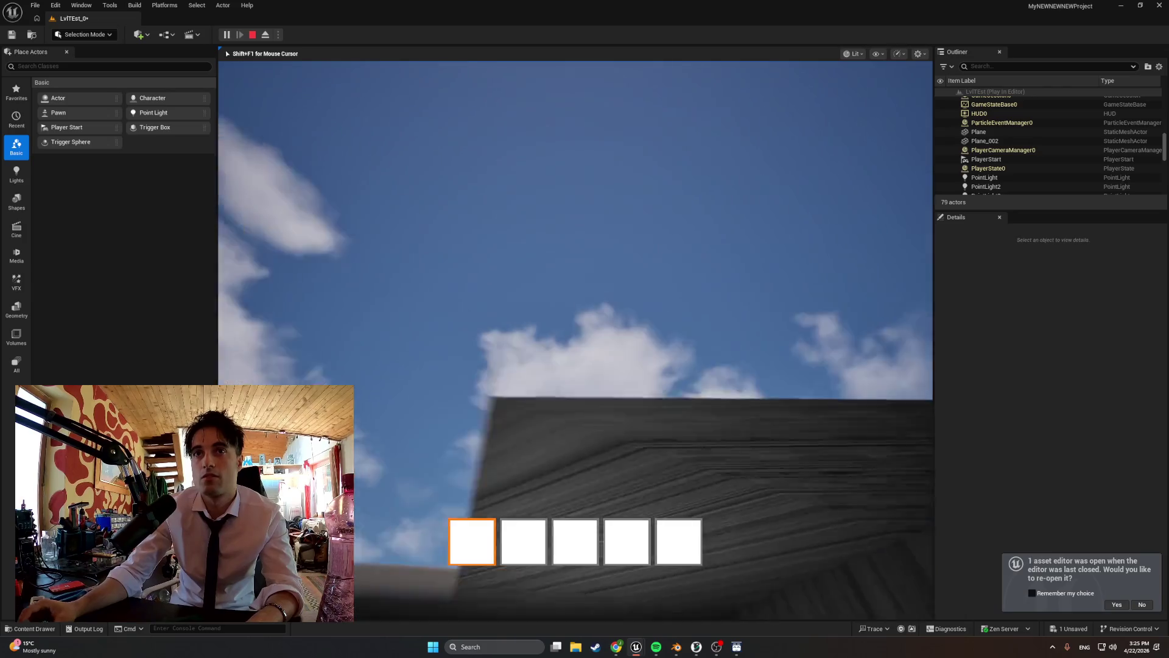
key("Escape")
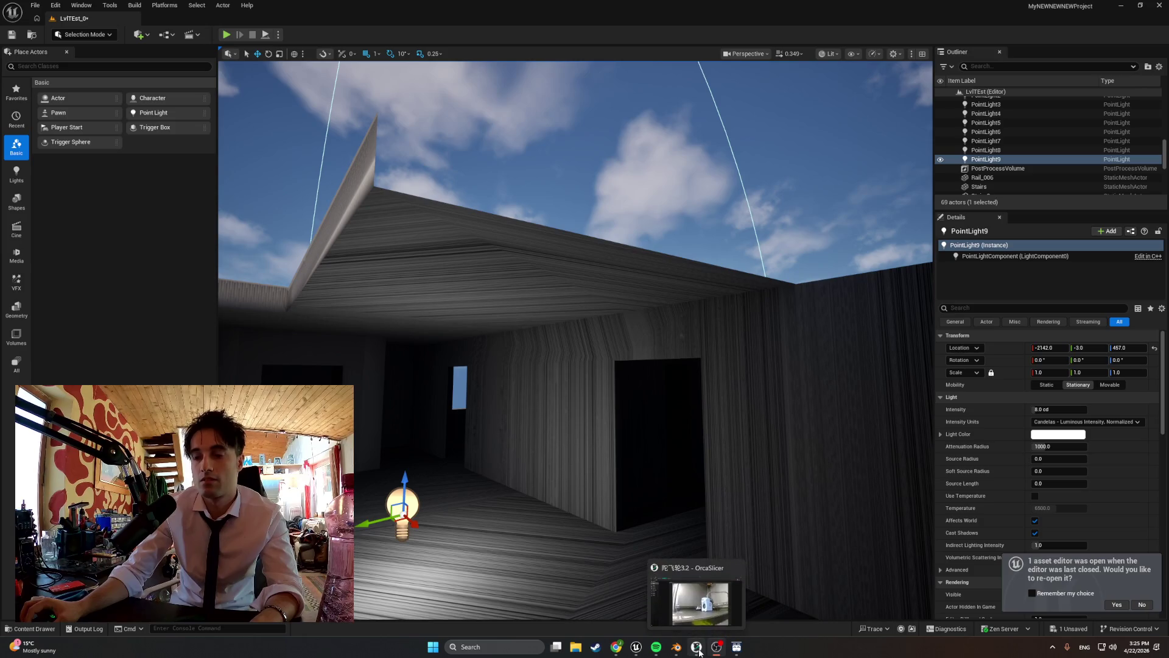
left_click(676, 646)
mouse_move(596, 523)
middle_mouse_down()
mouse_move(596, 412)
mouse_move(568, 432)
mouse_move(600, 427)
middle_mouse_up()
- Orbit and zoom around the house to bring the red floor band's wall edge into view
scroll(599, 426, "up", 8)
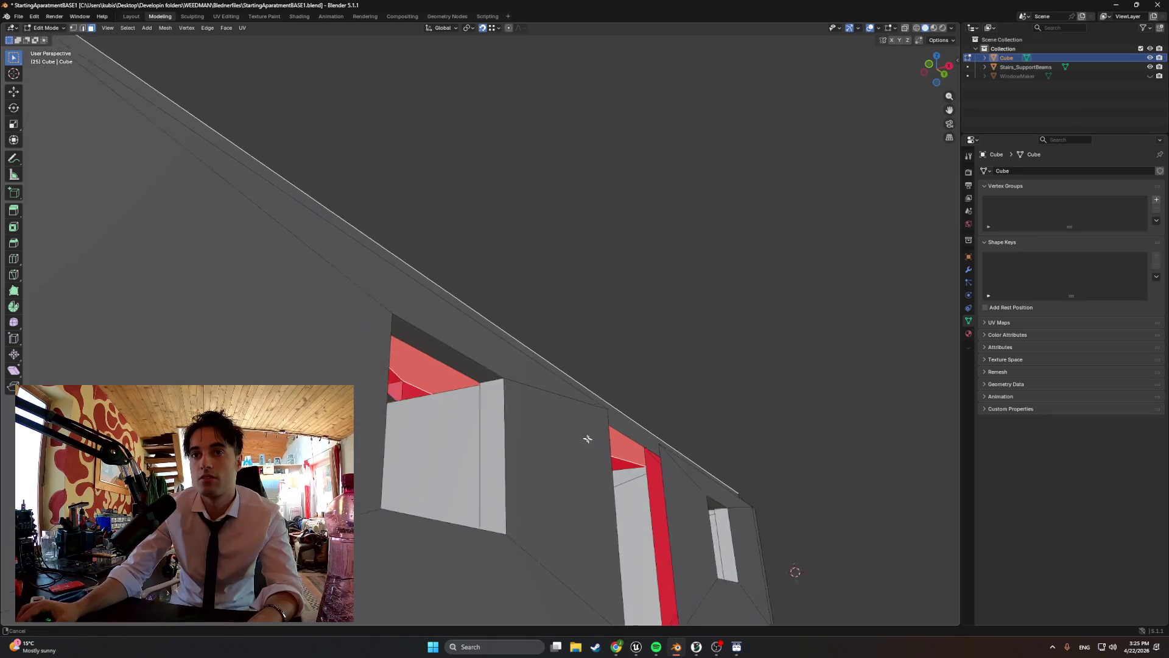
middle_click_drag(409, 437, 363, 434)
mouse_move(460, 460)
middle_mouse_down()
mouse_move(464, 449)
mouse_move(405, 533)
middle_mouse_up()
scroll(480, 455, "up", 5)
scroll(479, 455, "down", 5)
mouse_move(480, 455)
middle_mouse_down()
mouse_move(426, 488)
mouse_move(575, 414)
mouse_move(623, 451)
middle_mouse_up()
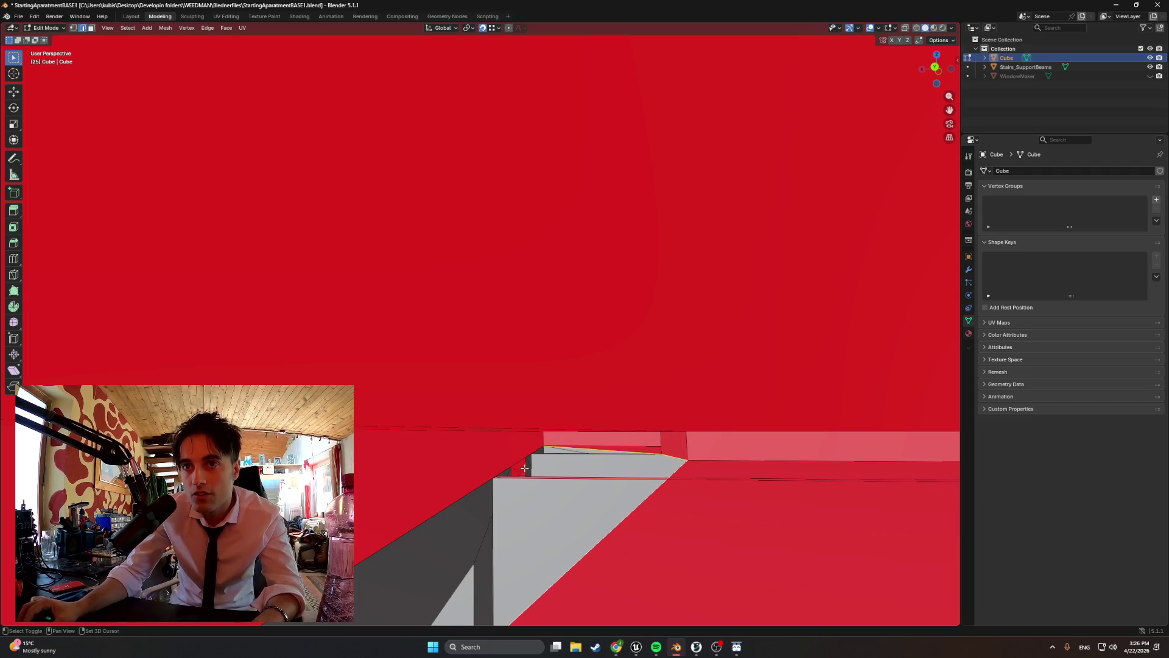
scroll(548, 482, "down", 5)
middle_click_drag(547, 482, 587, 457)
scroll(587, 457, "down", 4)
middle_click_drag(493, 368, 516, 475)
mouse_move(550, 501)
middle_mouse_down()
mouse_move(357, 464)
mouse_move(466, 493)
middle_mouse_up()
- Lower the wall edge along the red band about 0.31 m on the Z axis
left_click(466, 493)
key("g")
key("x")
key("z")
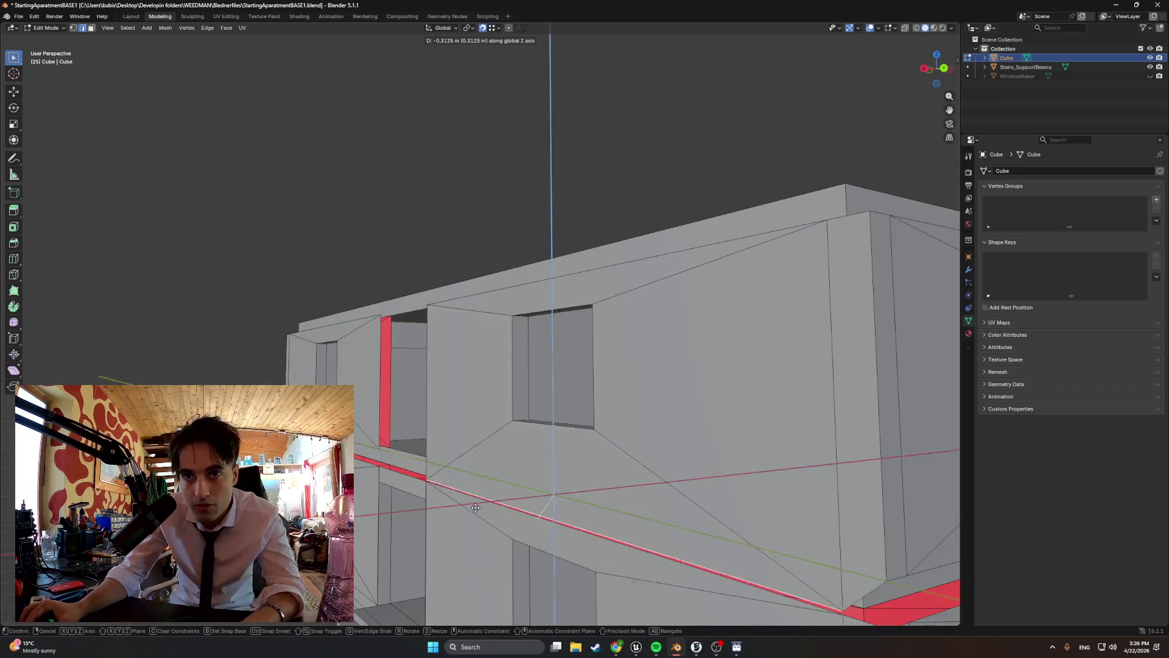
left_click(485, 502)
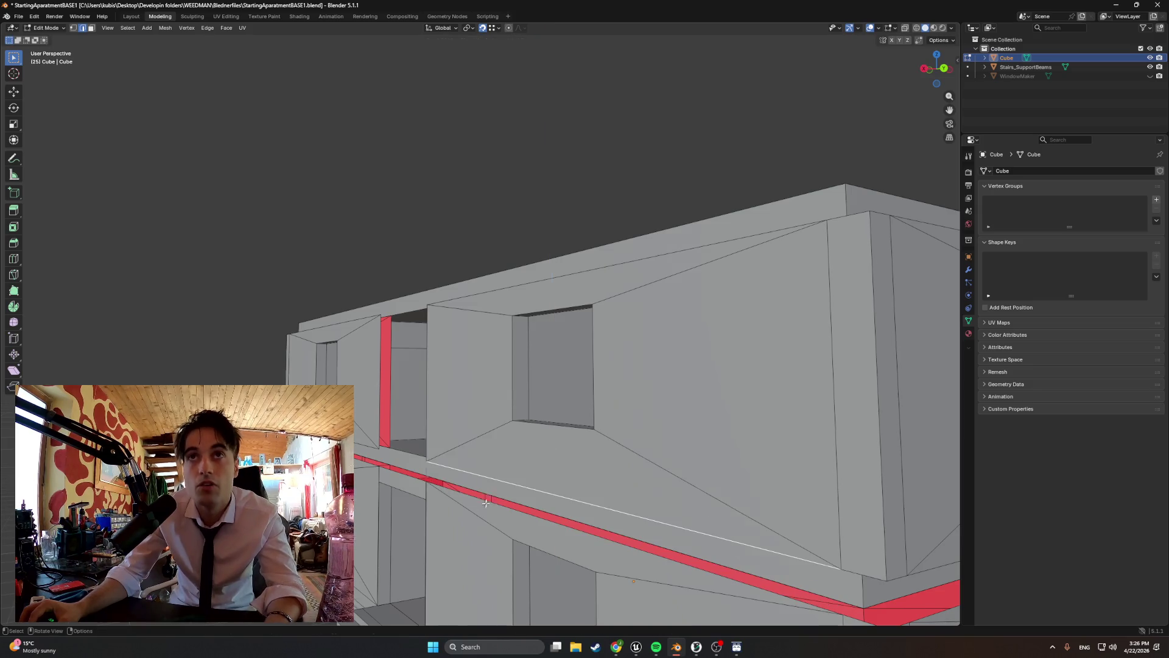
- Turn on edge snapping and slide the selection along the Y axis
left_click(496, 28)
left_click(482, 103)
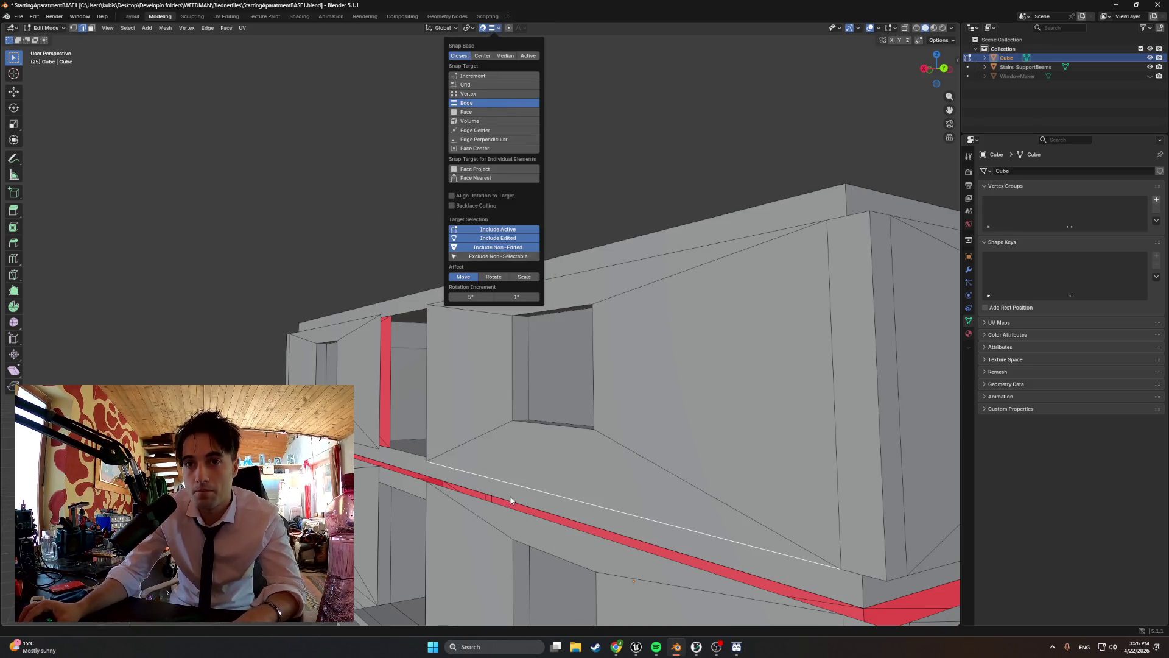
key("g")
key("x")
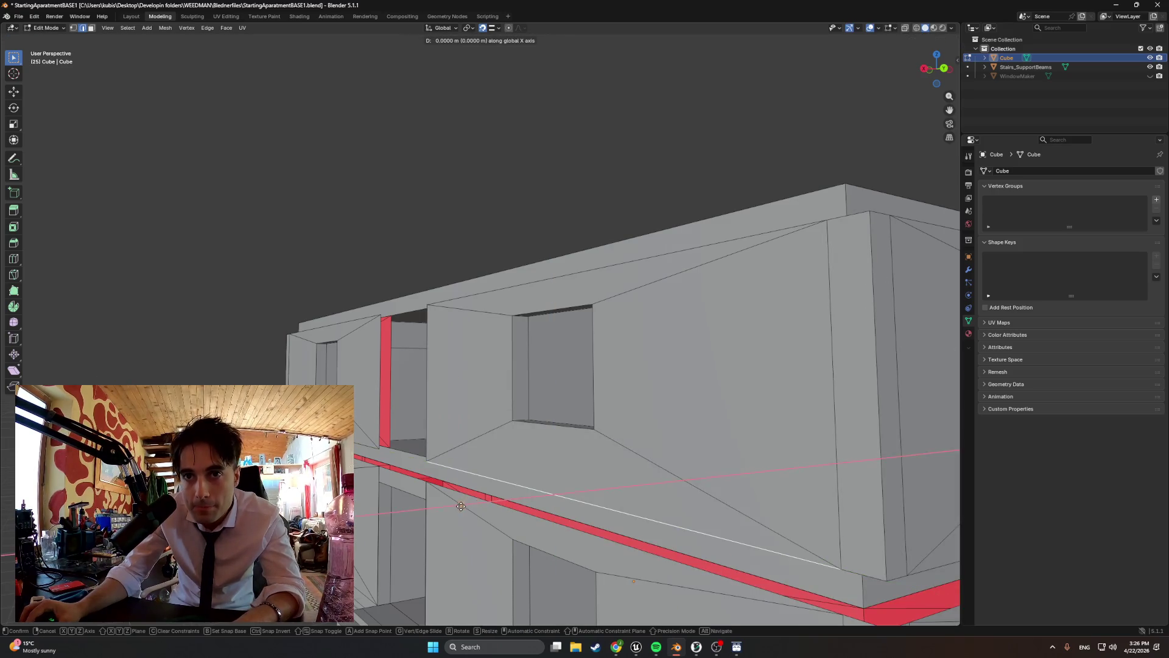
key("y")
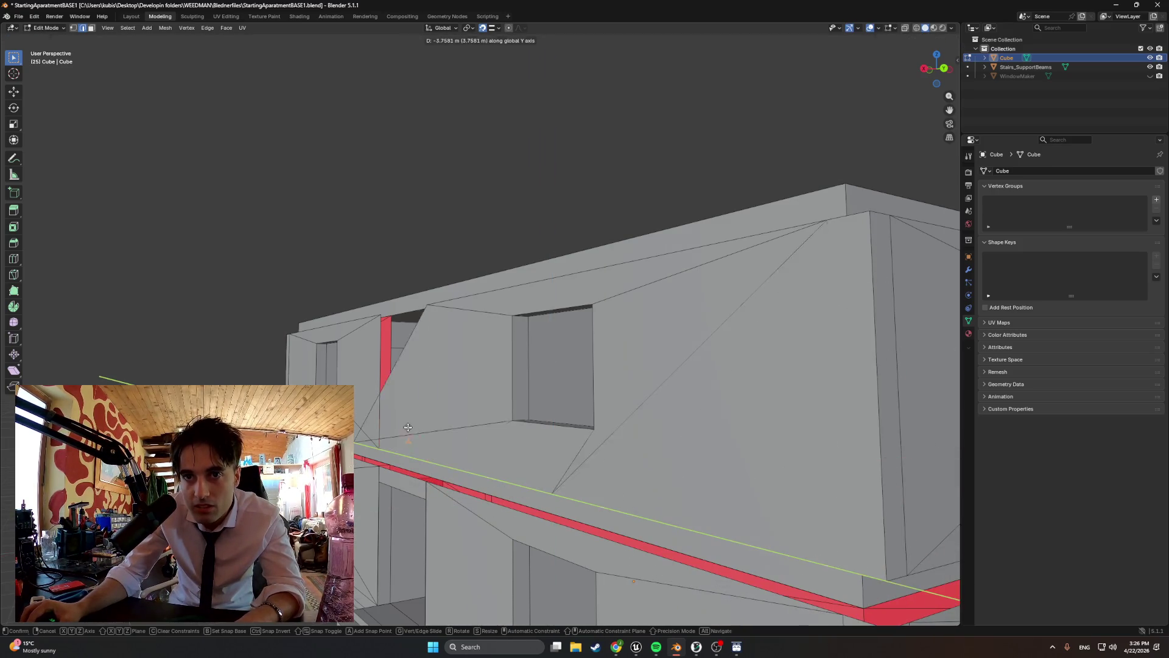
left_click(408, 427)
- Switch to a Back Orthographic view with wireframe shading
key("ctrl+KP_1")
middle_click_drag(430, 492, 490, 457)
key("ctrl+KP_1")
key("z")
left_click(419, 456)
- Move the selected vertices along Z to line up with the floor seam, zooming in to check
key("g")
key("z")
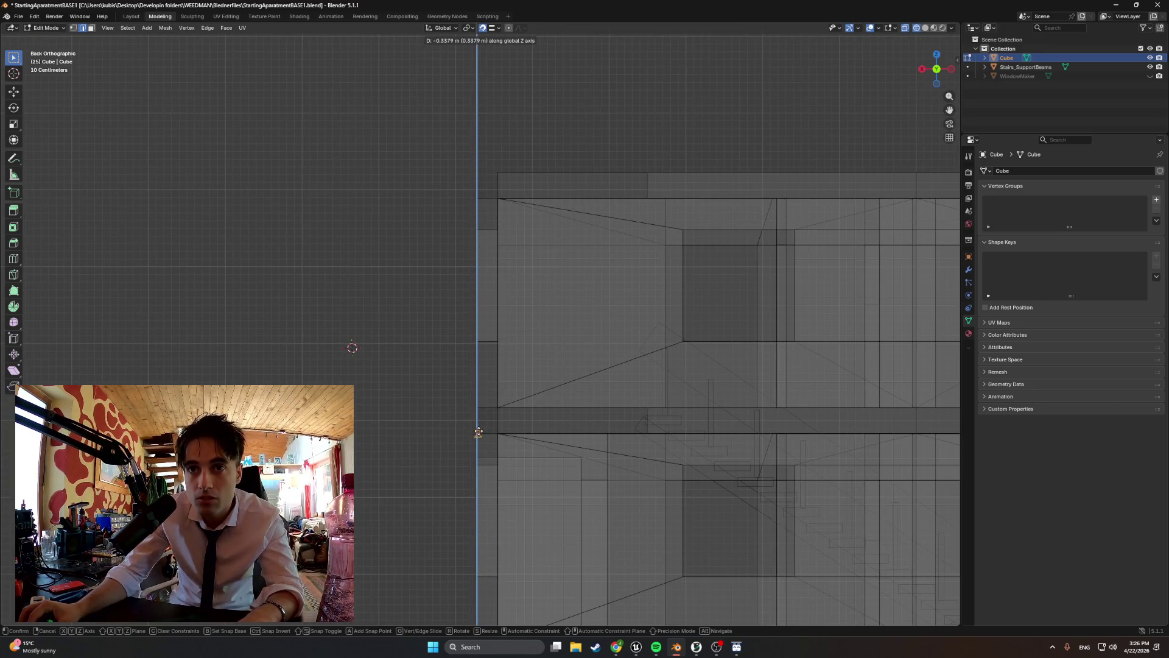
left_click(474, 435)
scroll(469, 451, "up", 6)
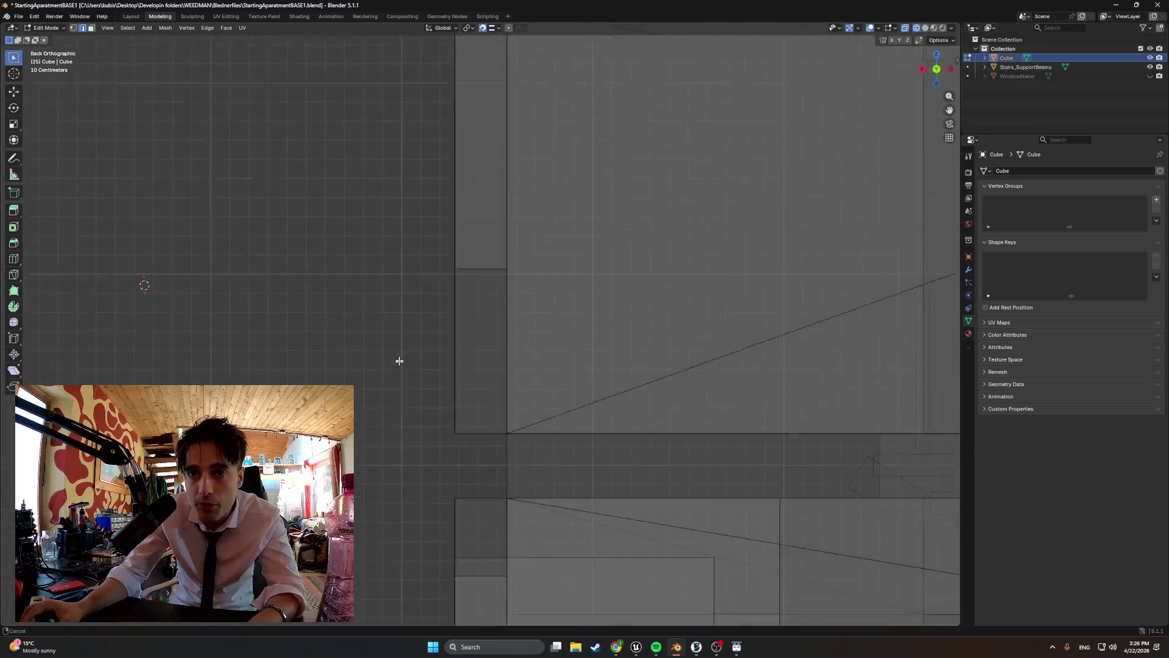
scroll(470, 331, "up", 5)
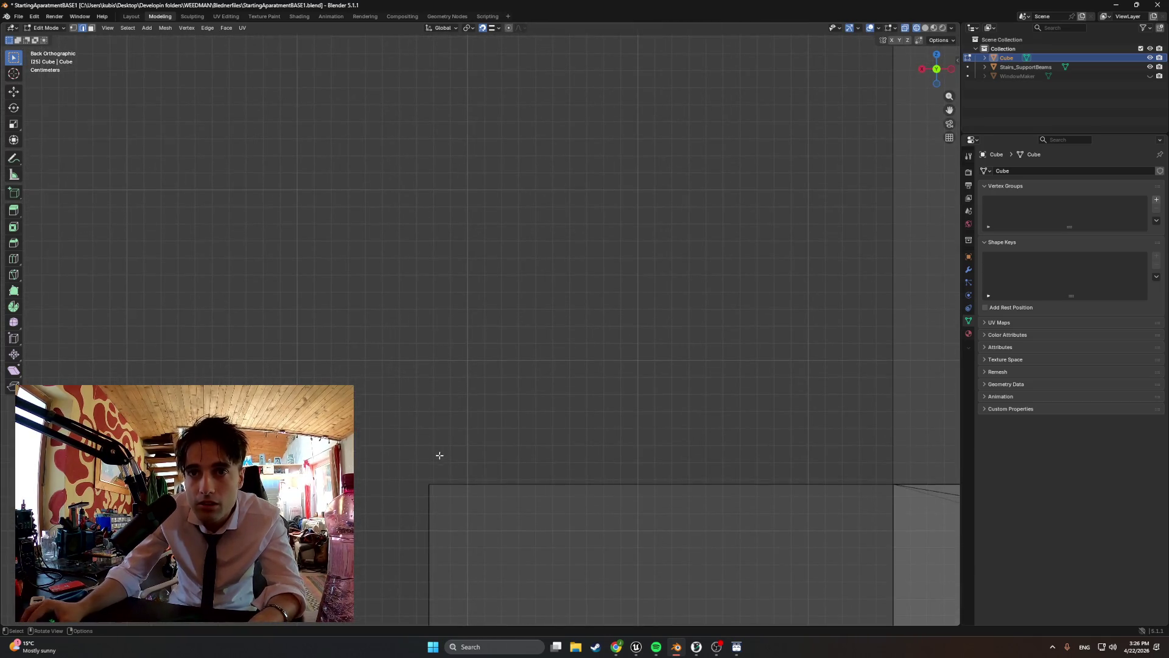
mouse_move(486, 380)
middle_mouse_down("shift")
mouse_move(432, 483)
mouse_move(546, 154)
mouse_move(506, 459)
mouse_move(423, 149)
mouse_move(449, 363)
mouse_move(355, 118)
mouse_move(488, 391)
mouse_move(546, 419)
middle_mouse_up("shift")
scroll(359, 209, "up", 1)
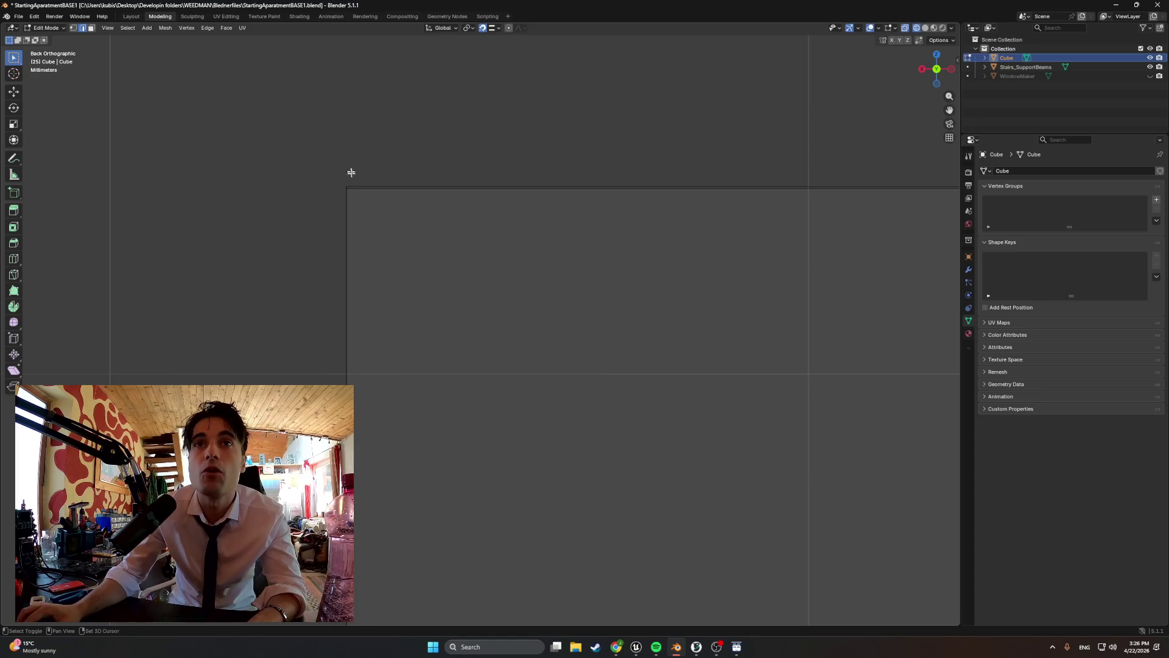
- Orbit out into perspective for a close near-front view of the whole building
middle_click_drag(357, 199, 390, 211)
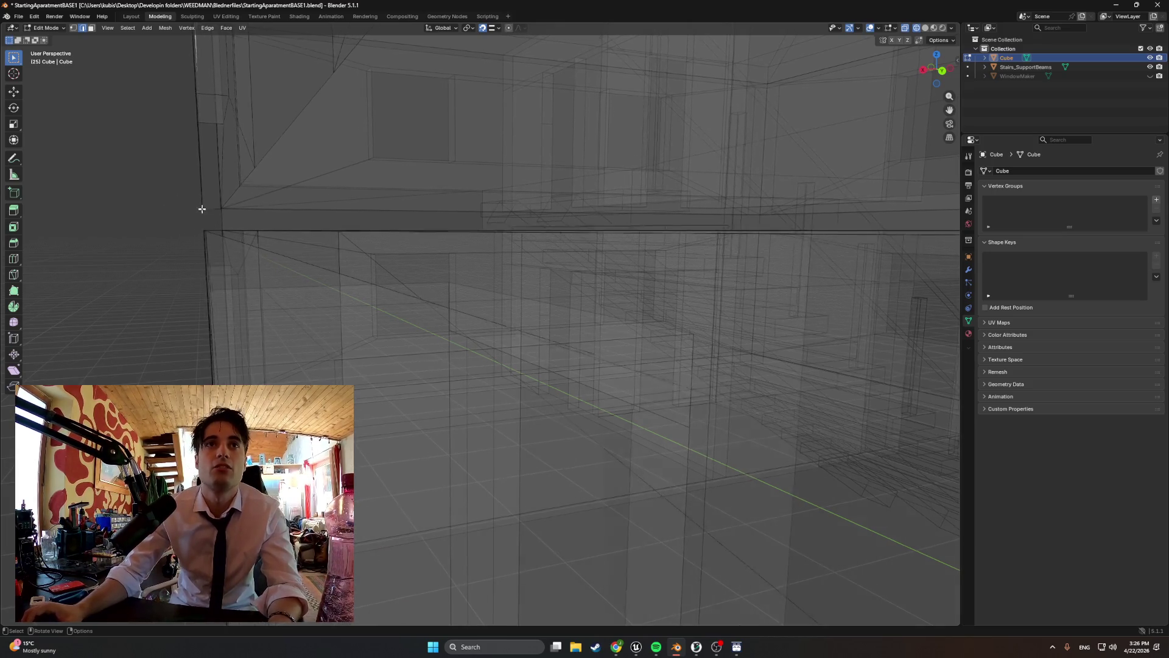
right_click(158, 278)
scroll(188, 229, "down", 10)
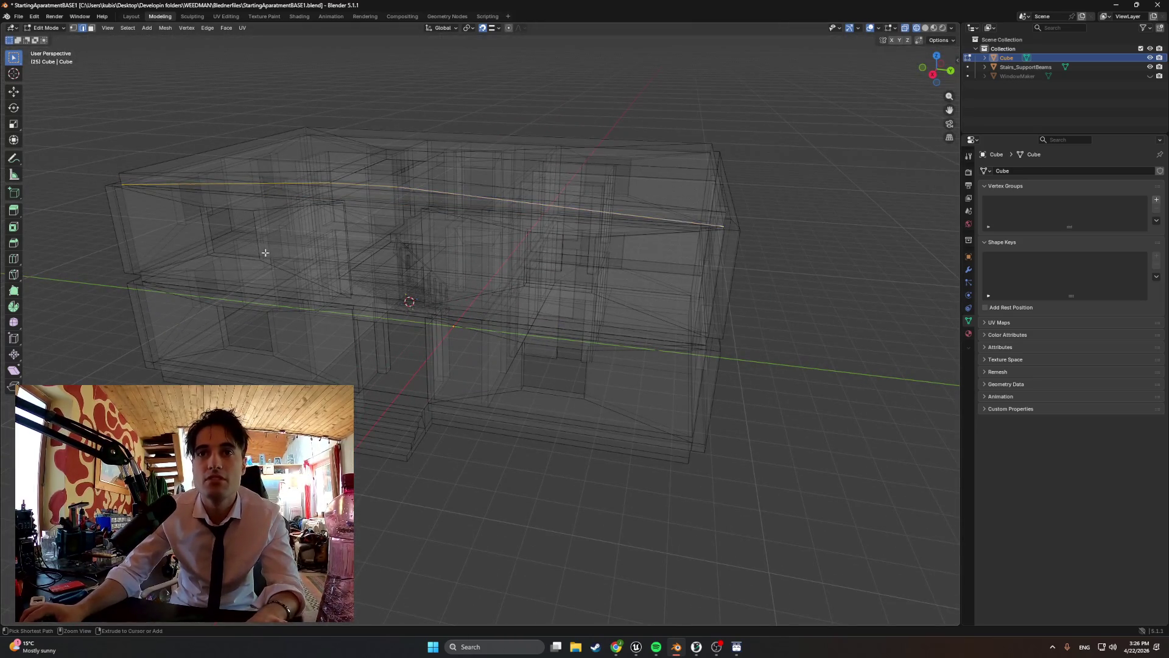
mouse_move(261, 252)
middle_mouse_down()
mouse_move(511, 305)
mouse_move(451, 287)
mouse_move(475, 270)
mouse_move(507, 271)
middle_mouse_up()
key("z")
left_click(444, 269)
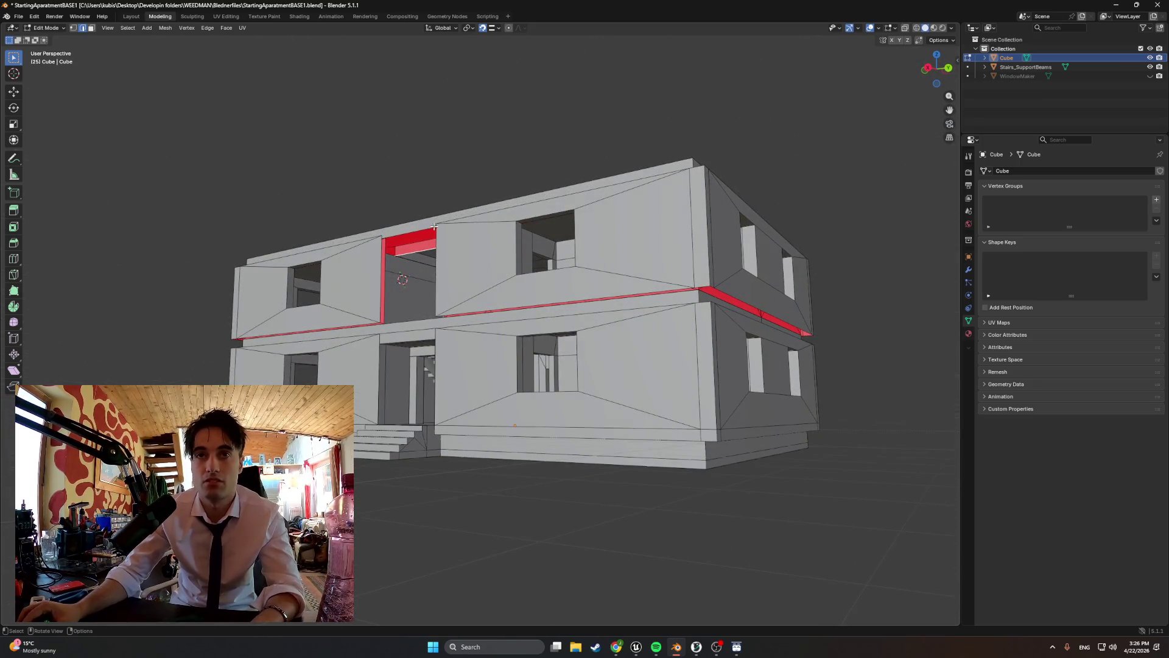
scroll(418, 250, "up", 8)
mouse_move(418, 251)
middle_mouse_down()
mouse_move(400, 391)
mouse_move(485, 403)
mouse_move(548, 298)
mouse_move(511, 399)
mouse_move(475, 389)
mouse_move(461, 405)
mouse_move(487, 406)
mouse_move(518, 436)
mouse_move(808, 402)
middle_mouse_up()
left_click(469, 422, "shift")
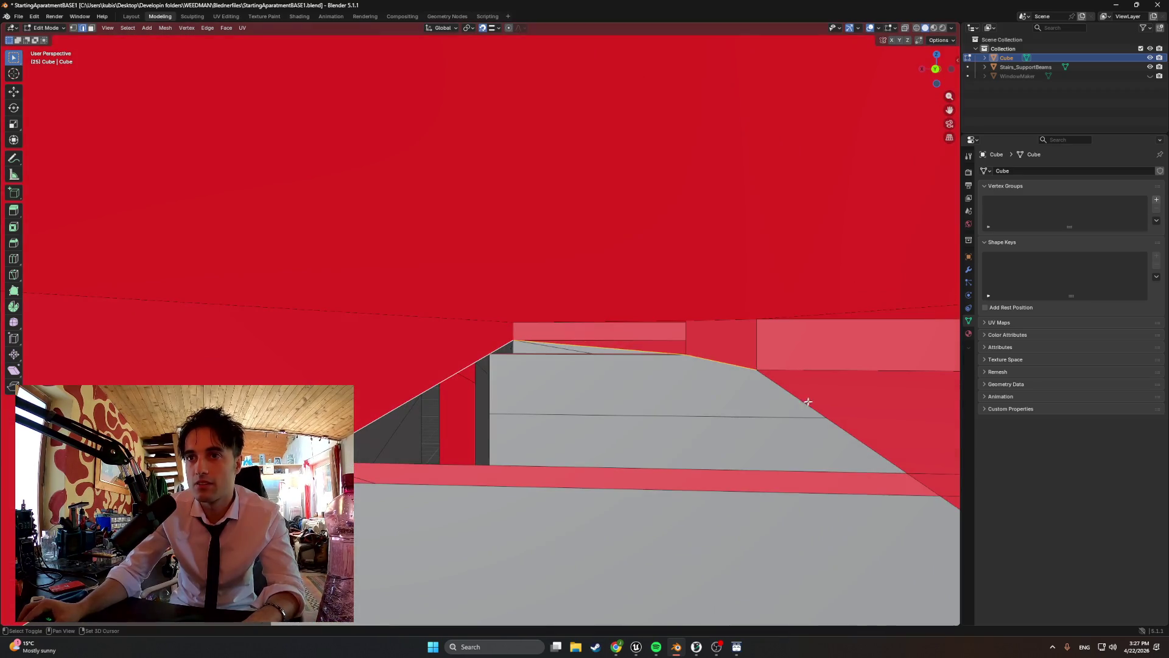
left_click(814, 411, "shift")
mouse_move(645, 437)
middle_mouse_down()
mouse_move(597, 425)
mouse_move(451, 441)
mouse_move(530, 418)
middle_mouse_up()
scroll(531, 308, "up", 5)
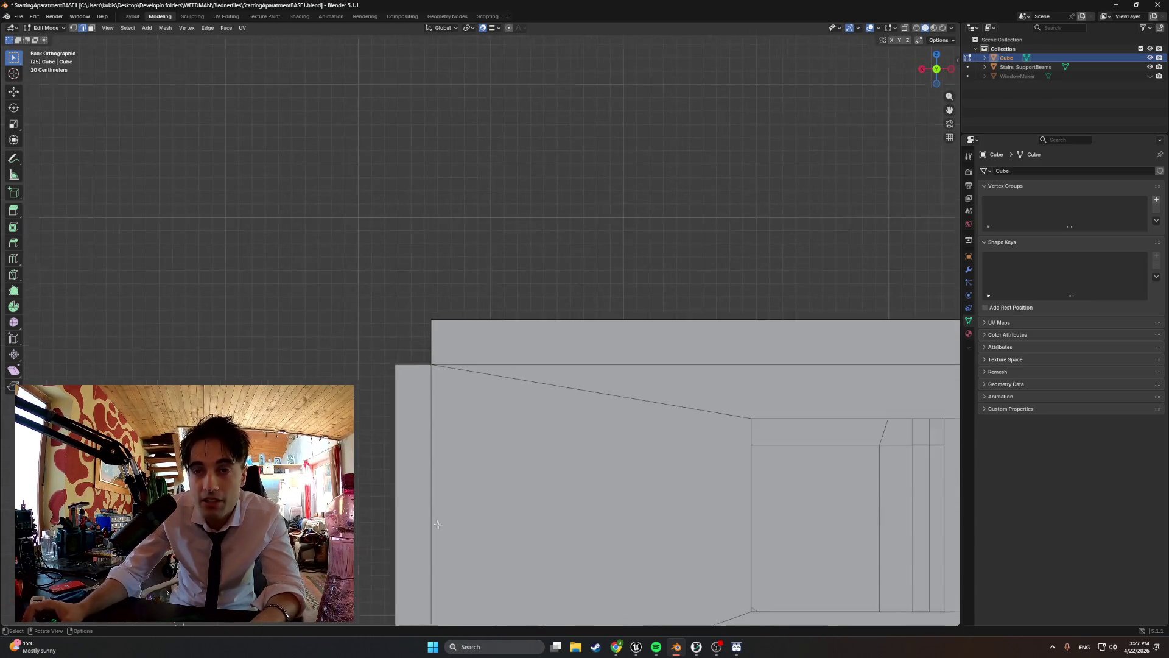
scroll(363, 300, "up", 5)
scroll(524, 345, "right", 3, "ctrl")
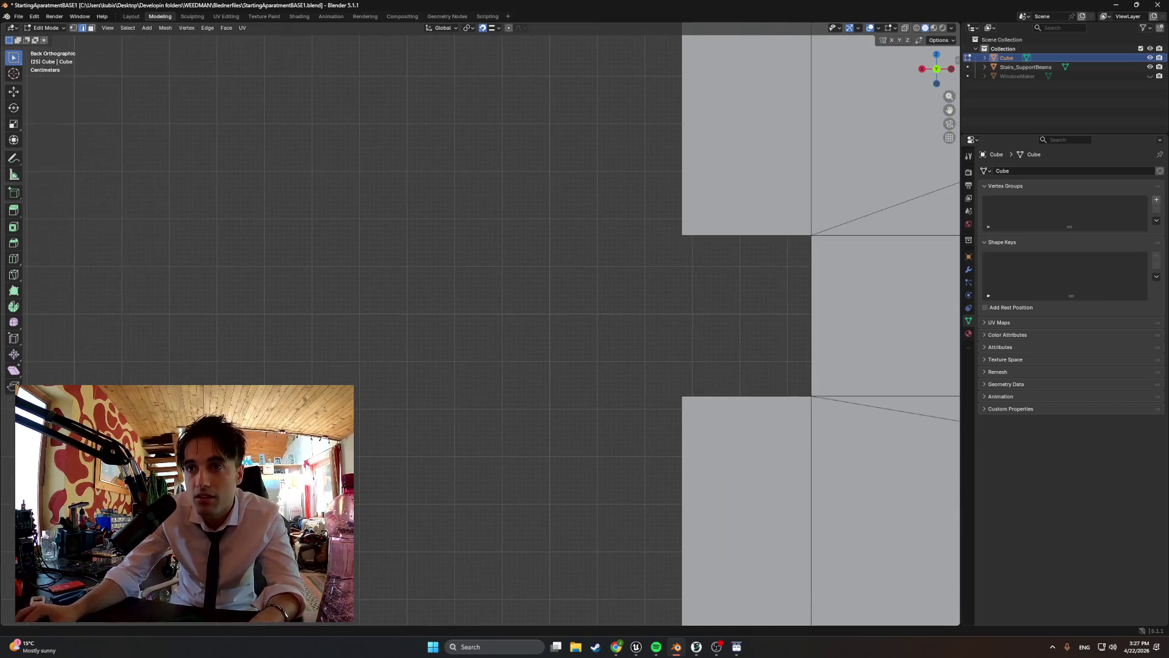
scroll(670, 430, "up", 5)
scroll(561, 426, "right", 8, "ctrl")
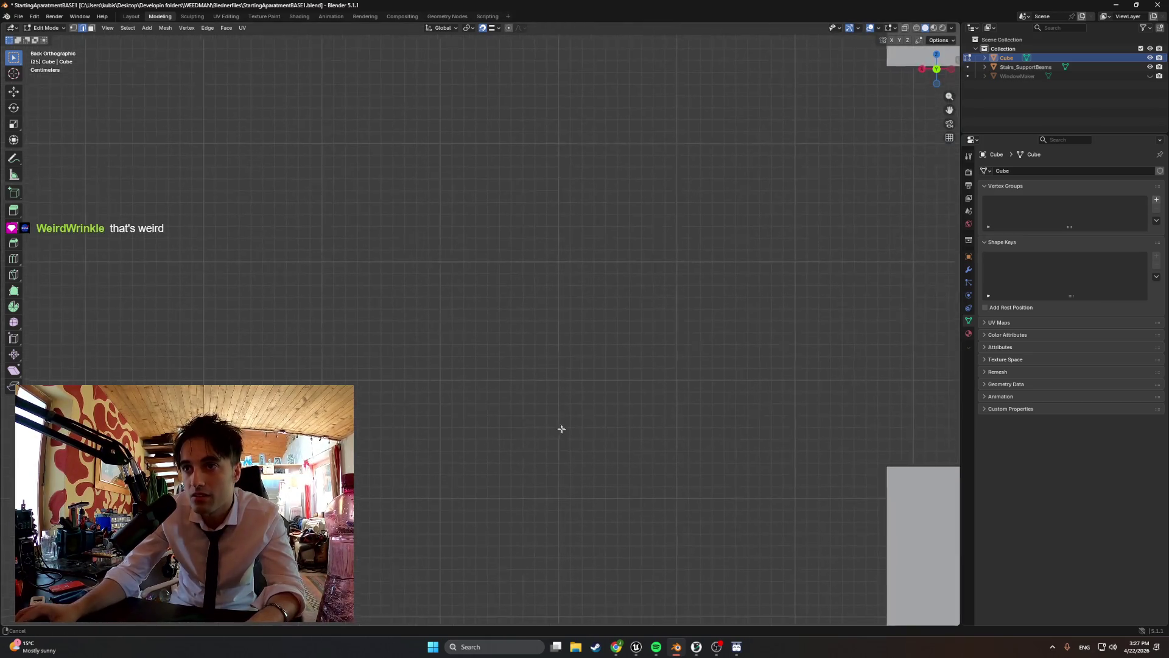
scroll(534, 368, "down", 3, "shift")
scroll(480, 475, "up", 5)
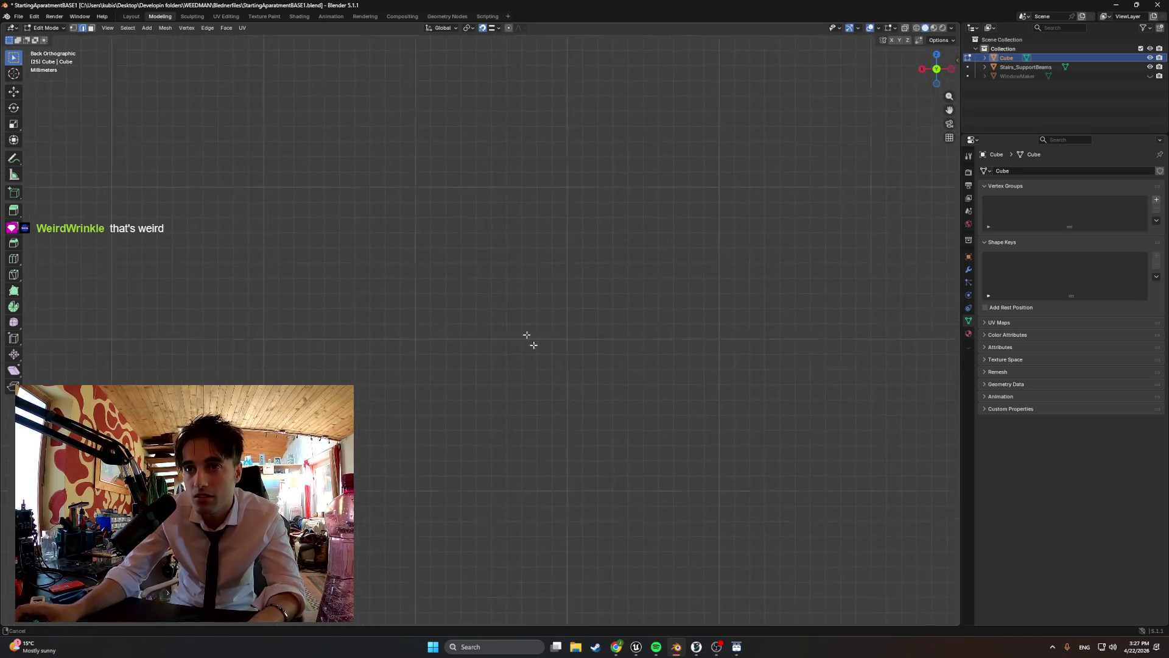
scroll(483, 449, "down", 2)
scroll(454, 418, "down", 8, "shift")
scroll(463, 304, "right", 6, "ctrl")
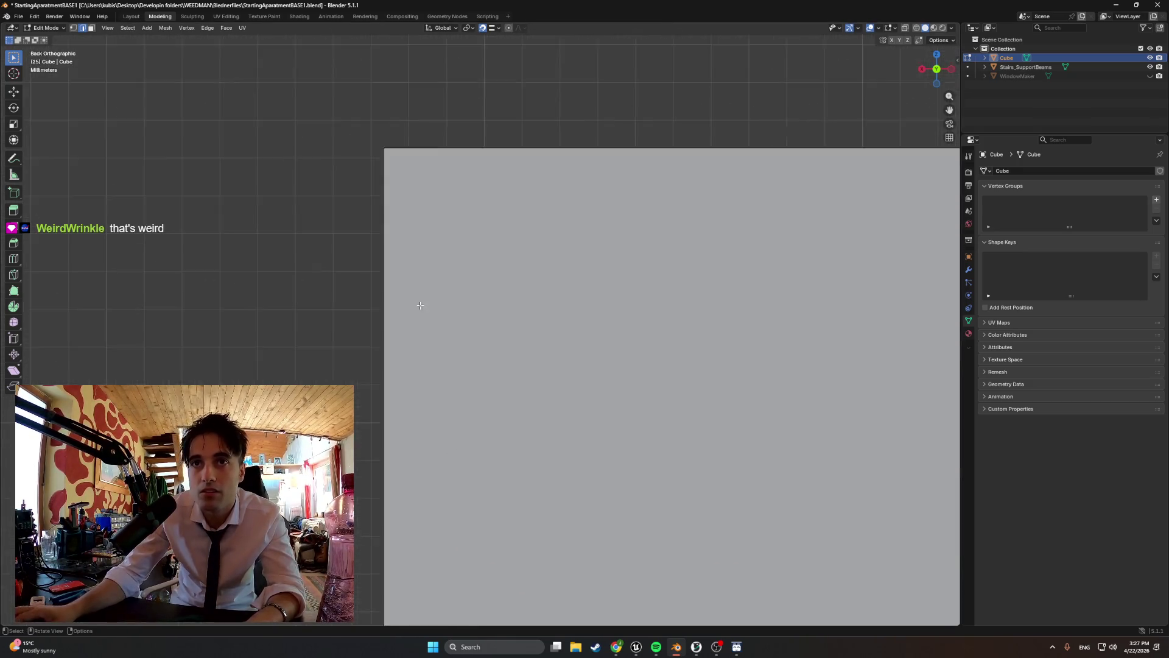
scroll(486, 172, "left", 4, "ctrl")
scroll(452, 369, "up", 8, "shift")
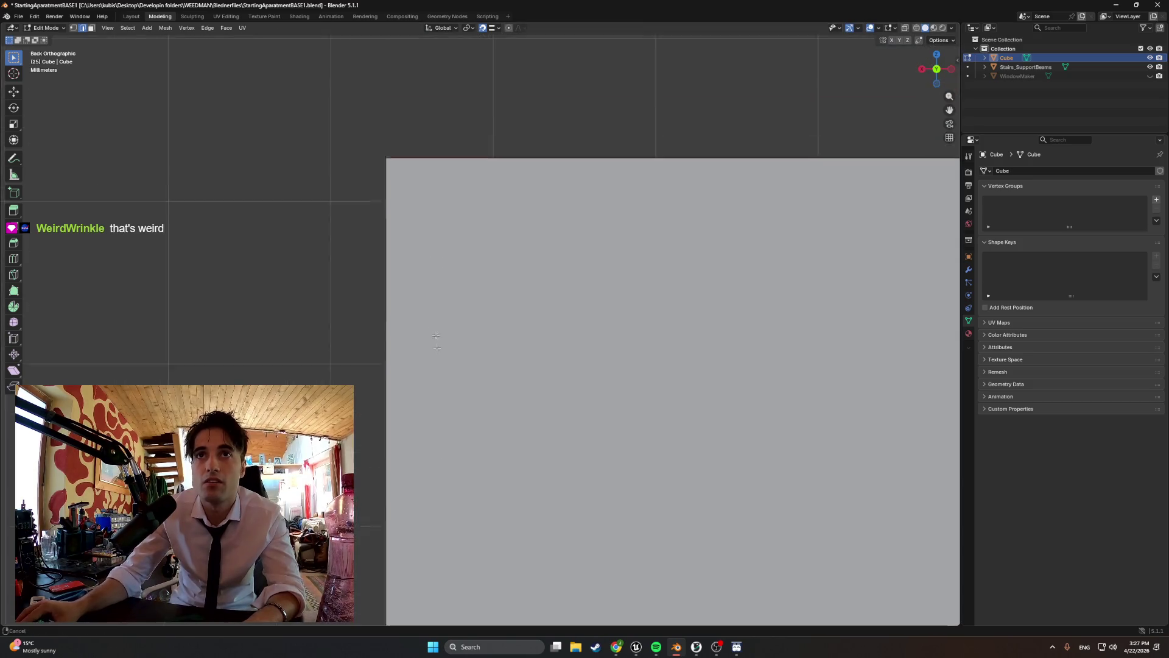
scroll(373, 295, "right", 5, "ctrl")
scroll(303, 304, "left", 5, "ctrl")
mouse_move(304, 323)
middle_mouse_down()
mouse_move(366, 357)
mouse_move(356, 342)
mouse_move(428, 352)
mouse_move(403, 351)
middle_mouse_up()
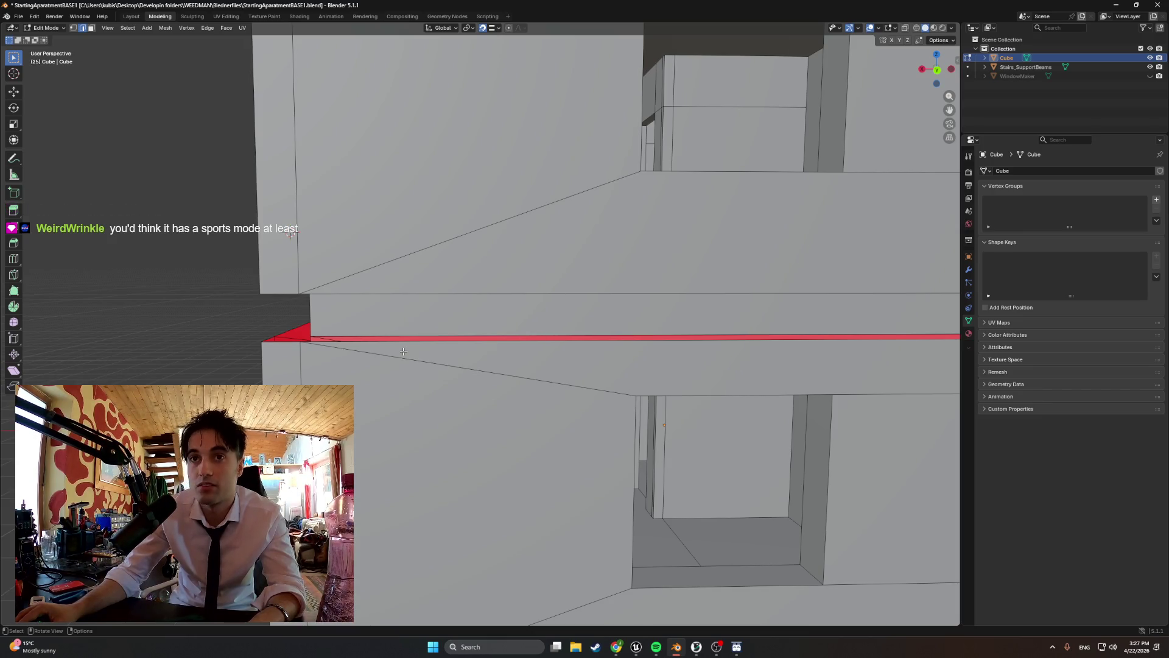
key("alt+z")
mouse_move(282, 339)
middle_mouse_down("alt")
mouse_move(230, 365)
mouse_move(253, 379)
middle_mouse_up("alt")
scroll(376, 279, "up", 5)
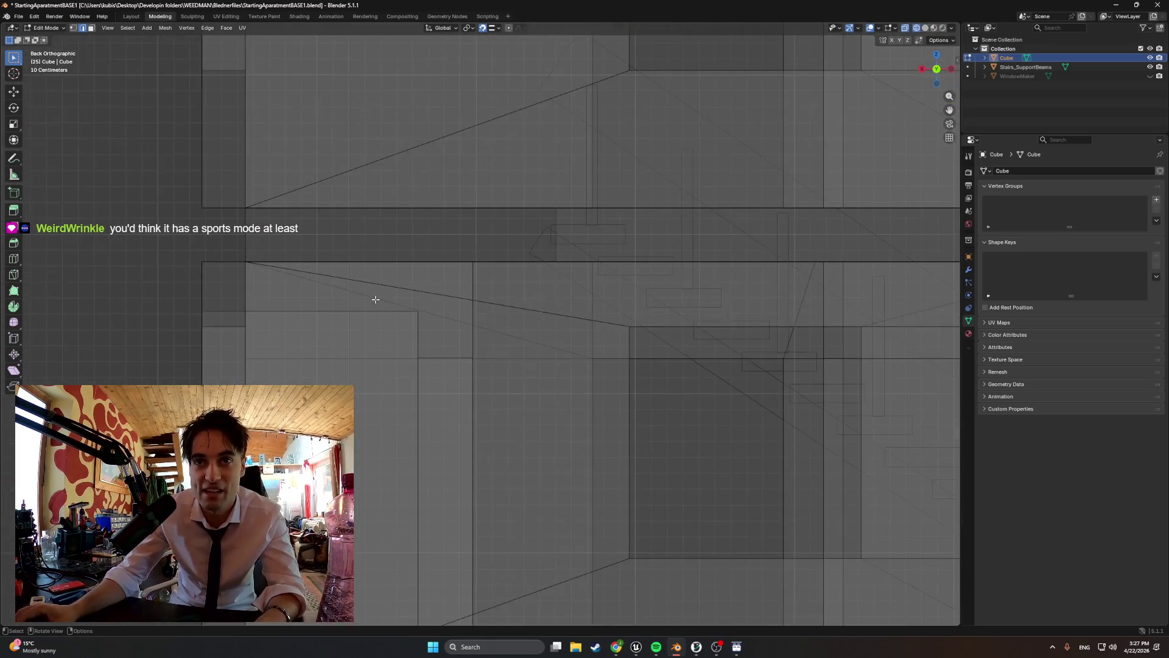
scroll(353, 319, "down", 6)
middle_click_drag(730, 350, 400, 377, "shift")
scroll(527, 365, "up", 2)
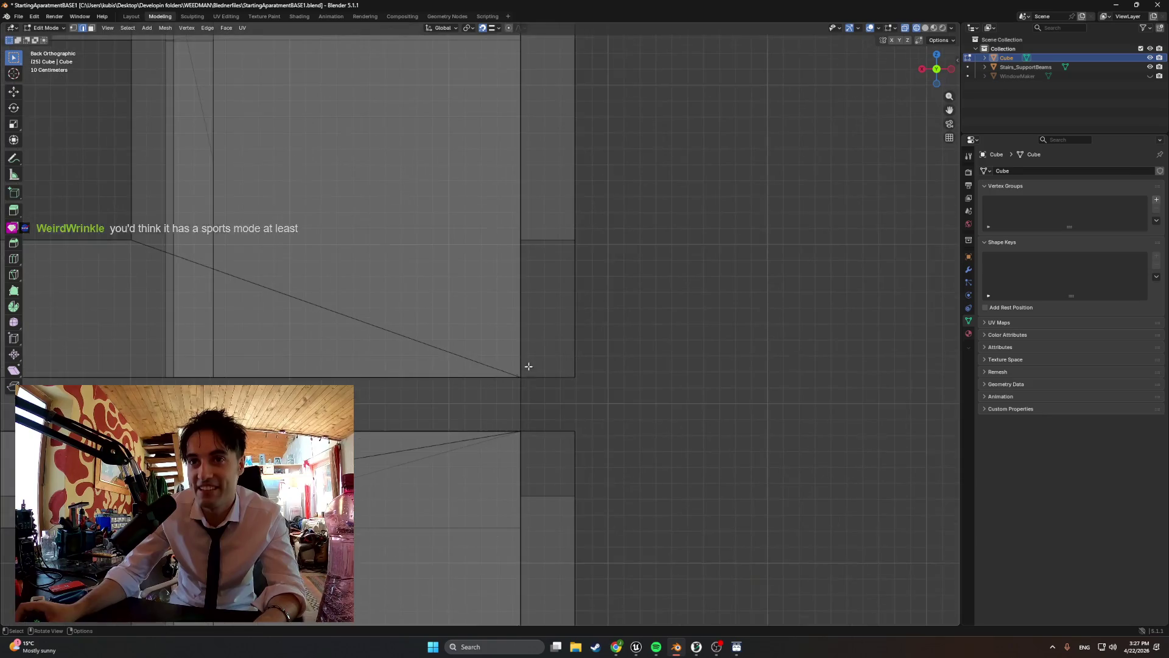
scroll(579, 469, "up", 1)
scroll(442, 326, "up", 1)
scroll(443, 327, "up", 2)
scroll(545, 386, "up", 1)
scroll(483, 332, "up", 2)
scroll(389, 257, "up", 2)
scroll(366, 262, "up", 1)
scroll(391, 269, "up", 1)
scroll(224, 361, "up", 1)
scroll(647, 353, "up", 1)
scroll(367, 347, "up", 1)
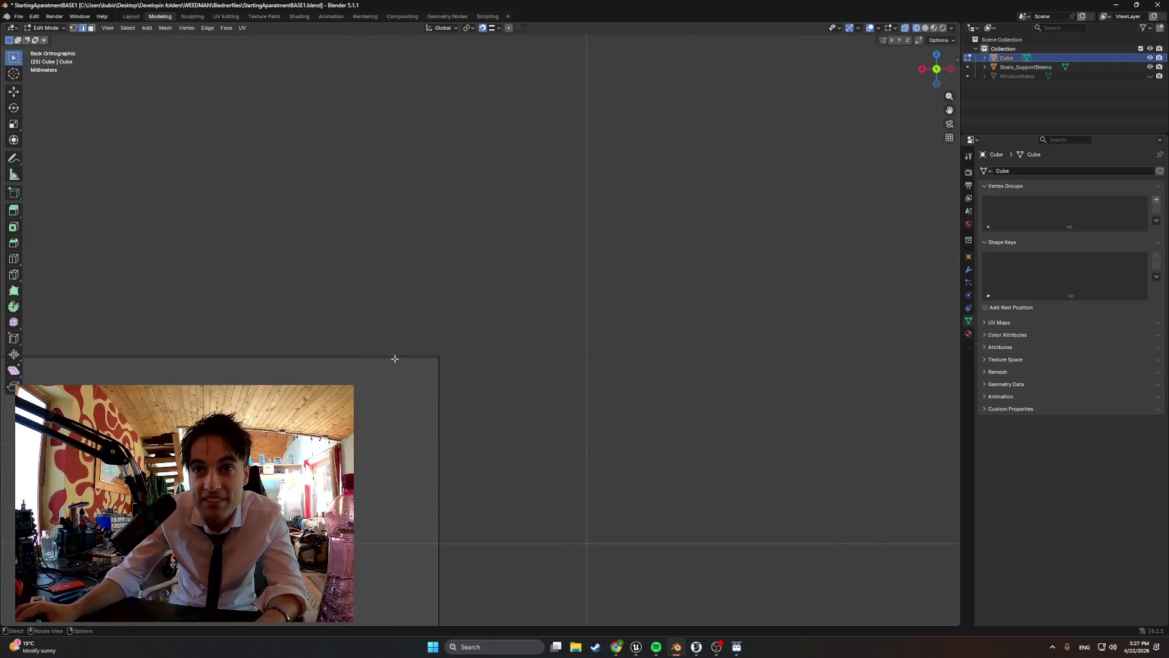
key("z")
left_click(449, 359)
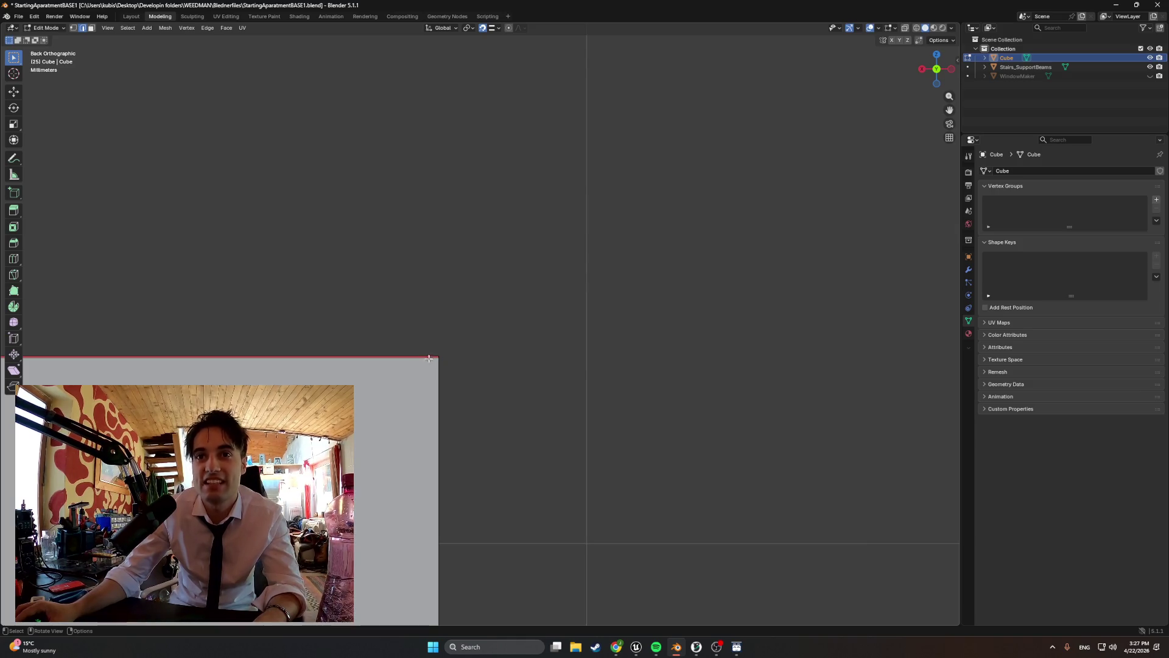
mouse_move(432, 358)
middle_mouse_down("shift")
mouse_move(849, 355)
mouse_move(153, 359)
mouse_move(644, 372)
mouse_move(305, 374)
mouse_move(585, 382)
mouse_move(504, 355)
mouse_move(240, 334)
mouse_move(572, 337)
mouse_move(122, 341)
mouse_move(524, 340)
mouse_move(389, 336)
middle_mouse_up("shift")
scroll(327, 323, "down", 6)
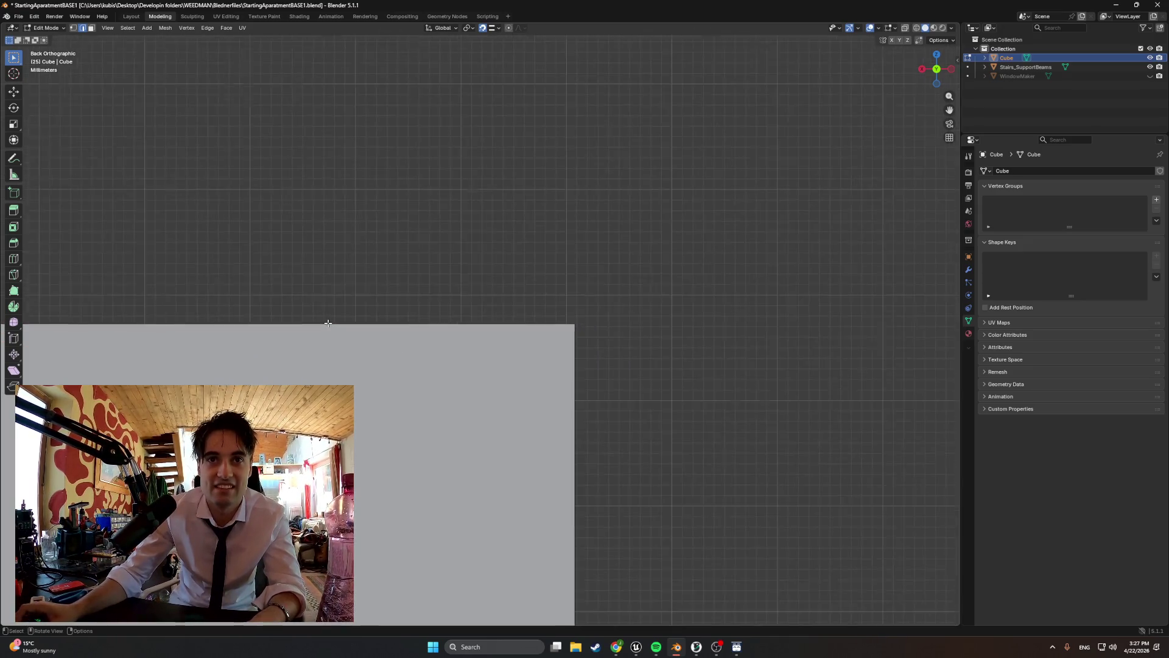
scroll(327, 322, "down", 5)
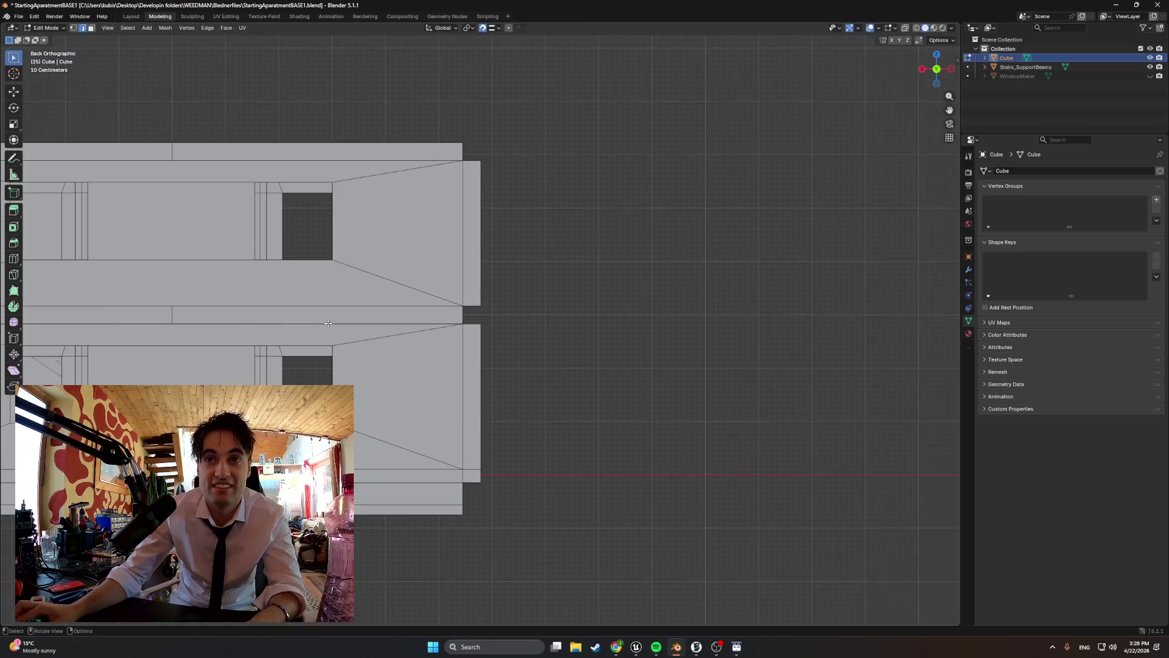
scroll(430, 485, "up", 4)
middle_click_drag(430, 485, 365, 328, "shift")
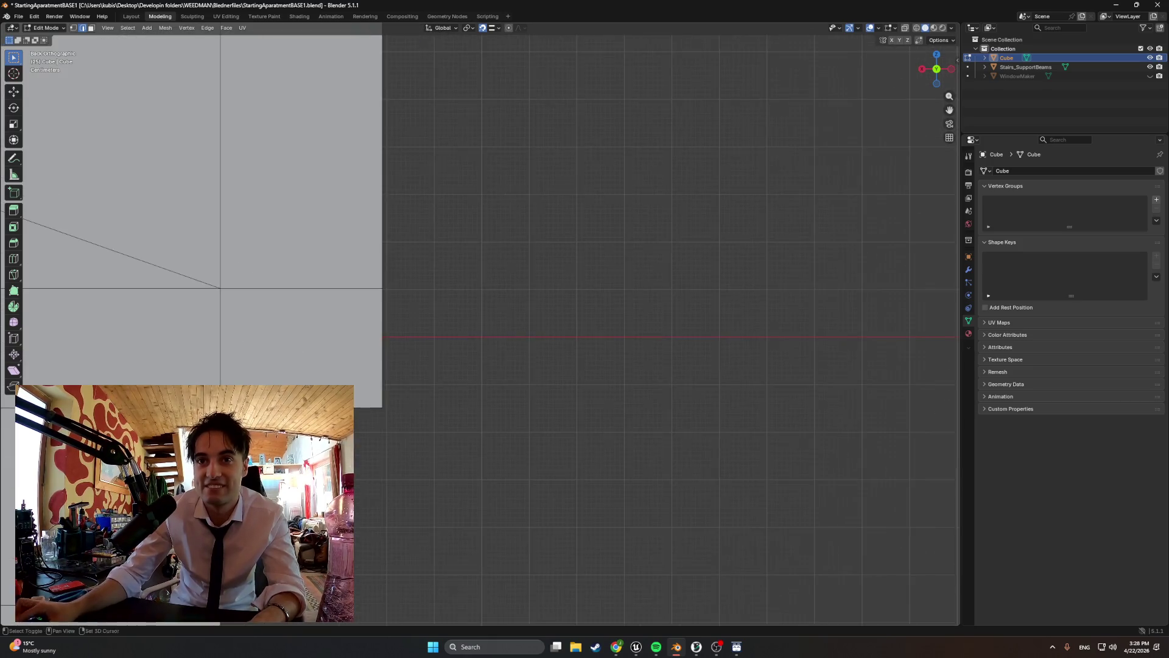
scroll(342, 282, "up", 8)
mouse_move(342, 282)
middle_mouse_down("shift")
mouse_move(113, 249)
mouse_move(530, 387)
middle_mouse_up("shift")
key("z")
left_click(161, 312)
middle_click_drag(285, 311, 577, 339, "shift")
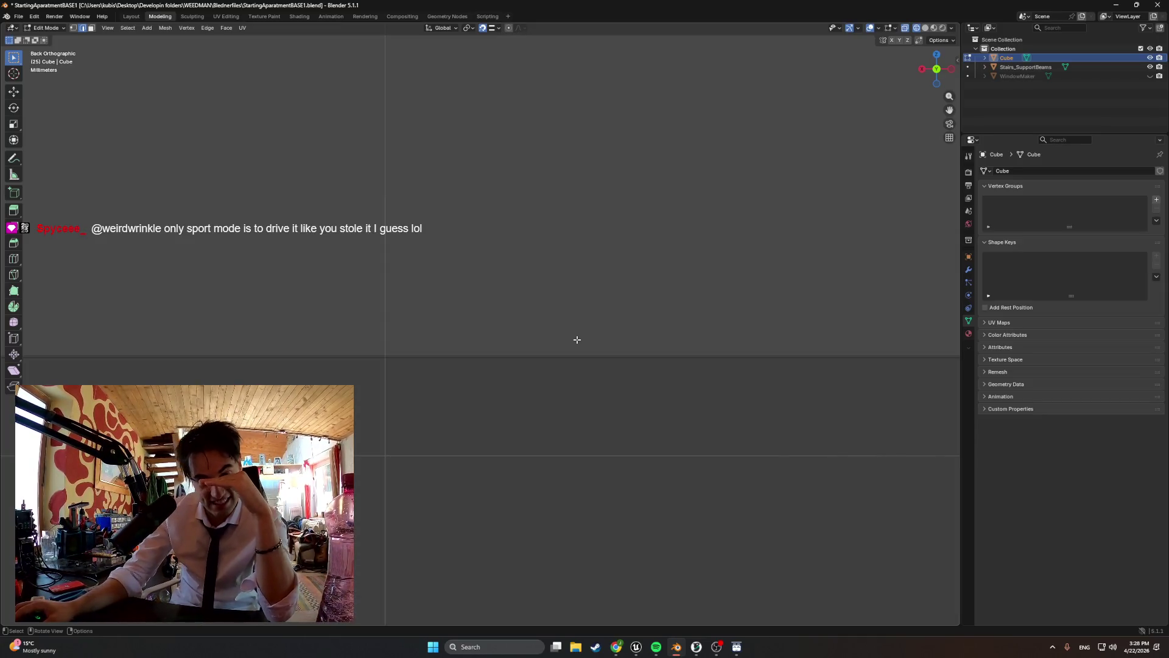
scroll(577, 339, "down", 4)
mouse_move(567, 340)
middle_mouse_down()
mouse_move(483, 343)
mouse_move(474, 322)
mouse_move(462, 335)
mouse_move(496, 334)
middle_mouse_up()
scroll(558, 339, "down", 3)
scroll(482, 341, "down", 5)
scroll(480, 339, "up", 3)
- Open the sidebar to show the selected vertices' Transform values, then orbit outside the building
scroll(309, 351, "up", 5)
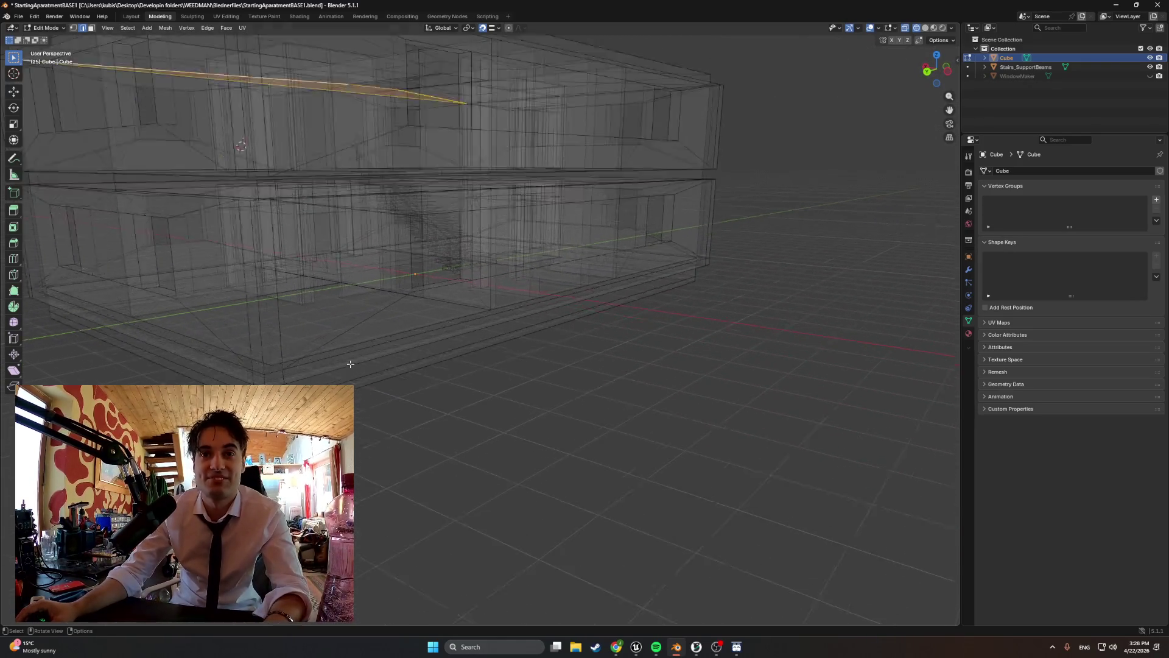
middle_click_drag(353, 363, 380, 364)
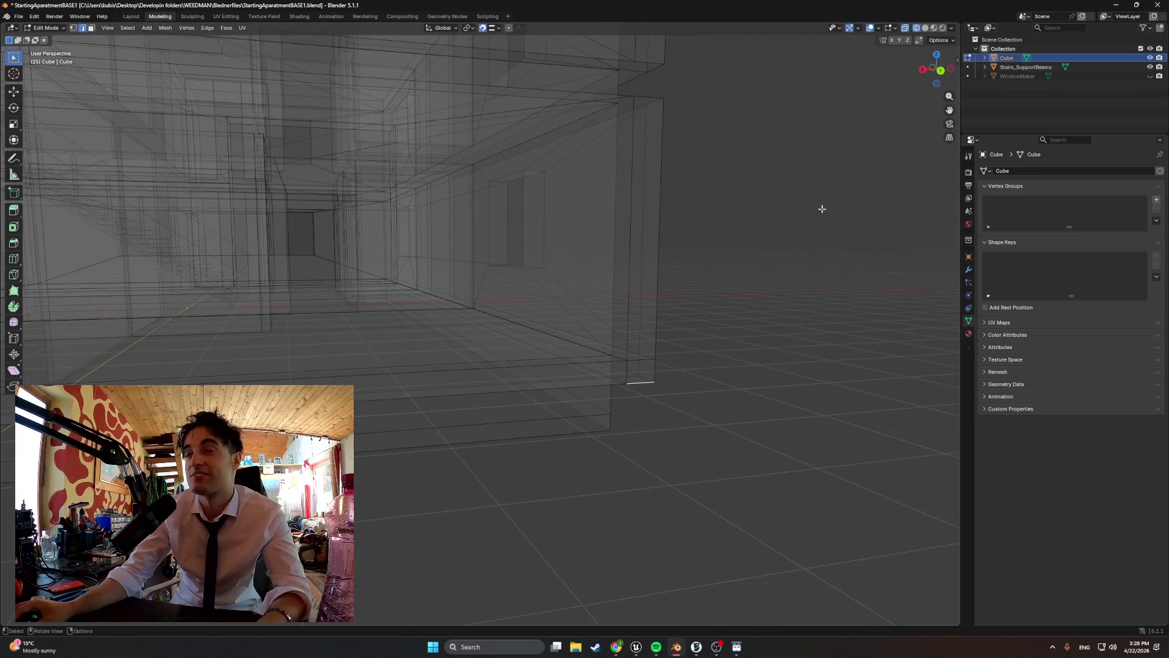
left_click(957, 60)
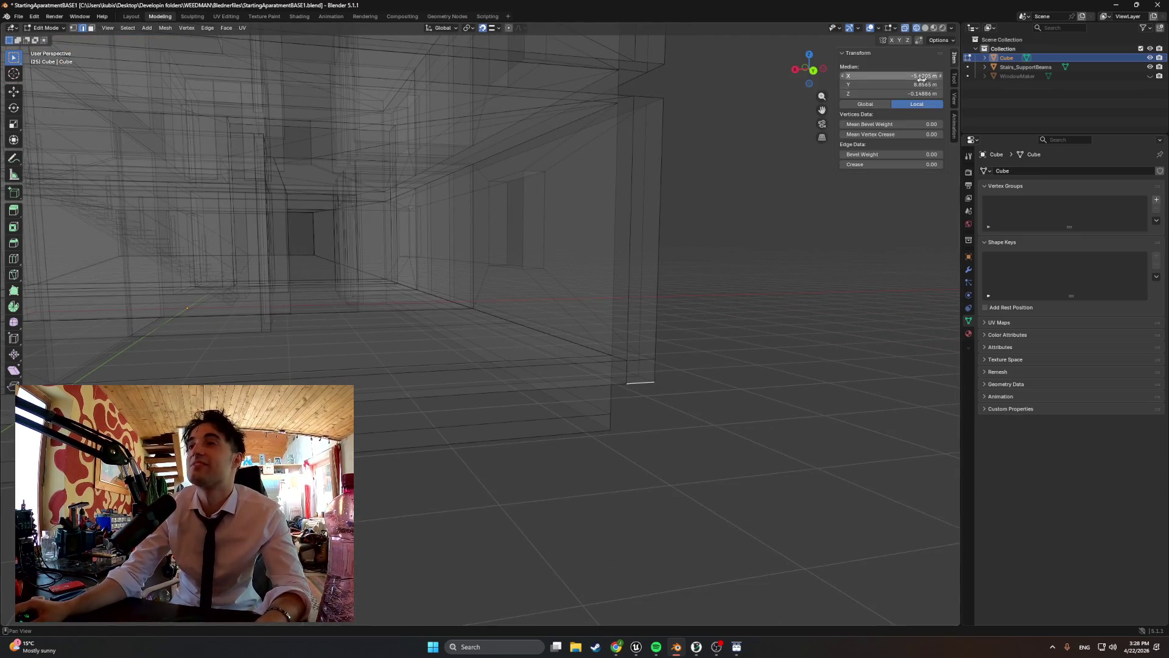
mouse_move(788, 140)
middle_mouse_down()
mouse_move(675, 167)
mouse_move(647, 199)
mouse_move(511, 251)
mouse_move(287, 280)
mouse_move(349, 235)
mouse_move(347, 195)
middle_mouse_up()
scroll(550, 258, "up", 2)
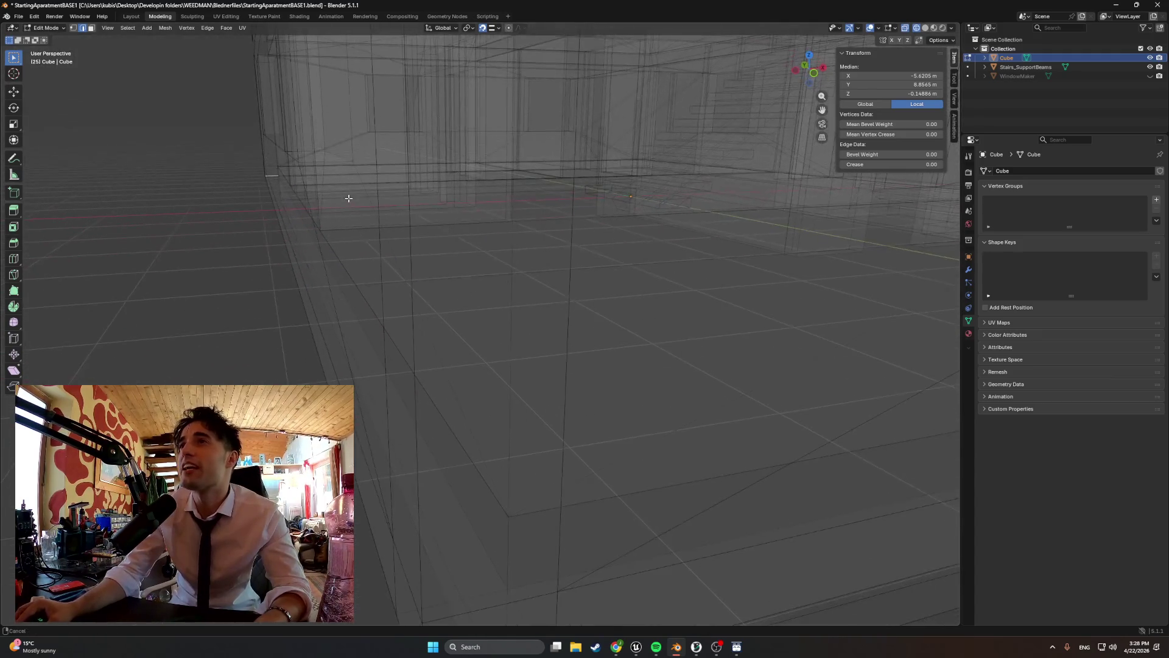
scroll(360, 201, "up", 3)
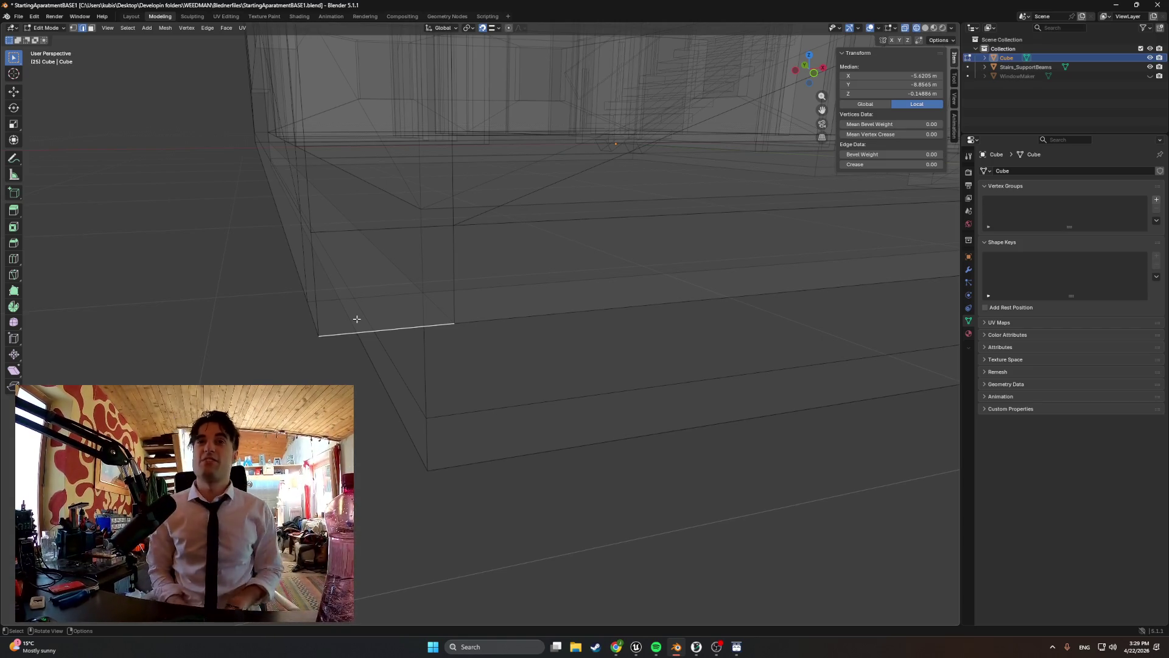
scroll(339, 204, "down", 5)
mouse_move(339, 204)
middle_mouse_down()
mouse_move(378, 213)
mouse_move(381, 199)
mouse_move(404, 193)
mouse_move(542, 176)
mouse_move(486, 188)
middle_mouse_up()
- Switch to Solid shading and leave Edit Mode for Object Mode
key("z")
left_click(496, 182)
scroll(525, 178, "up", 5)
key("Tab")
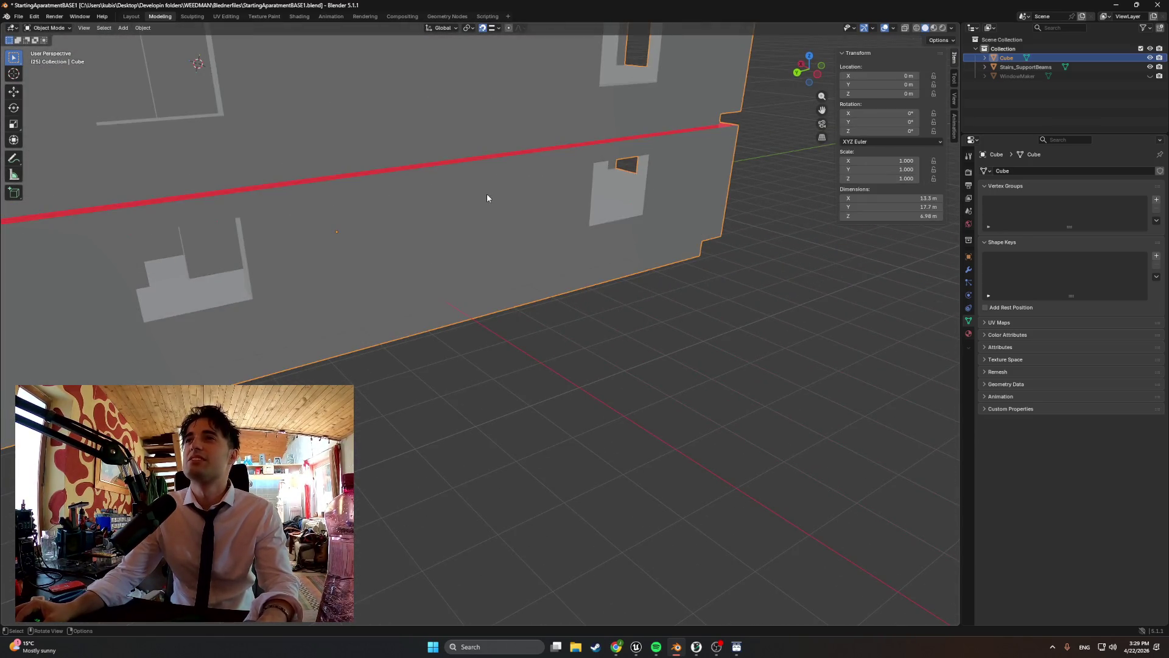
- Re-enter Edit Mode and select the floor-seam corner vertex plus the vertex above it
scroll(487, 197, "down", 6)
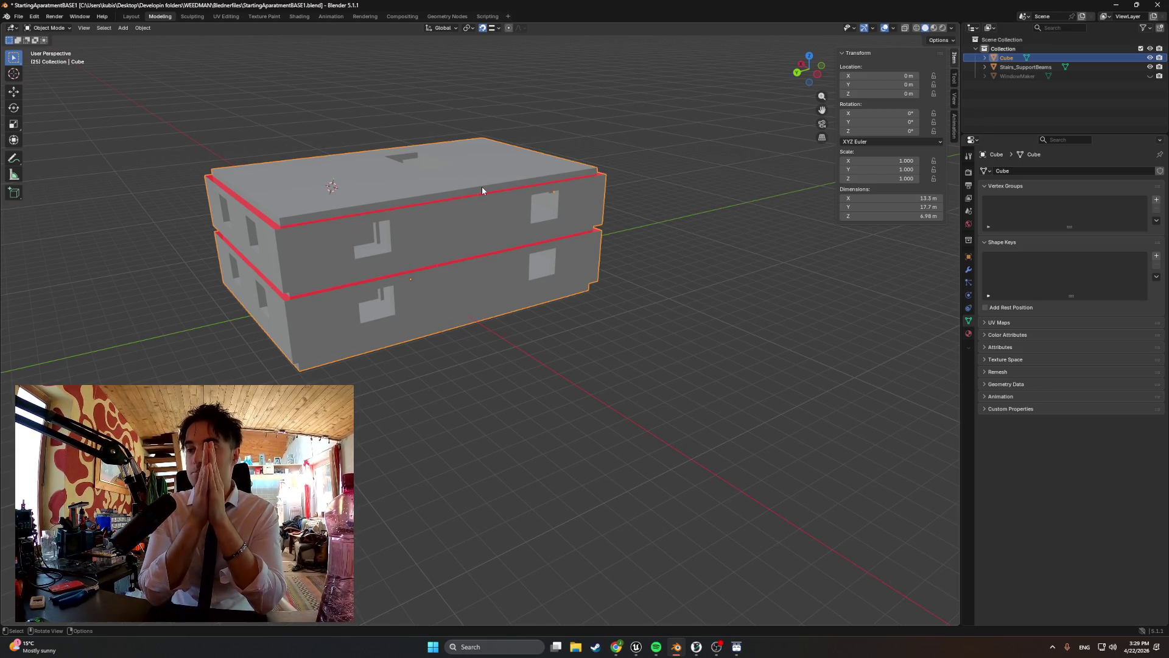
mouse_move(420, 287)
middle_mouse_down("ctrl")
mouse_move(404, 318)
mouse_move(374, 303)
mouse_move(203, 306)
mouse_move(239, 298)
middle_mouse_up("ctrl")
key("Tab")
middle_click_drag(466, 333, 488, 327)
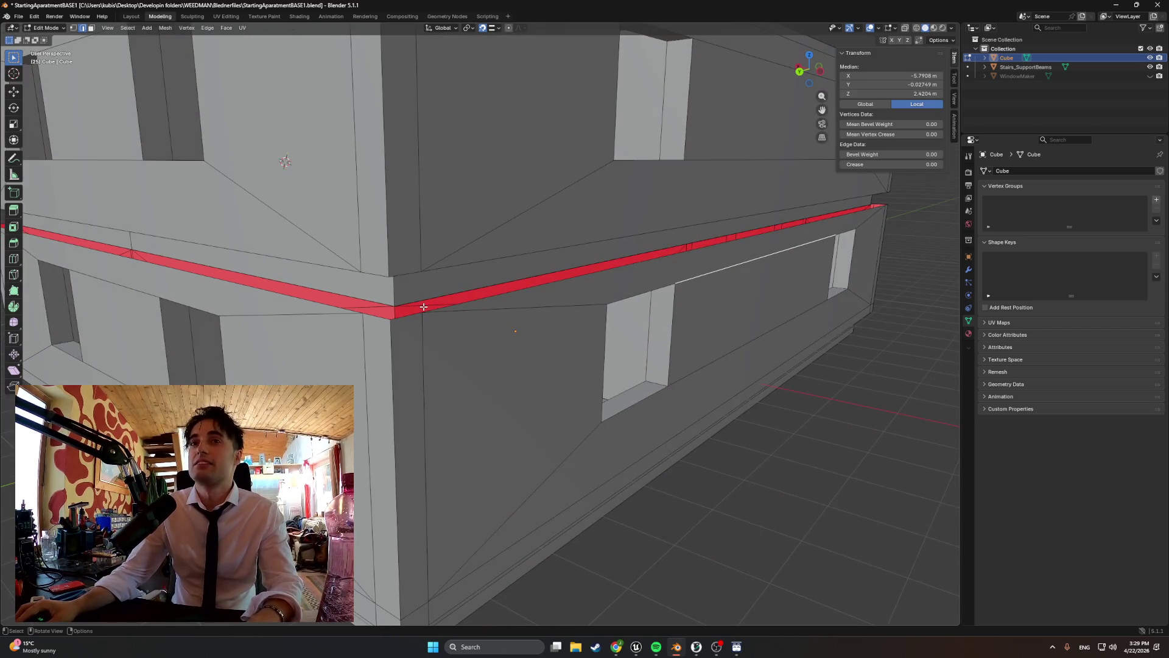
mouse_move(416, 309)
middle_mouse_down()
mouse_move(408, 318)
mouse_move(442, 344)
middle_mouse_up()
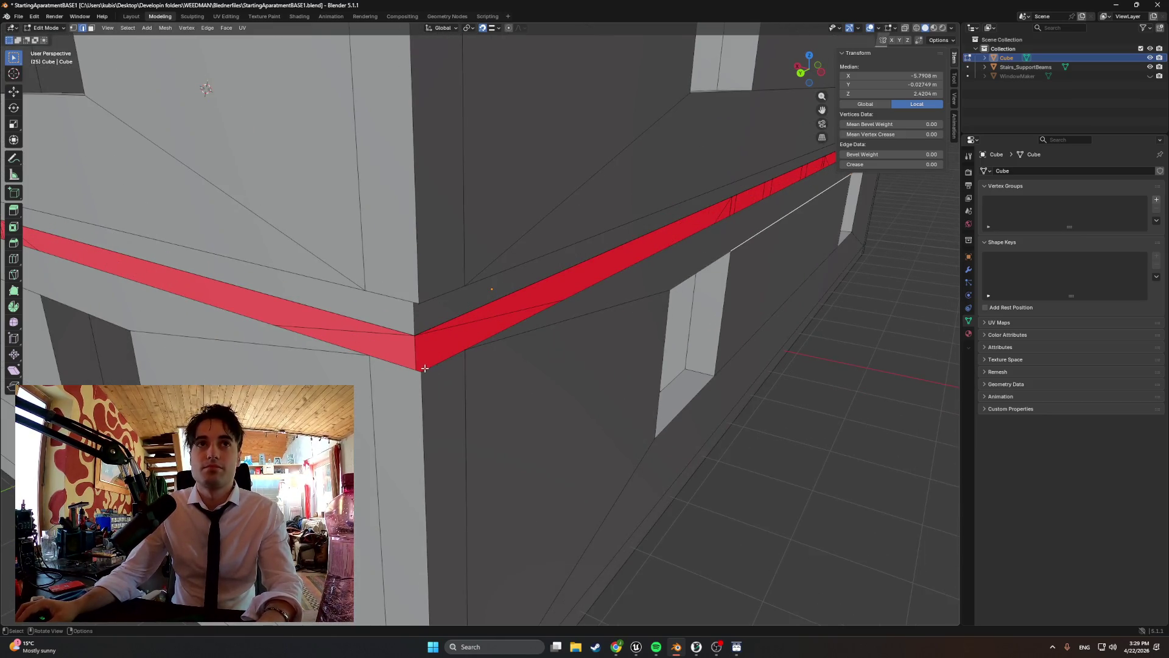
left_click(424, 369)
left_click(422, 306, "shift")
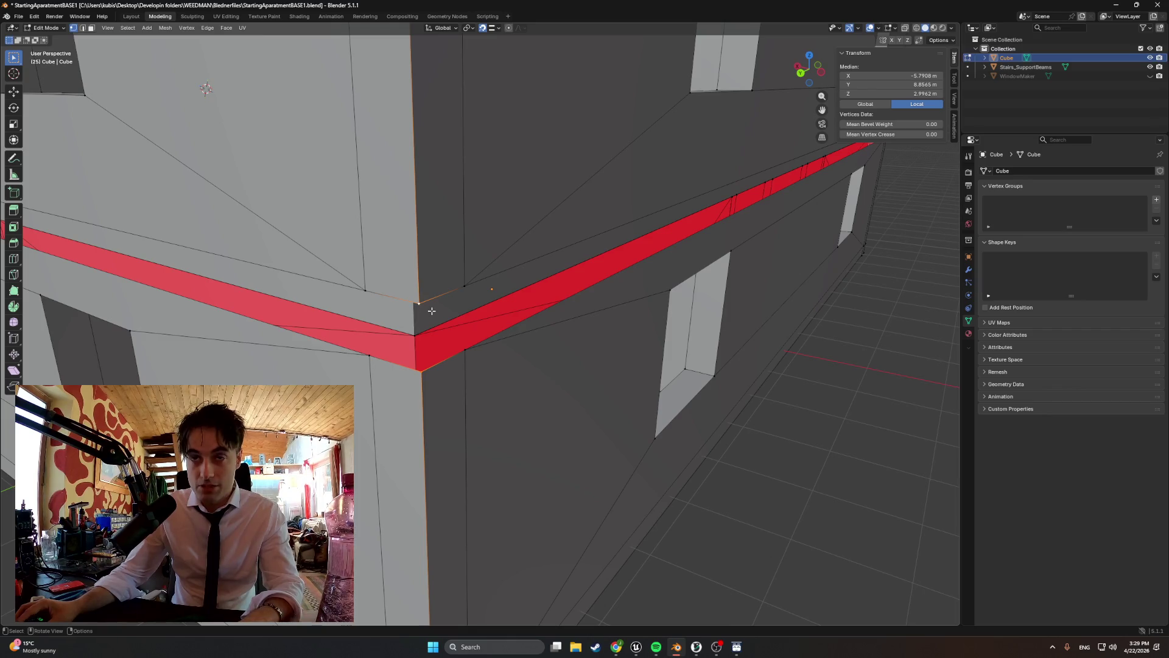
scroll(474, 306, "down", 10)
key("ctrl+KP_1")
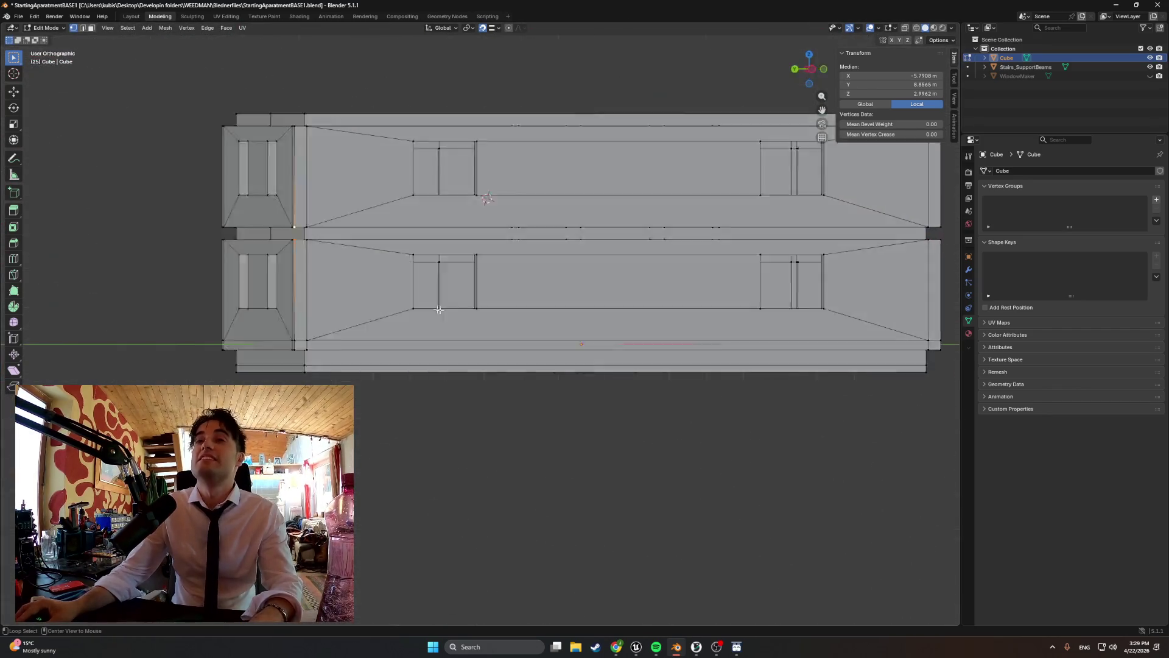
- Zoom and pan the back view past the building's right corner onto the wall face
scroll(616, 145, "up", 6)
middle_click_drag(584, 165, 434, 385, "shift")
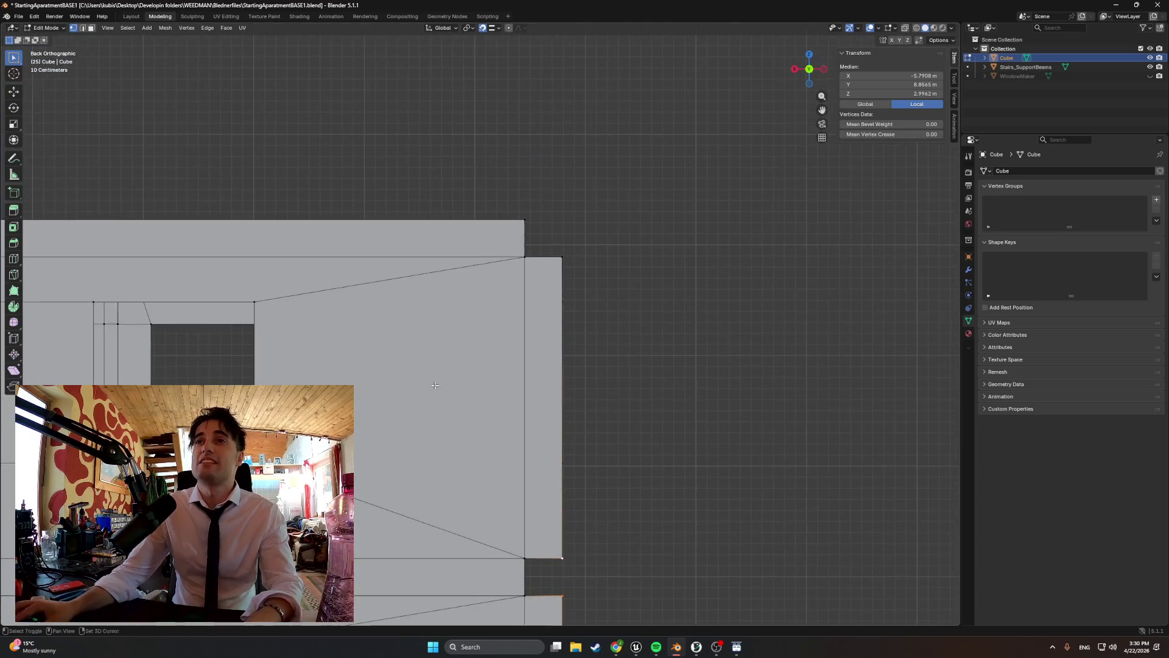
scroll(518, 194, "up", 5)
mouse_move(517, 194)
middle_mouse_down("shift")
mouse_move(333, 391)
mouse_move(413, 410)
middle_mouse_up("shift")
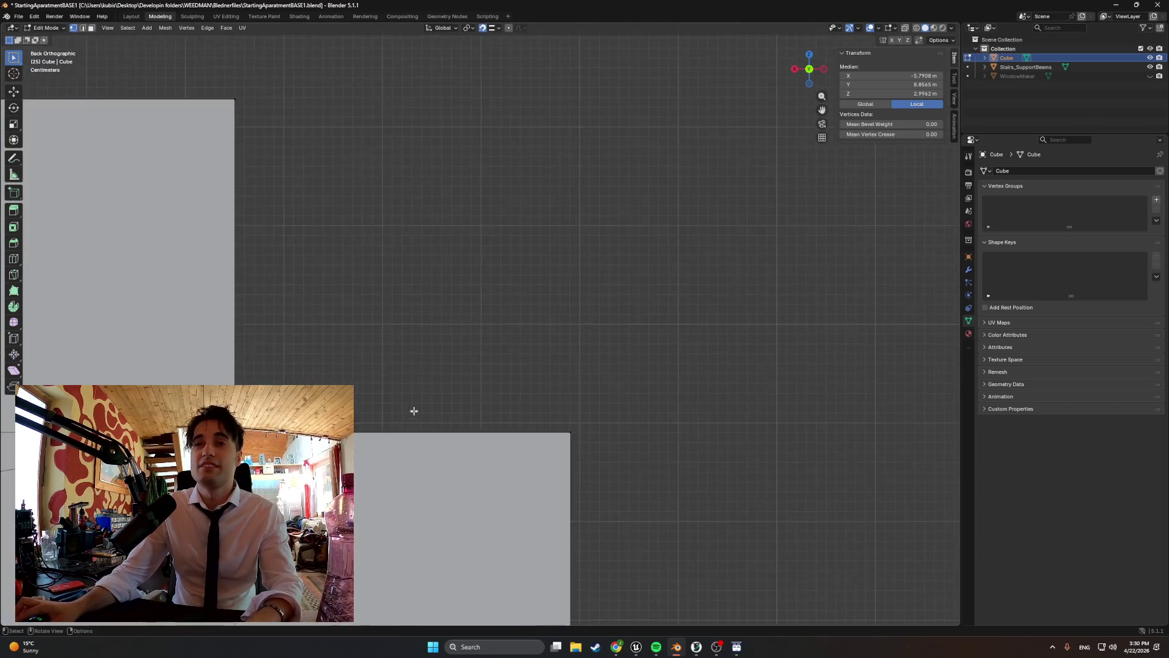
scroll(390, 440, "up", 2)
scroll(389, 439, "up", 2)
middle_click_drag(383, 326, 383, 241, "shift")
scroll(503, 368, "up", 2)
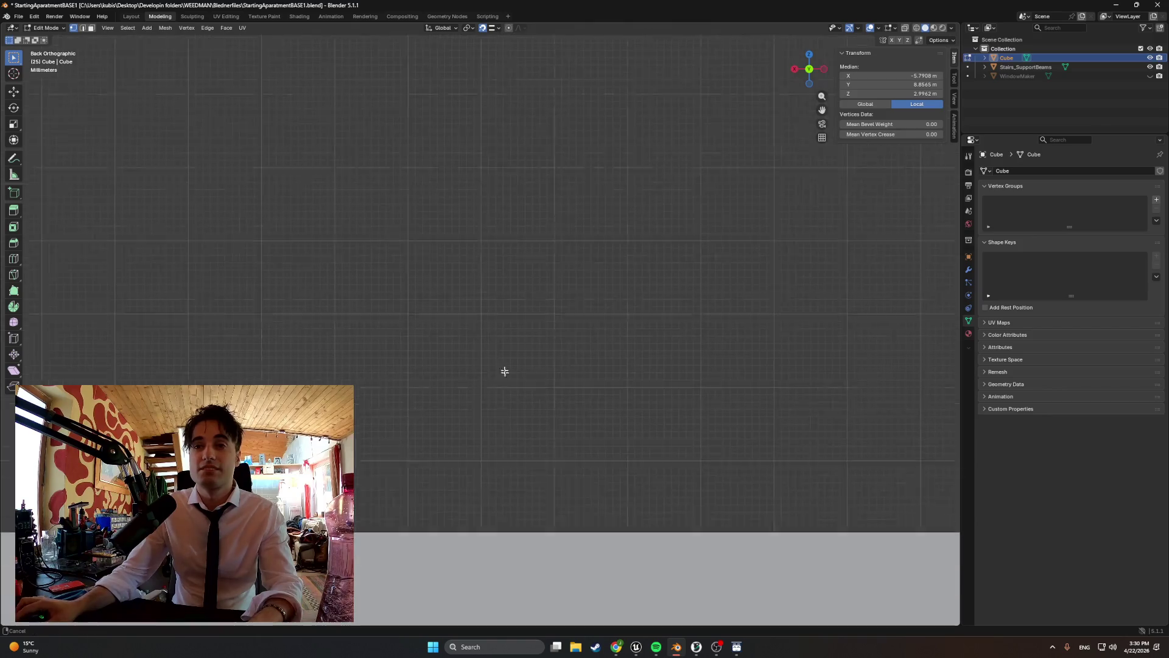
middle_click_drag(503, 368, 441, 462, "shift")
- Follow the wall's top edge and then frame the whole back wall
scroll(442, 396, "up", 2)
scroll(444, 342, "up", 3)
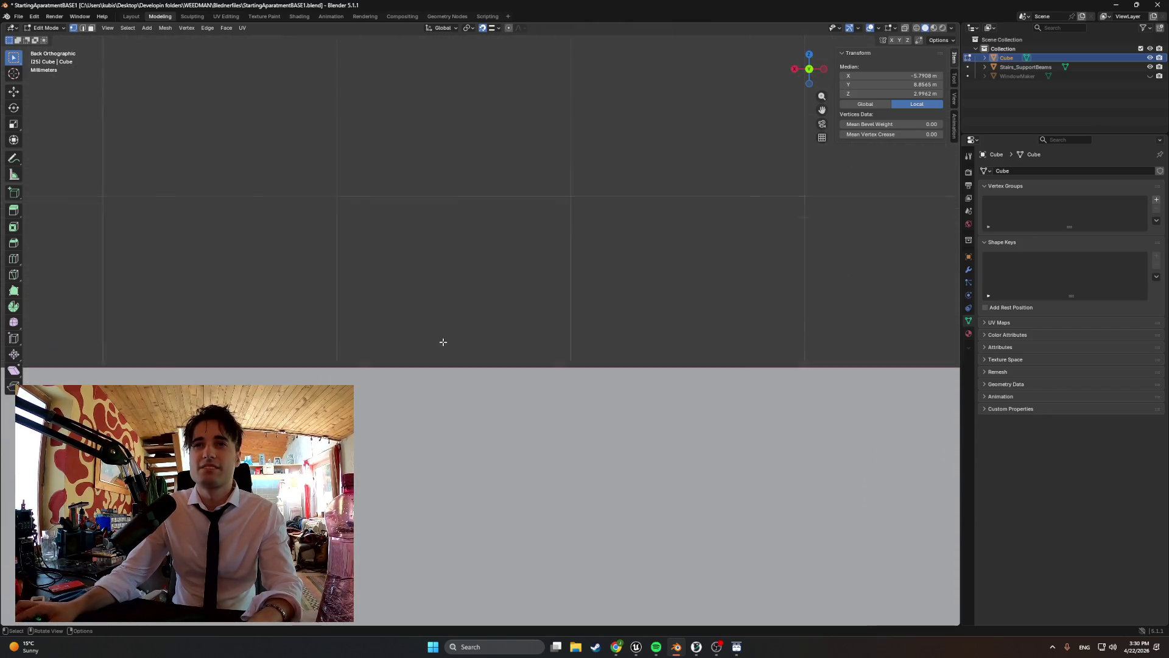
scroll(443, 390, "up", 1)
scroll(444, 399, "down", 1)
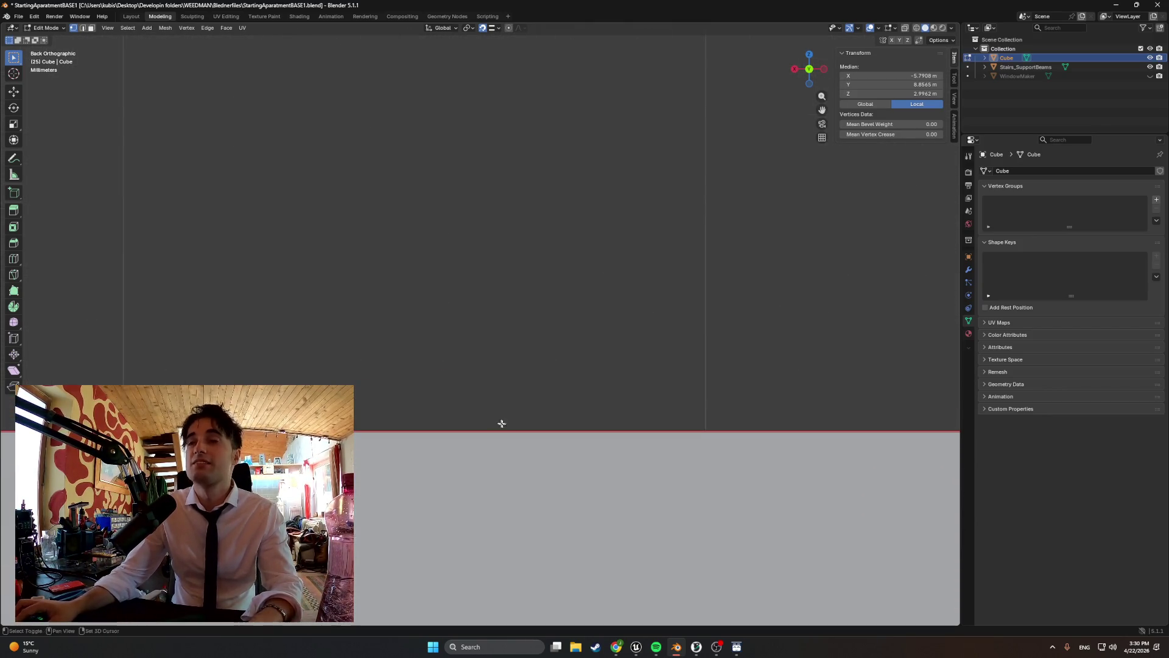
middle_click_drag(501, 423, 458, 403, "shift")
scroll(457, 402, "down", 2)
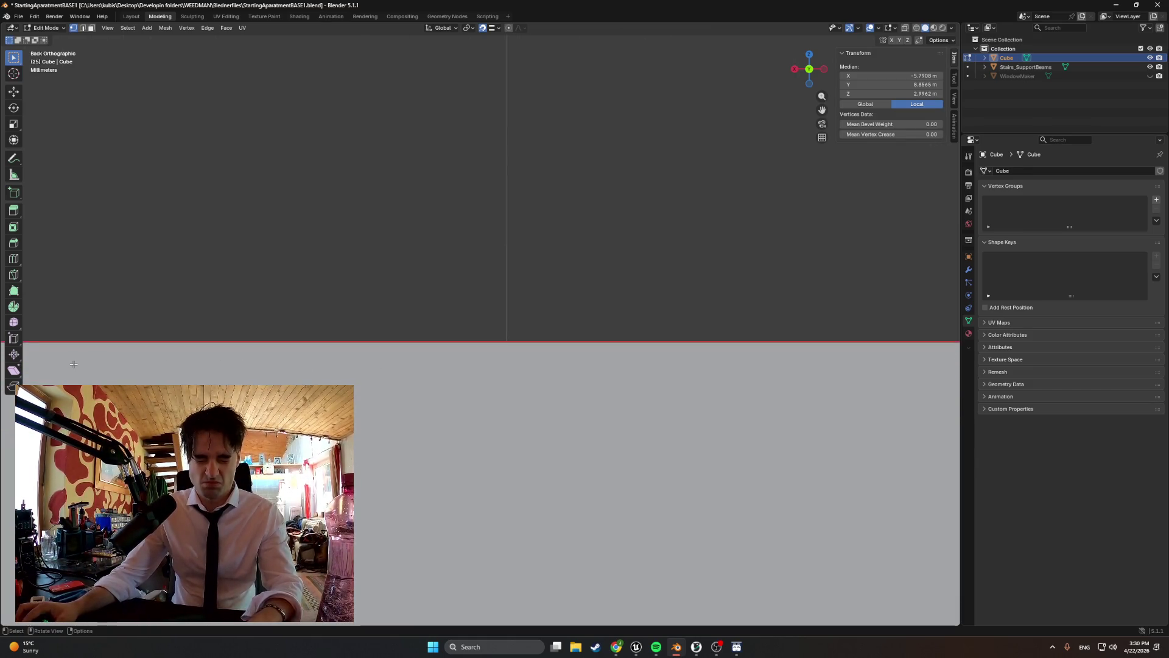
scroll(75, 364, "down", 3)
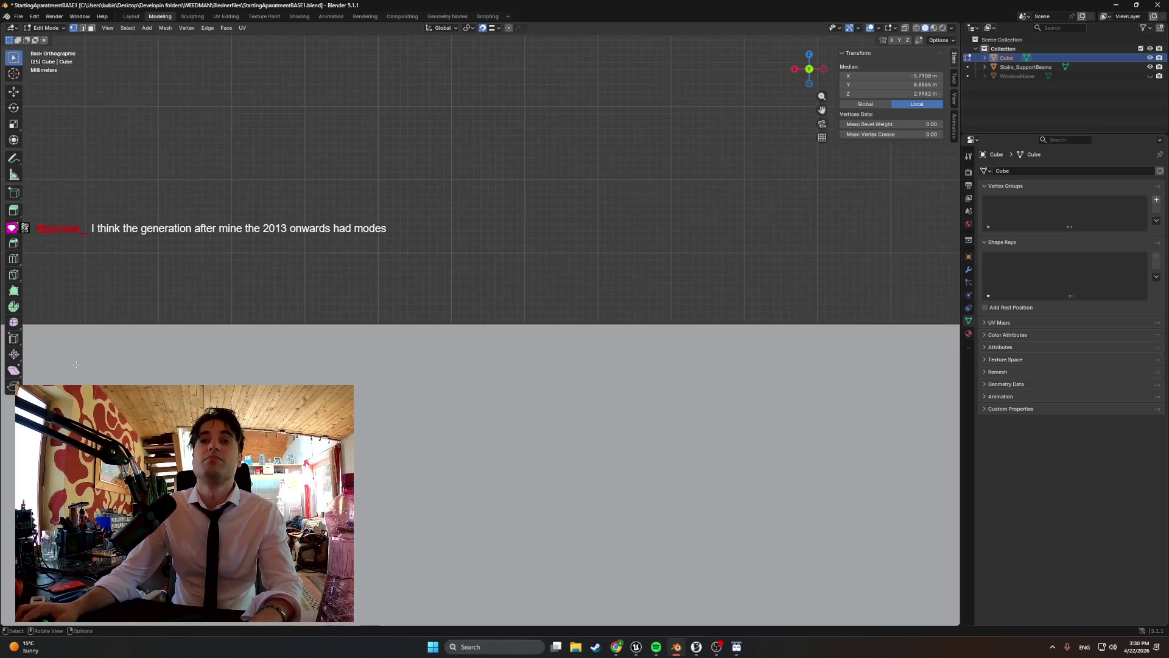
scroll(76, 364, "down", 3)
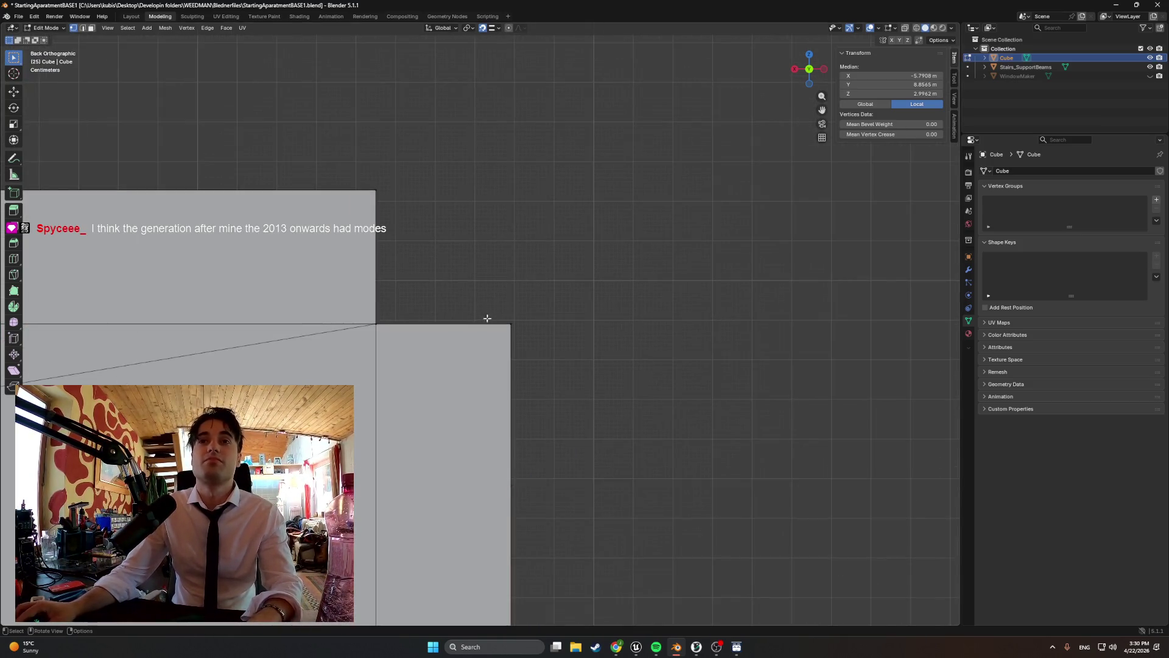
scroll(487, 318, "up", 5)
mouse_move(514, 281)
middle_mouse_down("shift")
mouse_move(425, 447)
mouse_move(432, 407)
mouse_move(433, 425)
middle_mouse_up("shift")
scroll(500, 189, "down", 5)
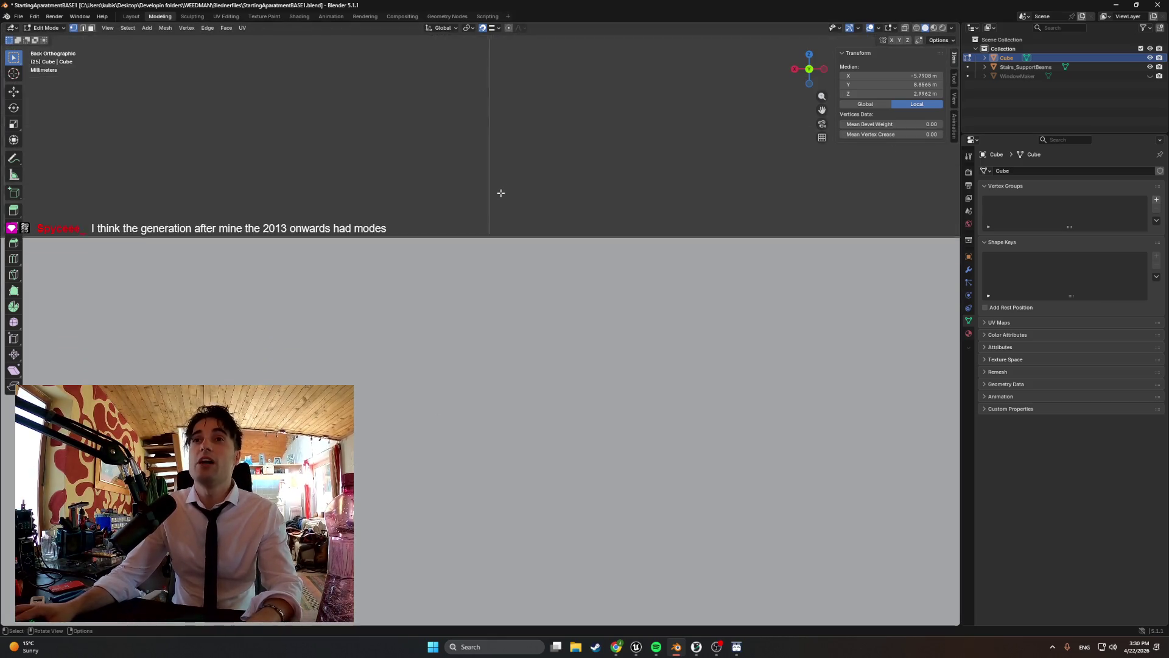
mouse_move(488, 242)
middle_mouse_down("ctrl")
mouse_move(362, 418)
mouse_move(710, 408)
middle_mouse_up("ctrl")
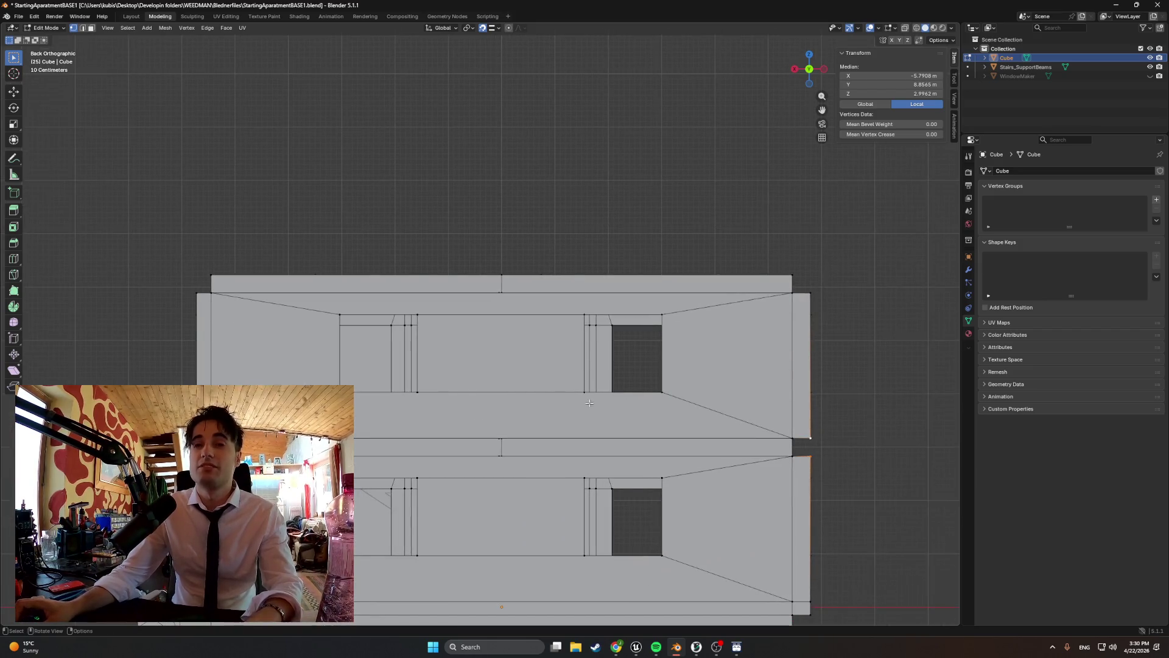
mouse_move(604, 501)
middle_mouse_down("shift")
mouse_move(698, 443)
mouse_move(674, 417)
mouse_move(458, 392)
middle_mouse_up("shift")
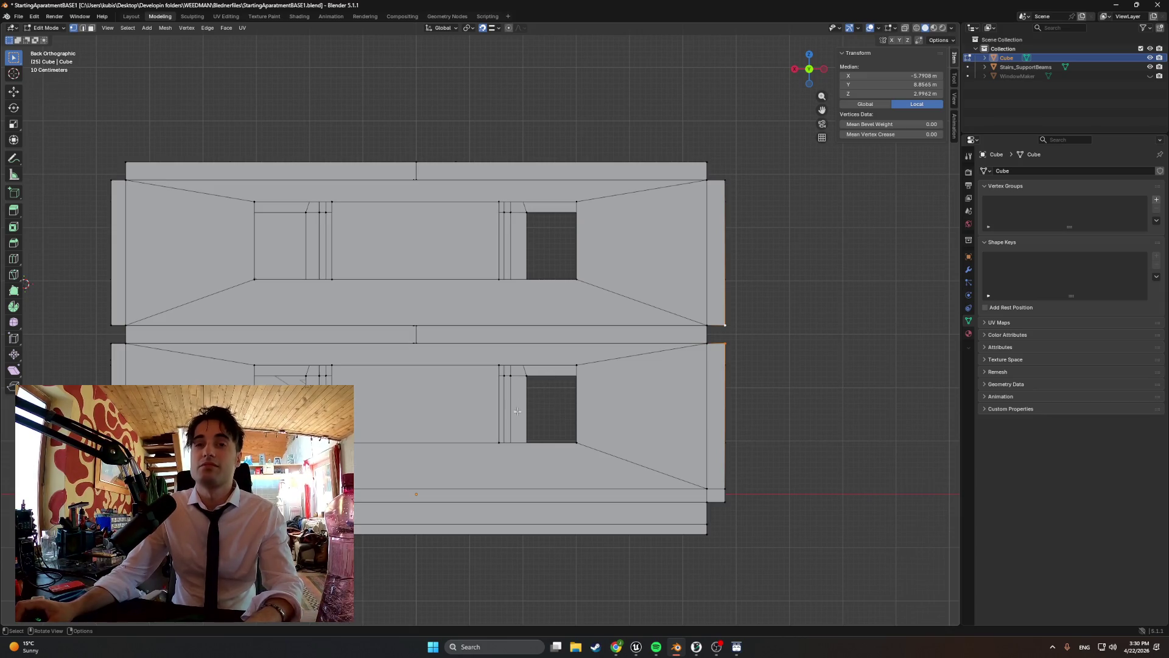
- Turn on X-ray and zoom in on the floor seam, its vertices at median height 2.9942 m
key("alt+z")
scroll(440, 409, "up", 8)
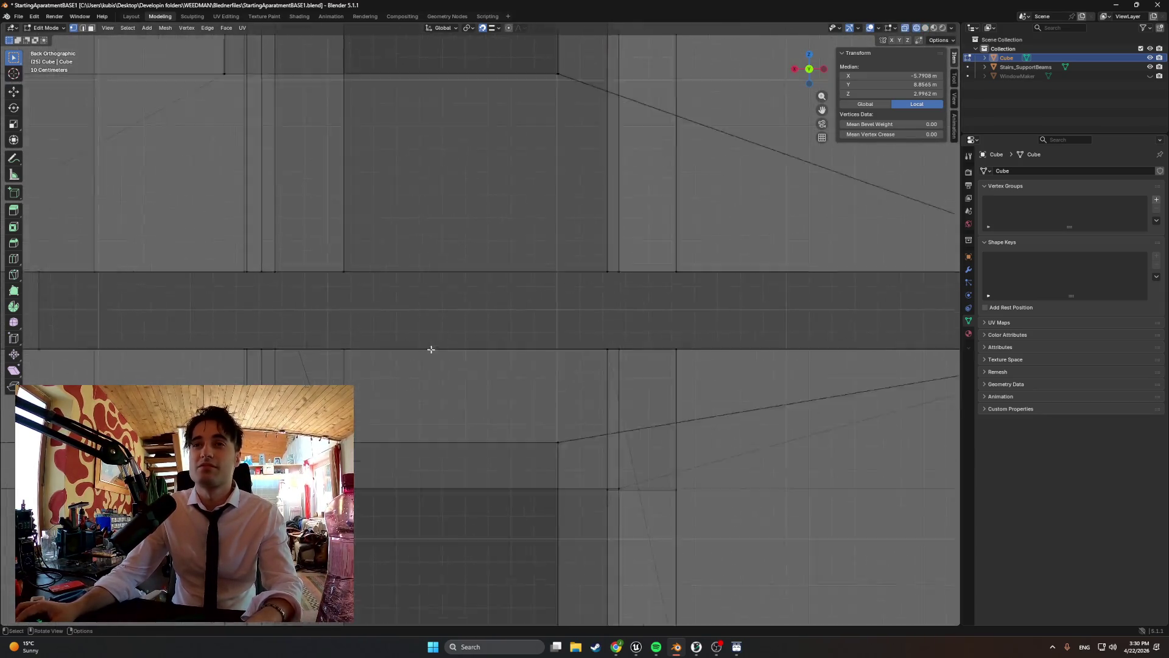
scroll(431, 349, "up", 5)
mouse_move(420, 407)
middle_mouse_down("shift")
mouse_move(446, 309)
mouse_move(417, 410)
mouse_move(428, 342)
mouse_move(437, 467)
mouse_move(482, 386)
mouse_move(396, 394)
middle_mouse_up("shift")
scroll(428, 350, "up", 3)
scroll(483, 396, "up", 2)
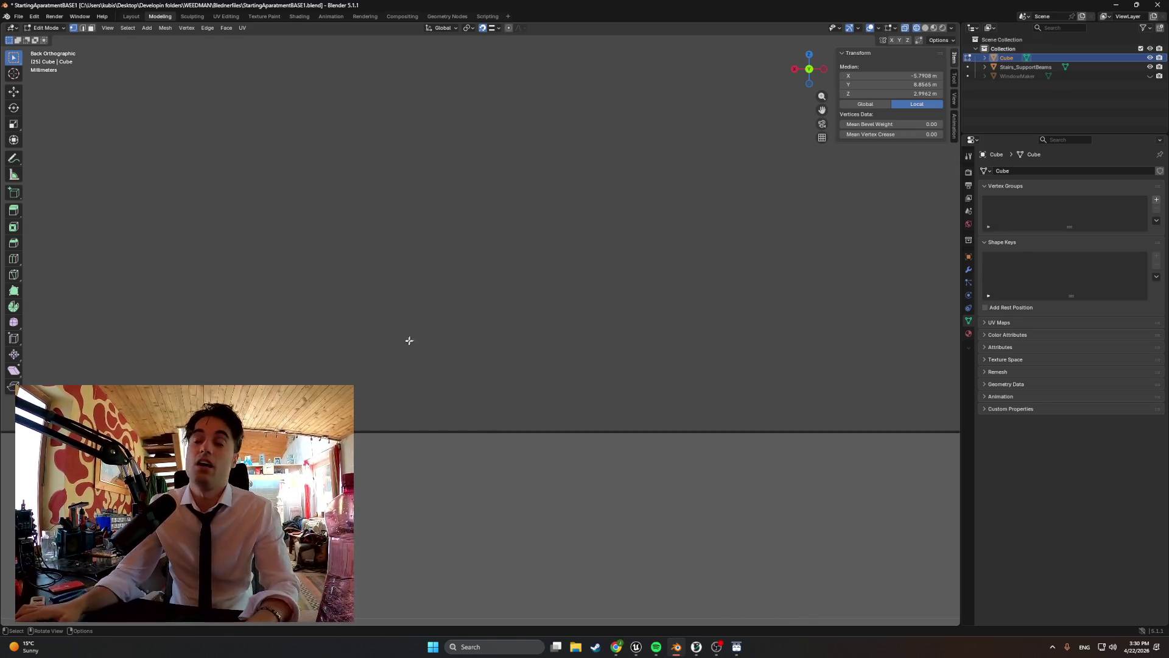
scroll(412, 355, "down", 10)
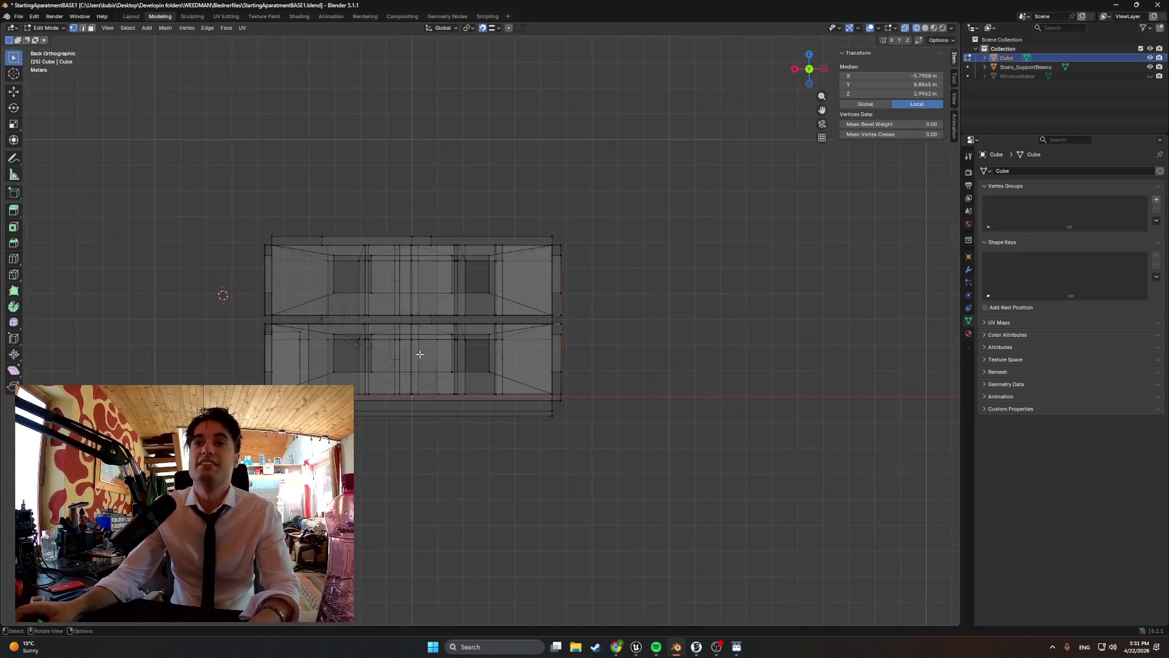
- Return to Solid shading and orbit to look along the building's long wall
key("z")
left_click(480, 351)
middle_click_drag(420, 350, 451, 339)
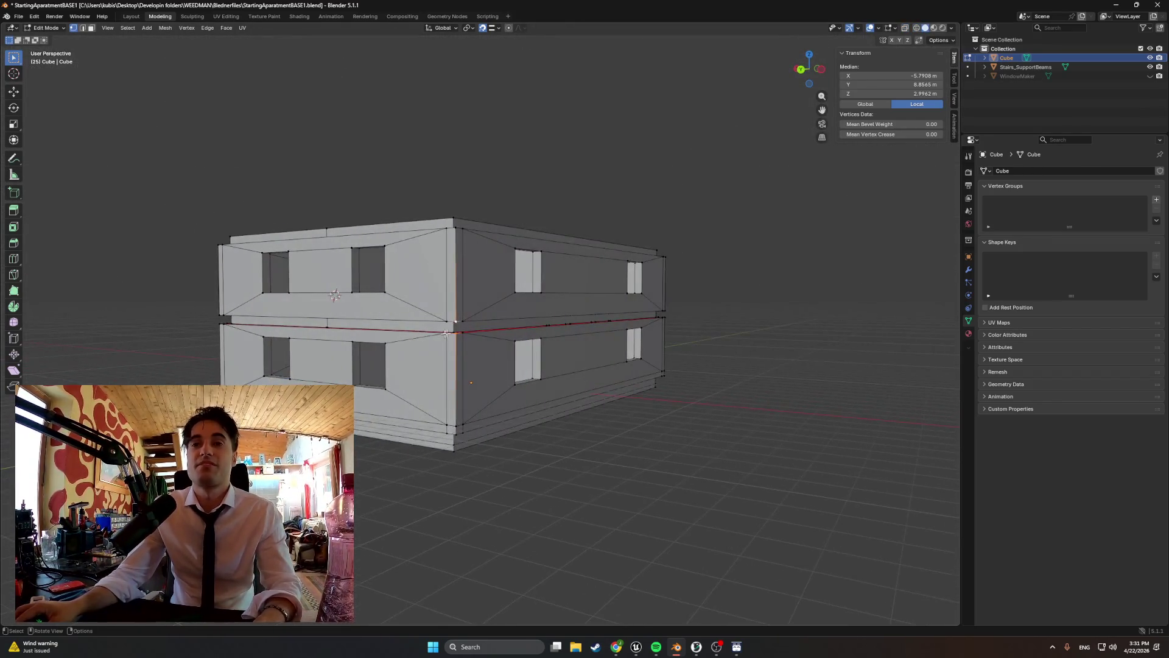
scroll(462, 333, "up", 5)
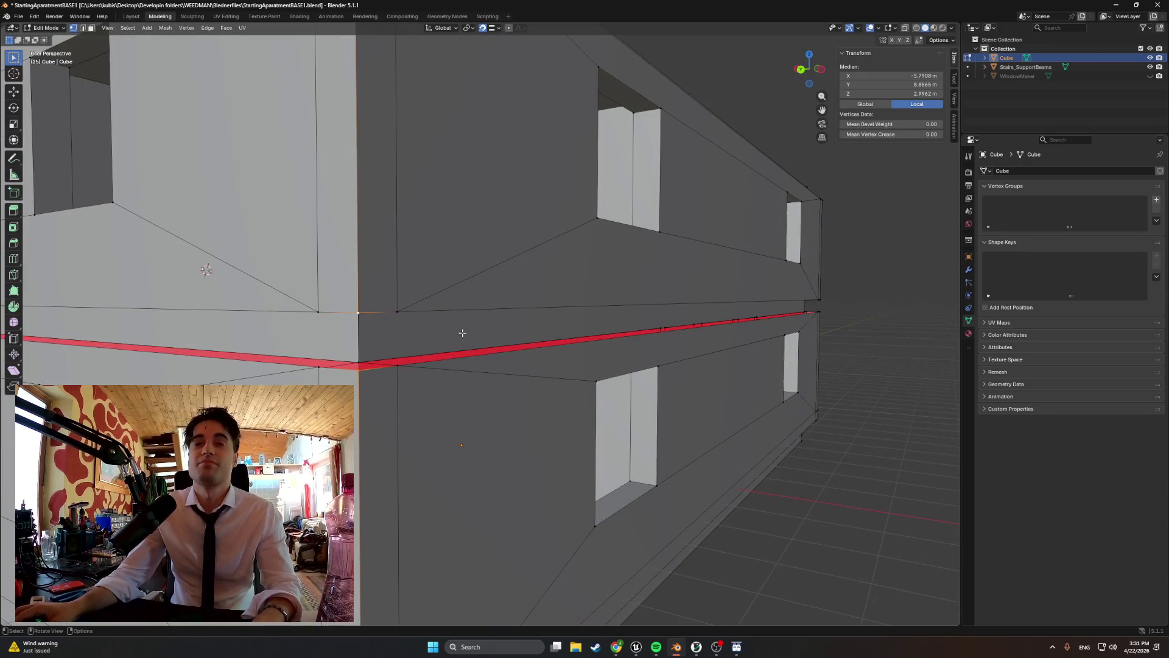
scroll(462, 332, "down", 5)
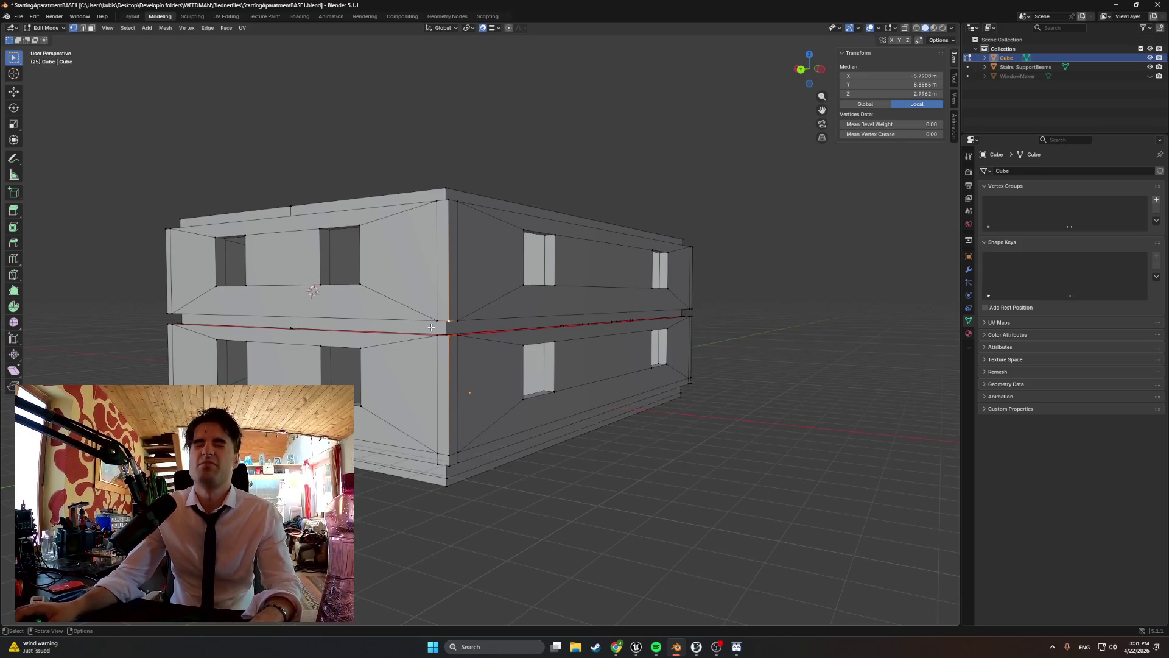
scroll(437, 316, "up", 5)
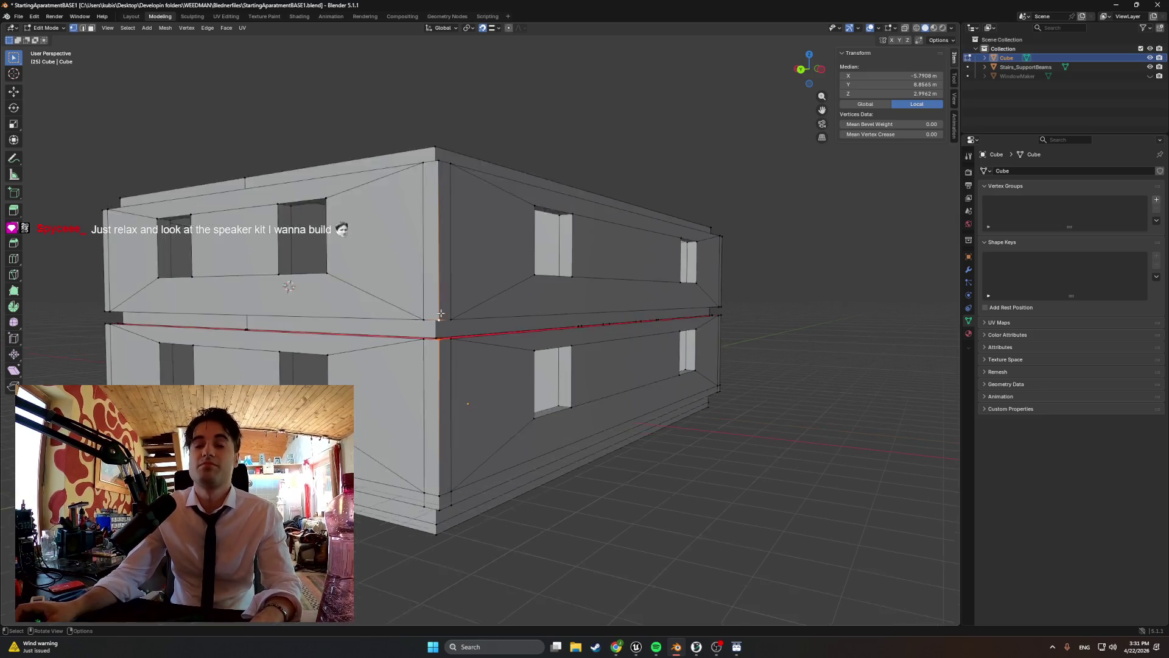
middle_click_drag(347, 355, 363, 369)
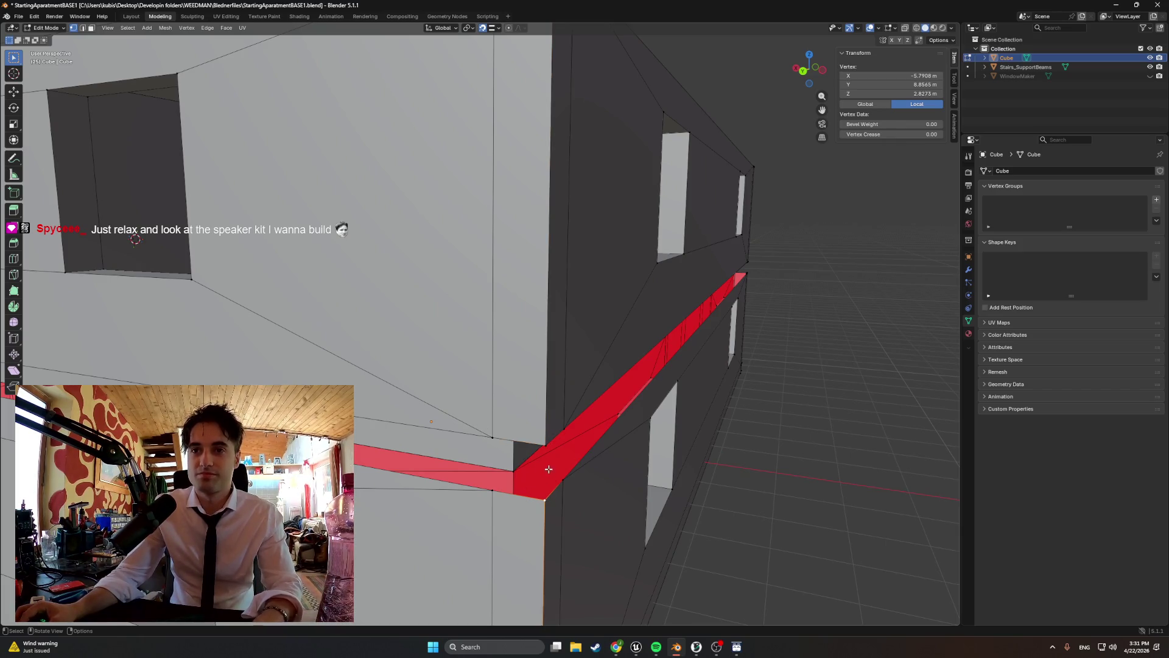
middle_click_drag(541, 458, 515, 444)
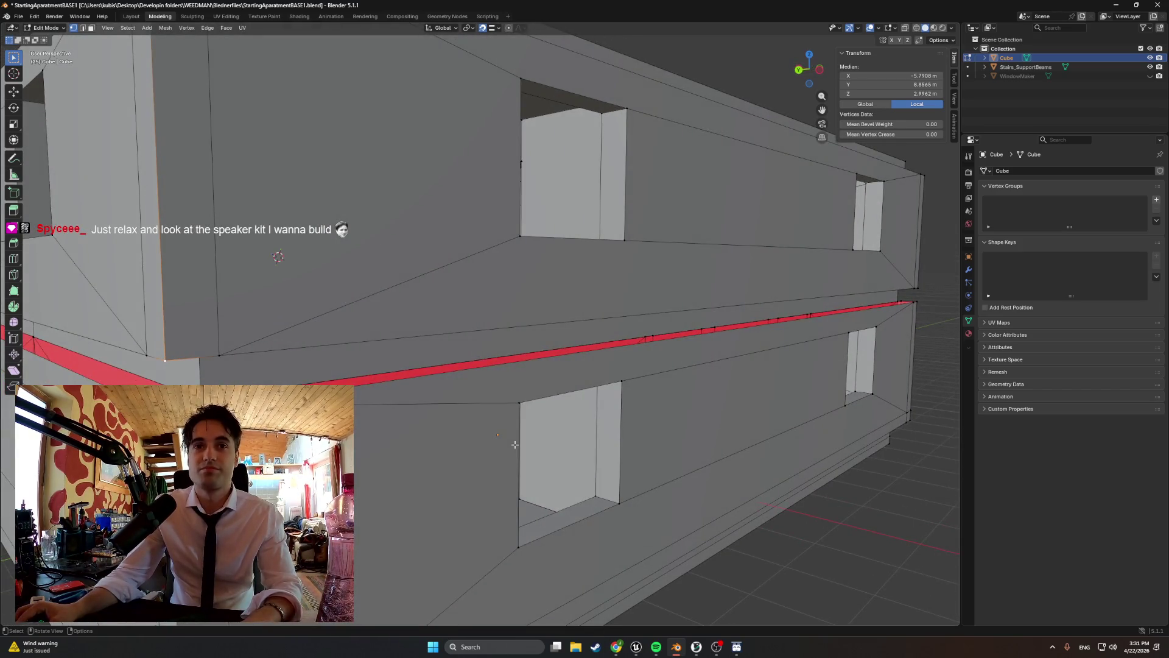
- Select floor-seam vertices and the ones below them to compare their Transform values
left_click(220, 357)
left_click(179, 378, "shift")
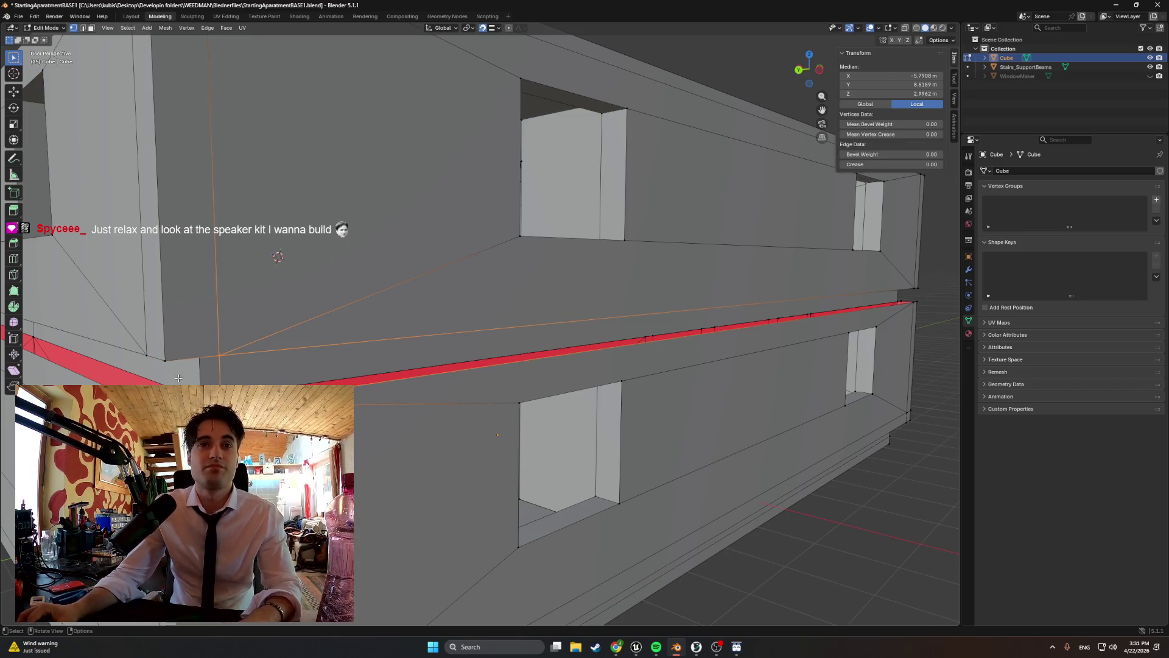
left_click(165, 363, "shift")
middle_click_drag(164, 364, 146, 361)
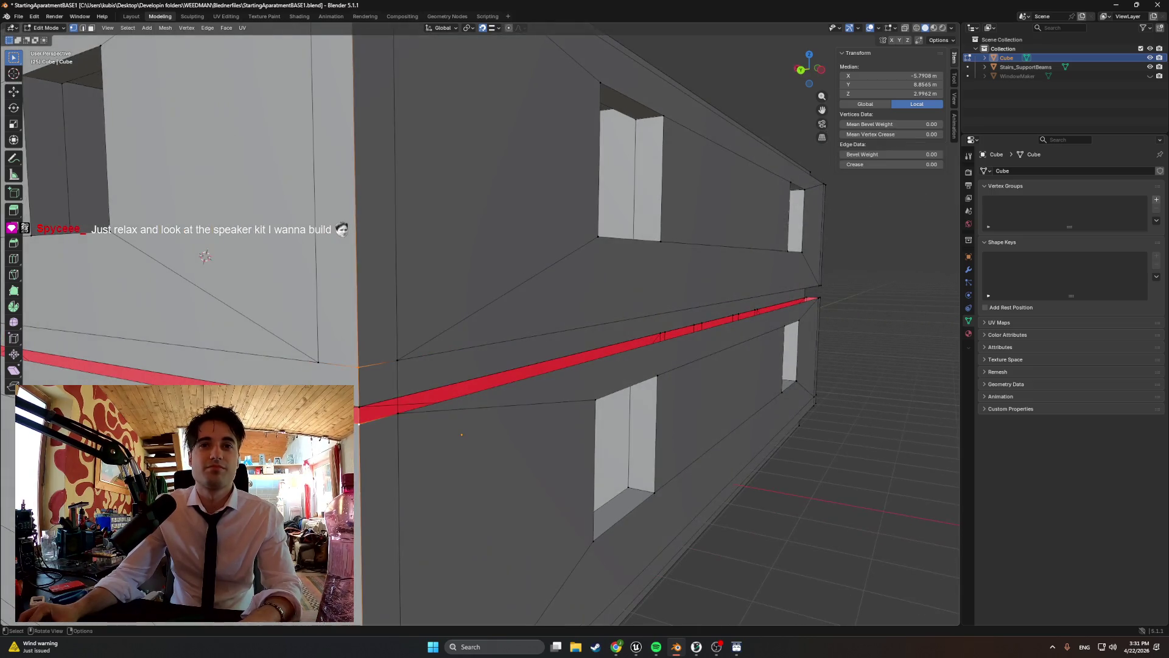
left_click(316, 363, "shift")
mouse_move(316, 363)
middle_mouse_down()
mouse_move(600, 378)
mouse_move(616, 292)
middle_mouse_up()
scroll(548, 377, "down", 5)
scroll(591, 392, "up", 6)
- Select successive seam vertices along the wall corner, adding the one below the seam
left_click(714, 249)
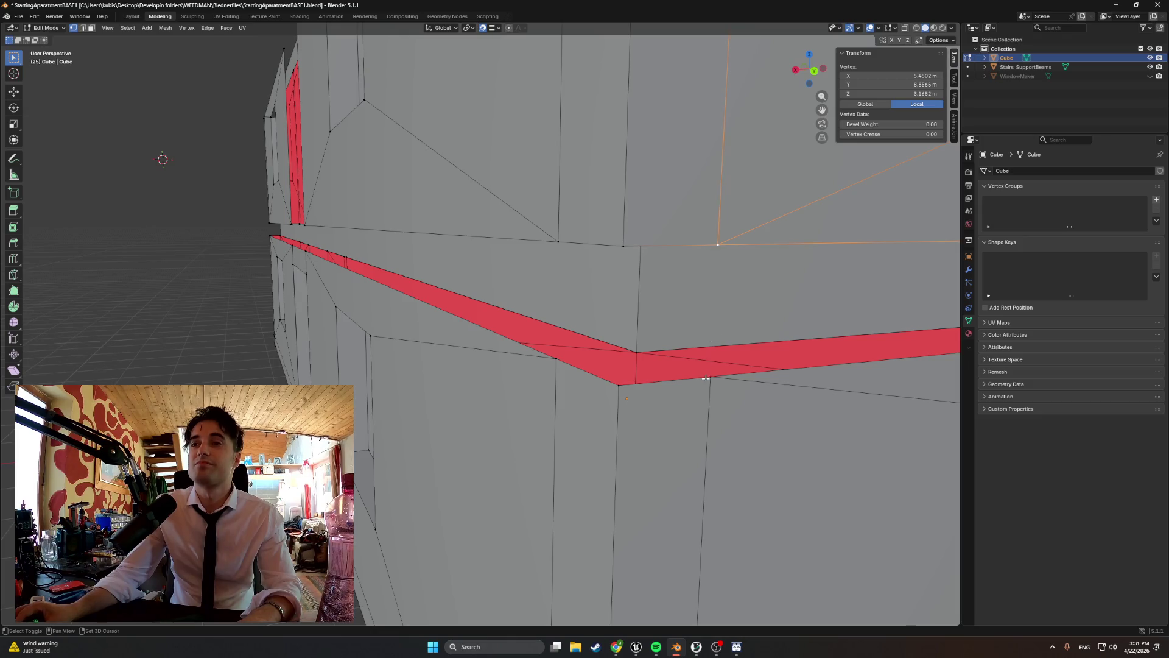
left_click(623, 246)
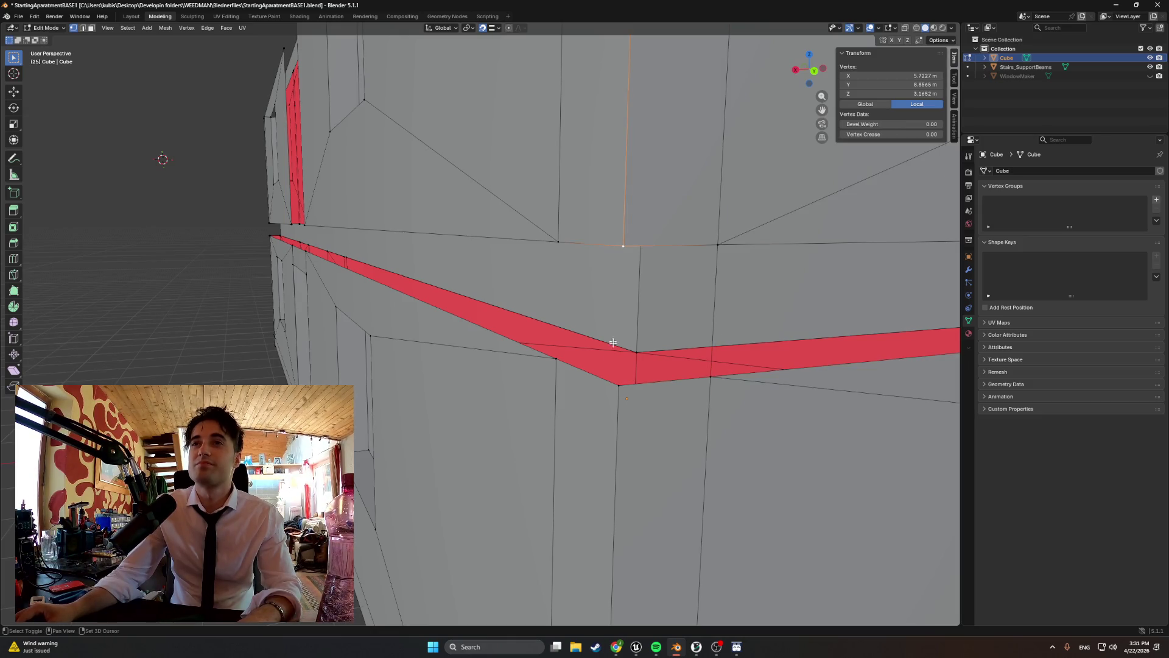
left_click(551, 269)
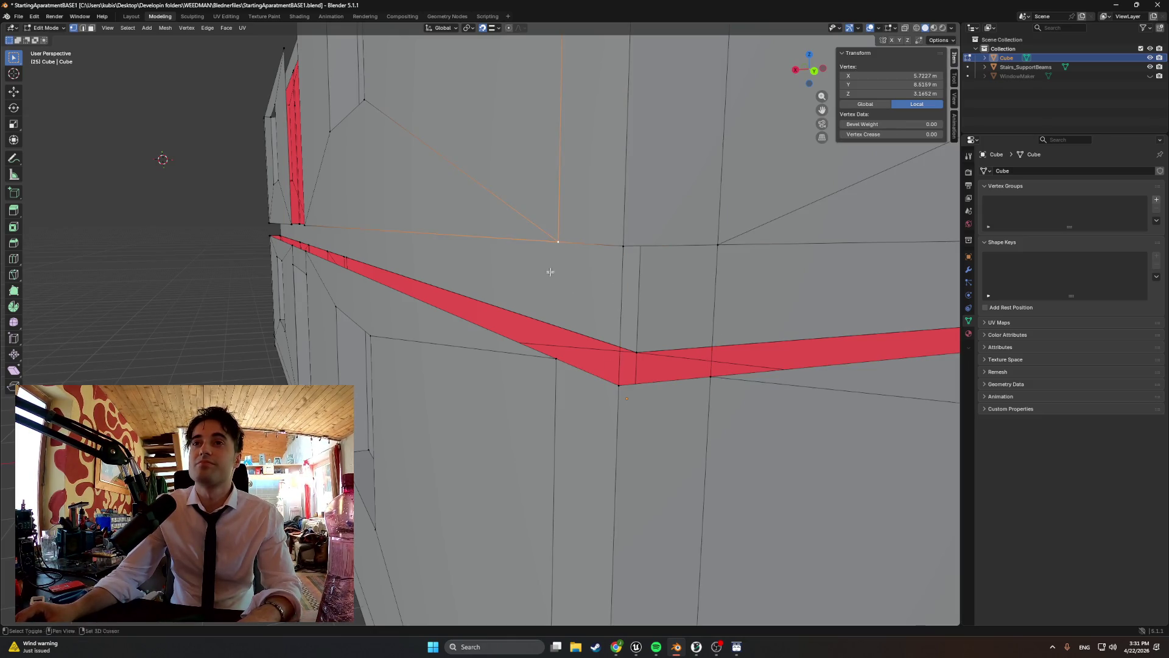
left_click(554, 355, "shift")
middle_click_drag(554, 356, 463, 354)
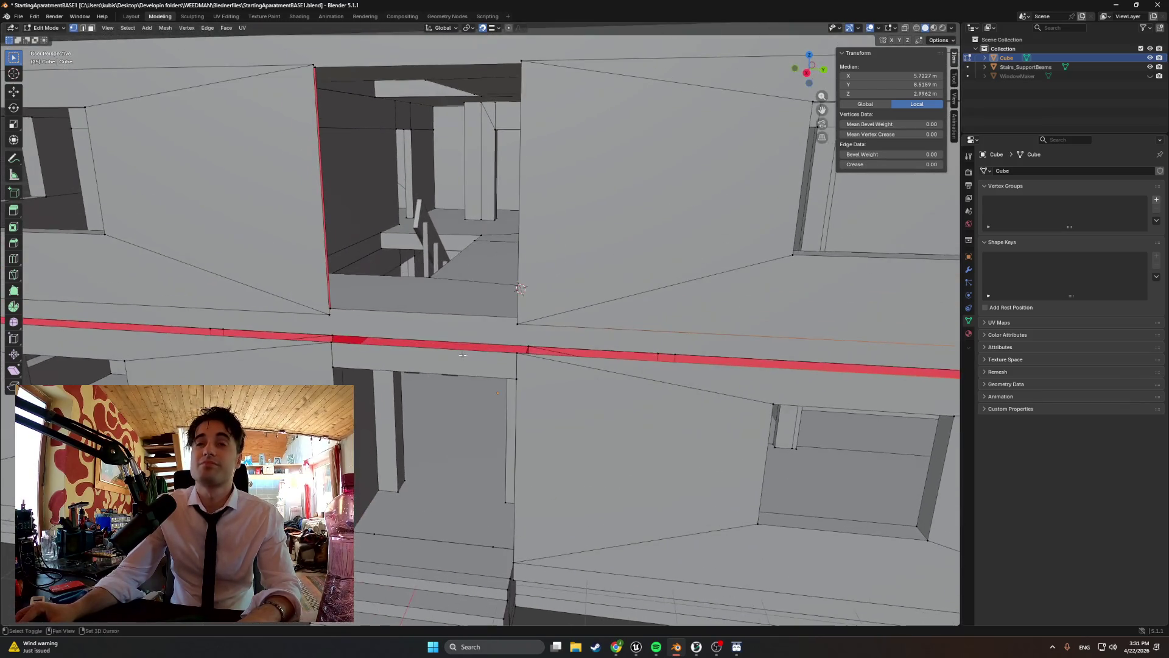
scroll(507, 323, "up", 3)
- Select vertices around the door frame, ending with just one door-frame vertex selected
left_click(548, 326)
left_click(550, 376, "shift")
left_click(545, 326)
left_click(228, 307, "shift")
mouse_move(268, 323)
middle_mouse_down()
mouse_move(341, 340)
mouse_move(574, 326)
mouse_move(548, 347)
mouse_move(277, 322)
middle_mouse_up()
left_click(714, 342)
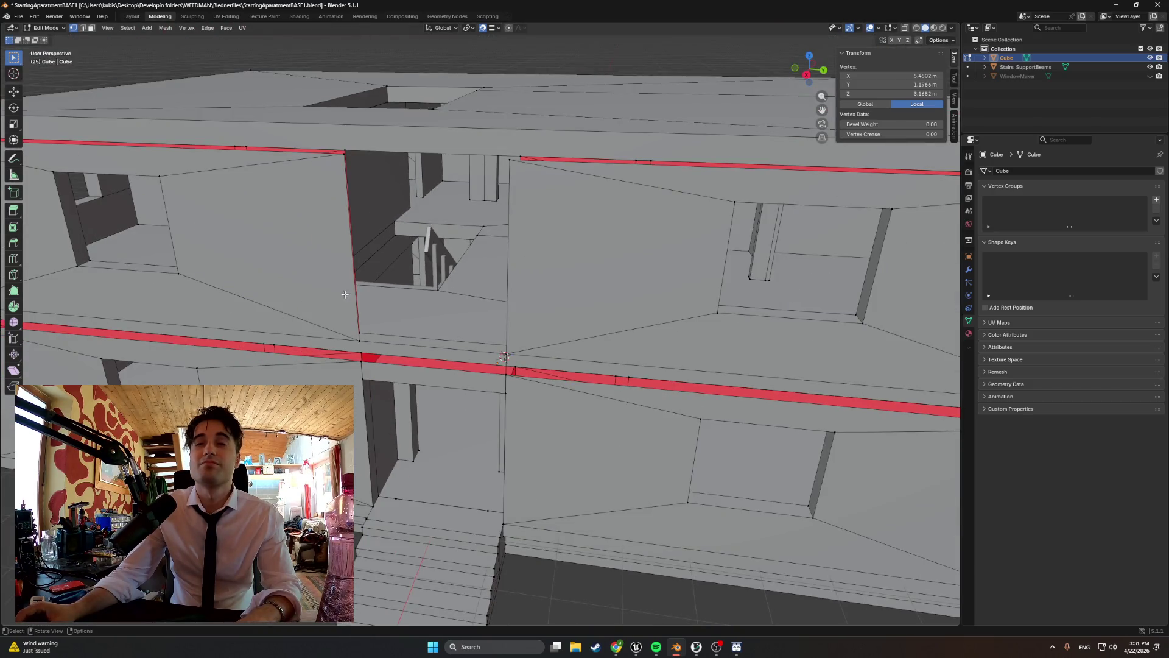
- Compare the matching vertex across the seam with the one below, then clear the selection
left_click(362, 302)
mouse_move(364, 303)
middle_mouse_down("ctrl")
mouse_move(420, 341)
mouse_move(439, 365)
mouse_move(428, 371)
mouse_move(483, 350)
mouse_move(558, 287)
mouse_move(572, 295)
middle_mouse_up("ctrl")
left_click(450, 456, "ctrl")
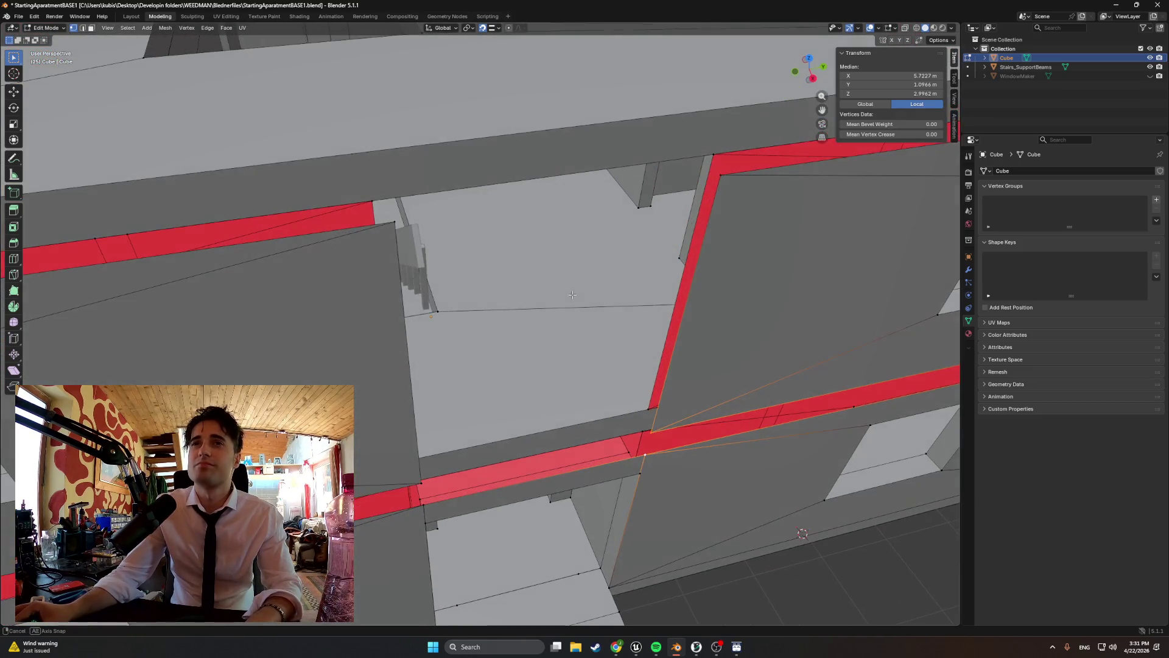
left_click(685, 301)
- In edge select mode, move the door-frame edge along Y, then undo the last change
key("2")
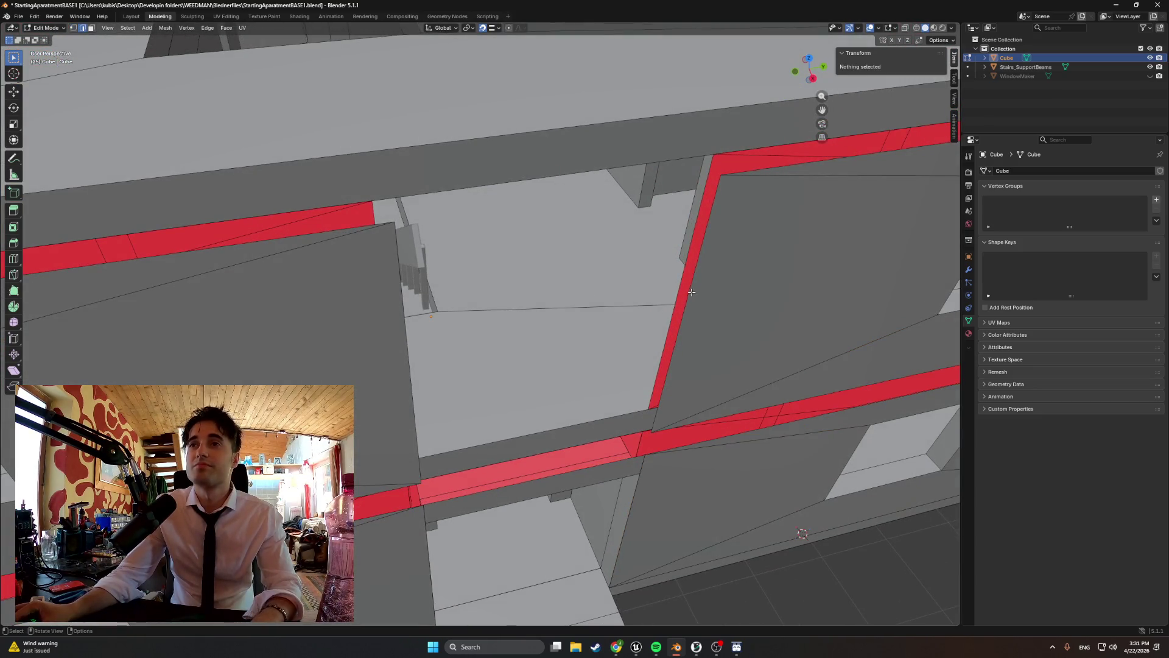
left_click(688, 293)
key("g")
key("y")
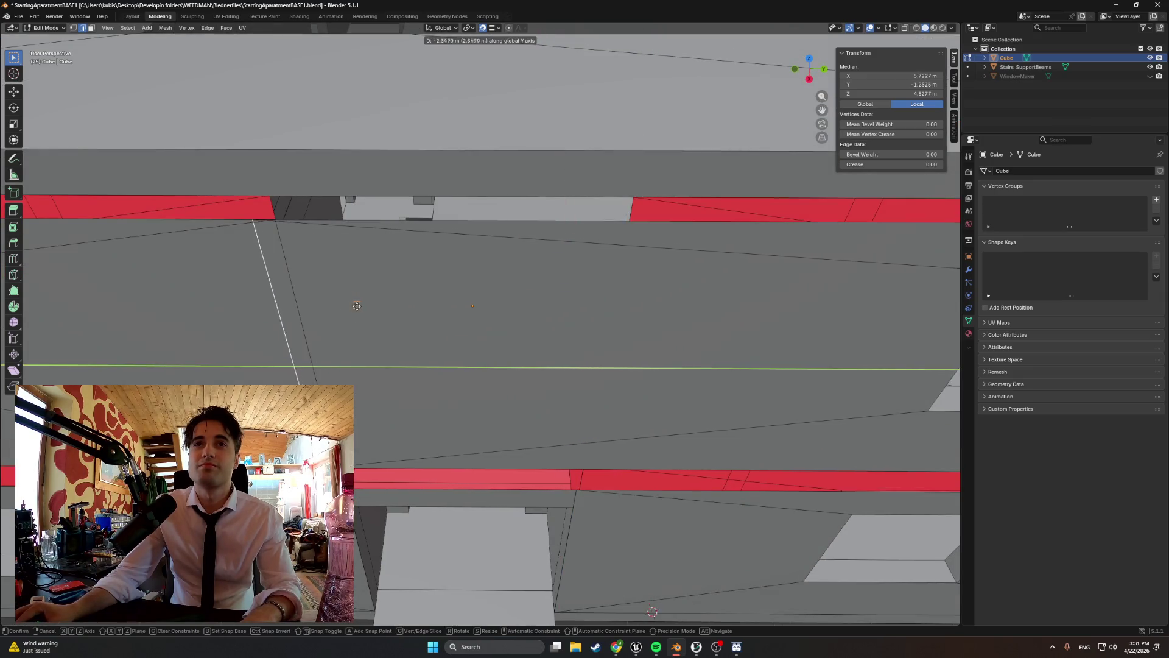
left_click(279, 269)
mouse_move(278, 269)
middle_mouse_down()
mouse_move(518, 232)
mouse_move(277, 220)
mouse_move(331, 200)
mouse_move(384, 345)
mouse_move(381, 303)
mouse_move(576, 295)
mouse_move(536, 305)
mouse_move(474, 277)
middle_mouse_up()
key("ctrl+z")
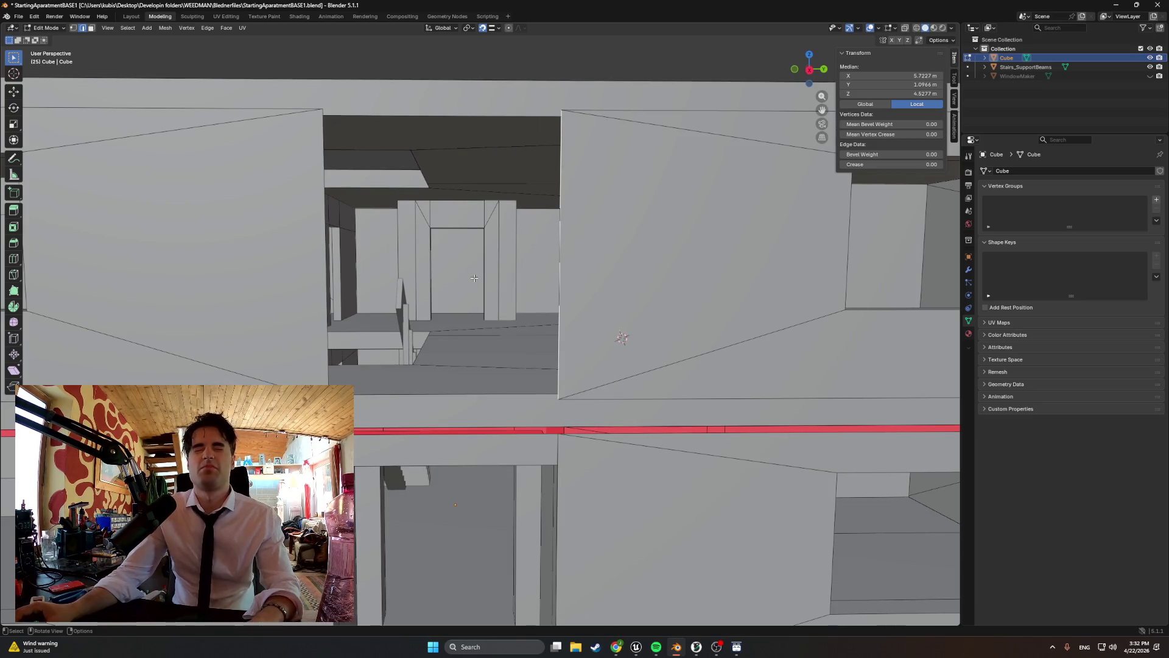
- Orbit in toward the stair opening, then bring up the Windows search
scroll(474, 278, "down", 2)
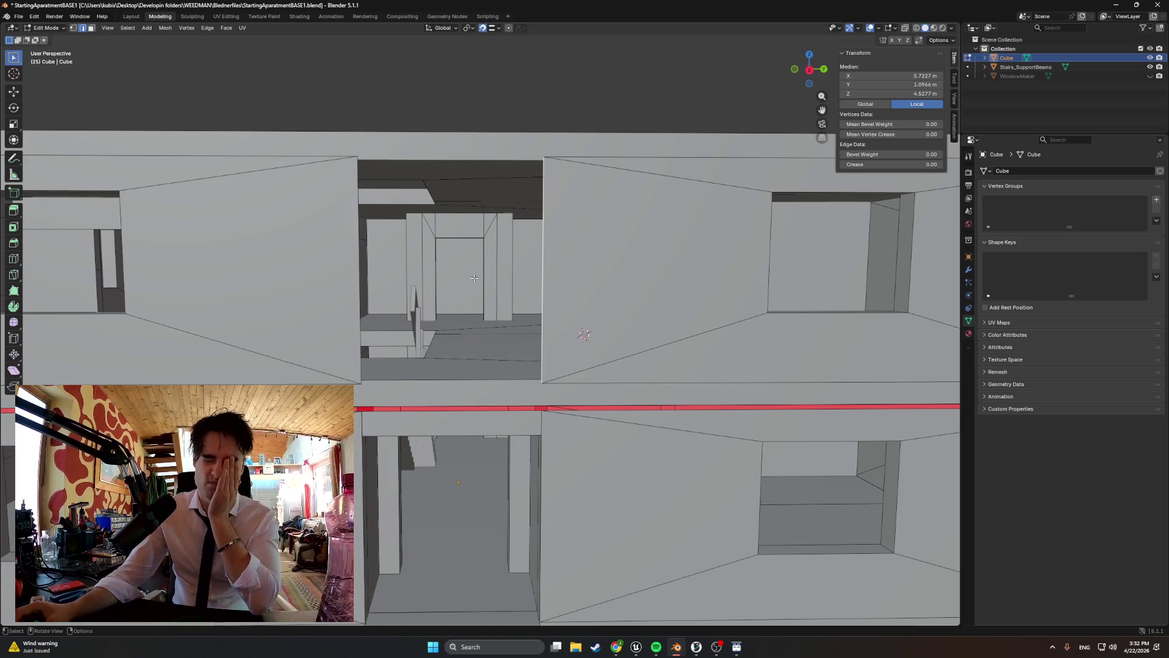
scroll(475, 278, "up", 8)
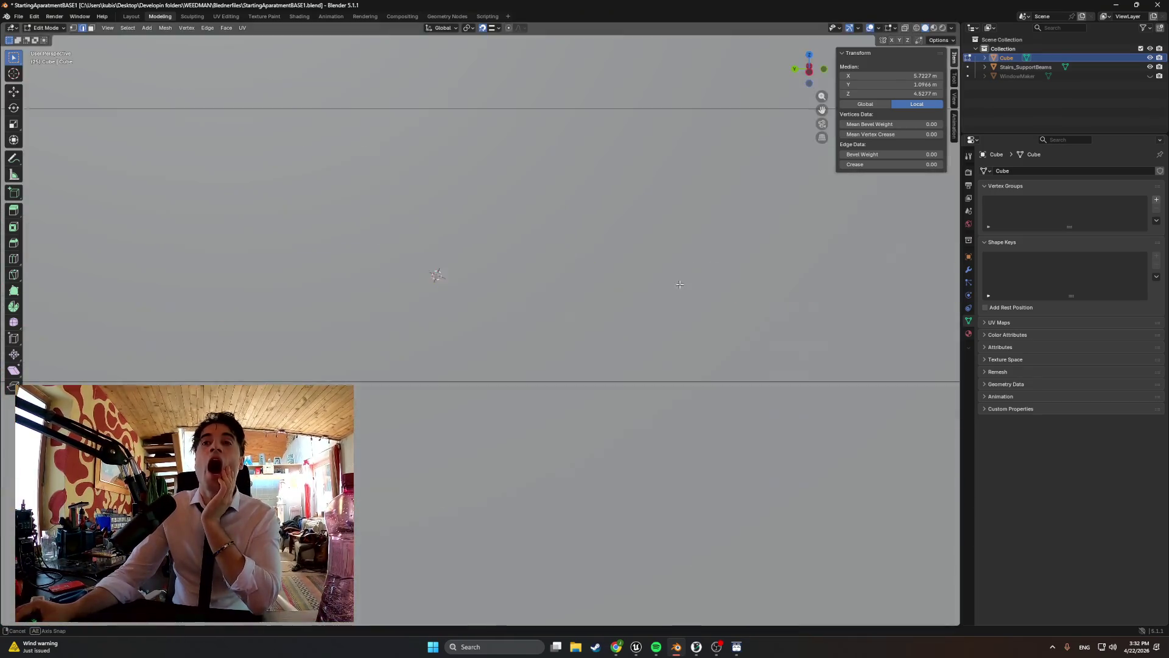
mouse_move(475, 278)
middle_mouse_down()
mouse_move(716, 282)
mouse_move(495, 308)
middle_mouse_up()
scroll(433, 305, "down", 5)
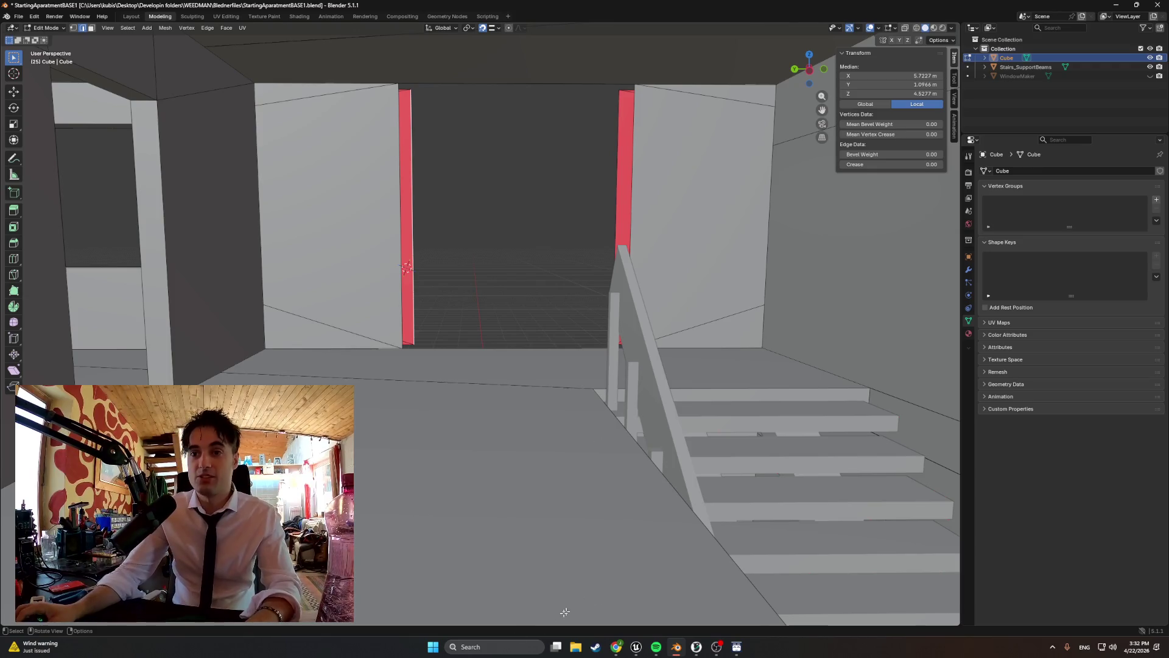
left_click(505, 646)
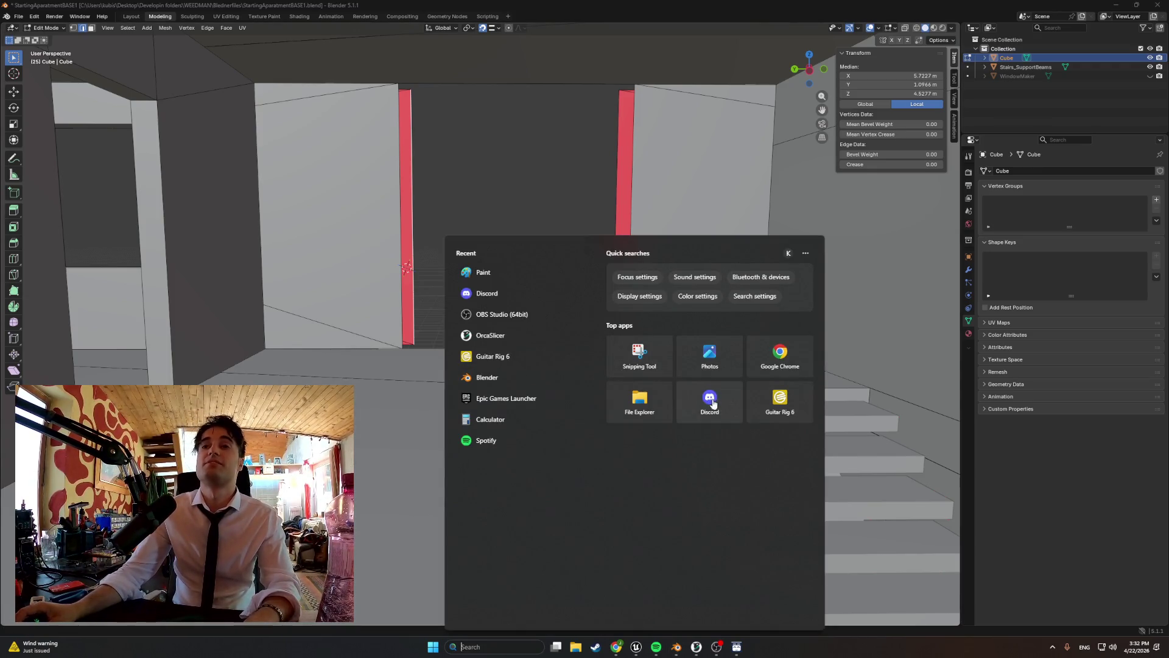
- In Discord, step through #clips, #general-chat, #gaming, #developin and #3d-printing
left_click(714, 404)
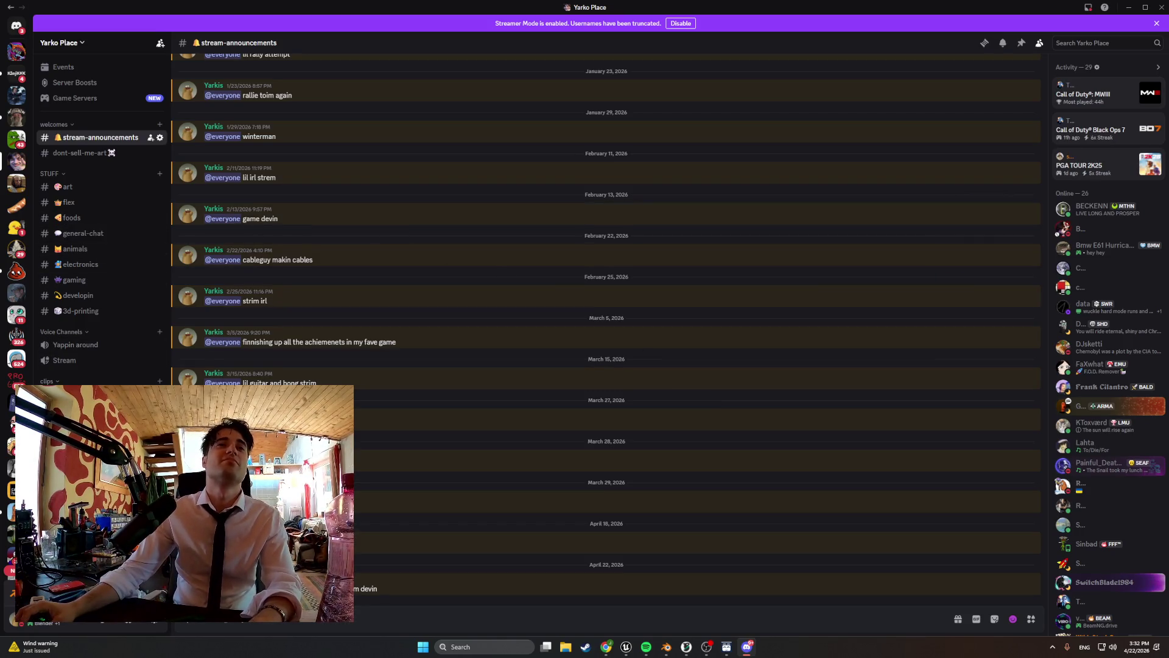
left_click(73, 394)
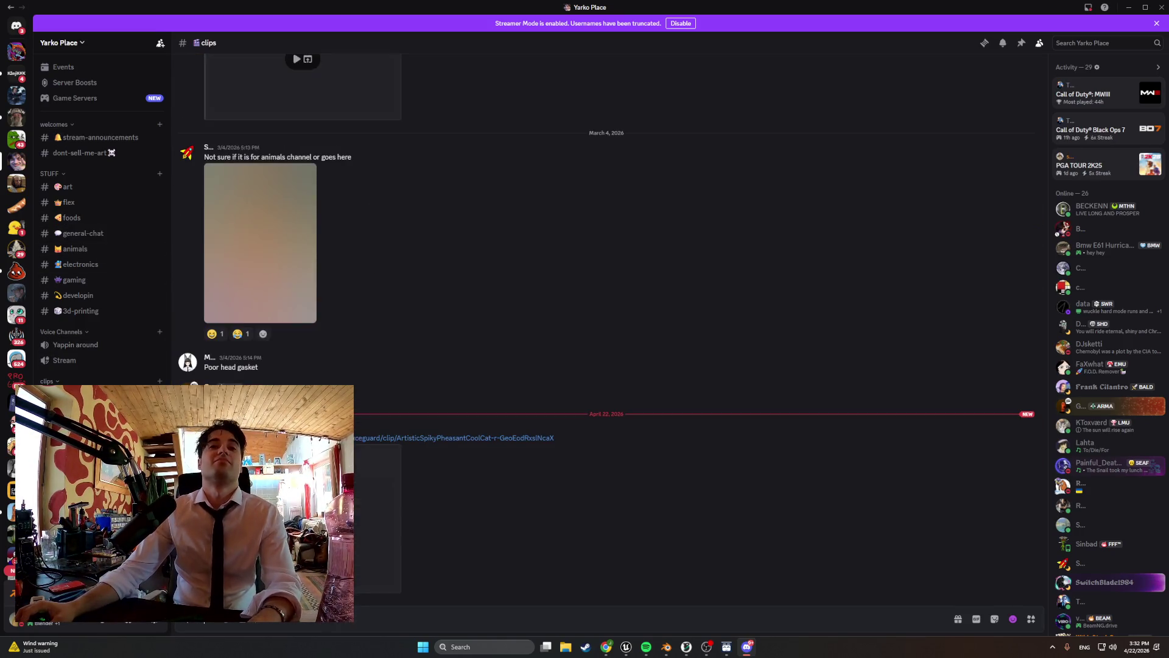
left_click(83, 233)
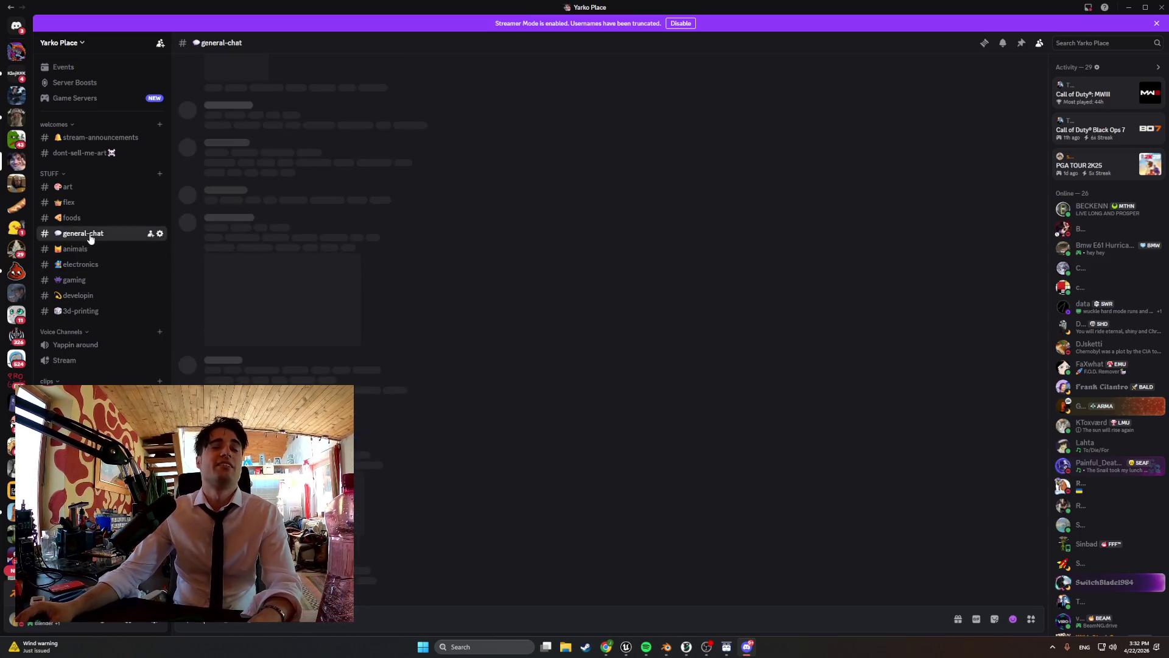
left_click(90, 280)
left_click(87, 296)
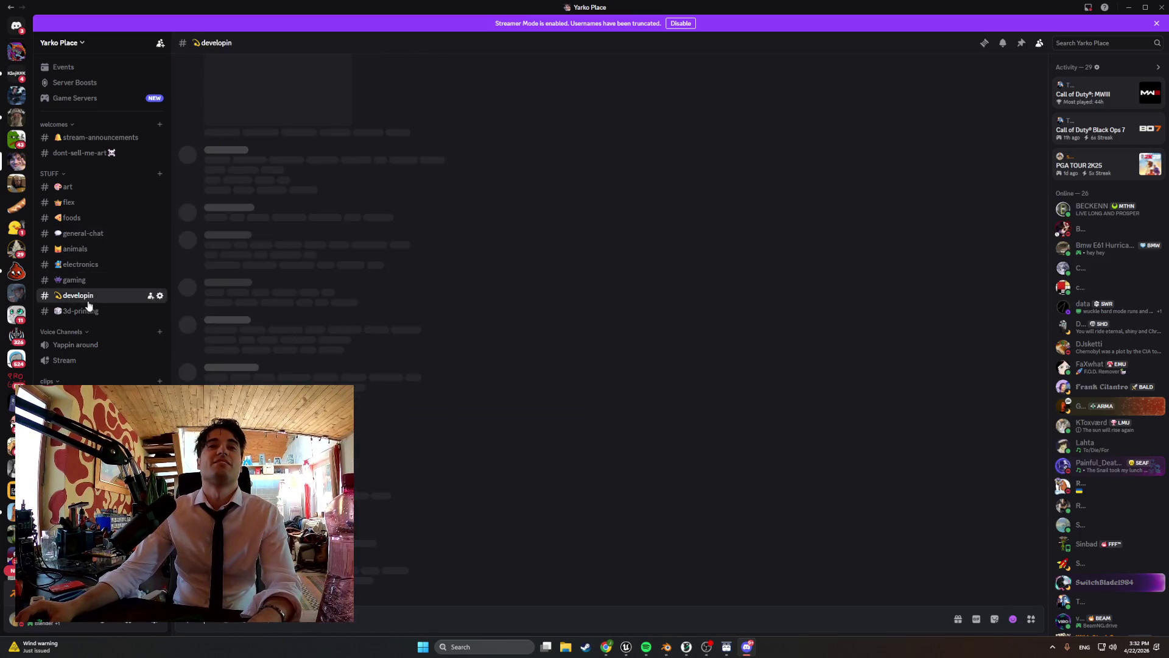
left_click(87, 310)
- Move on through #flex to #art, then bring up the speaker kit shop page maximized
left_click(70, 202)
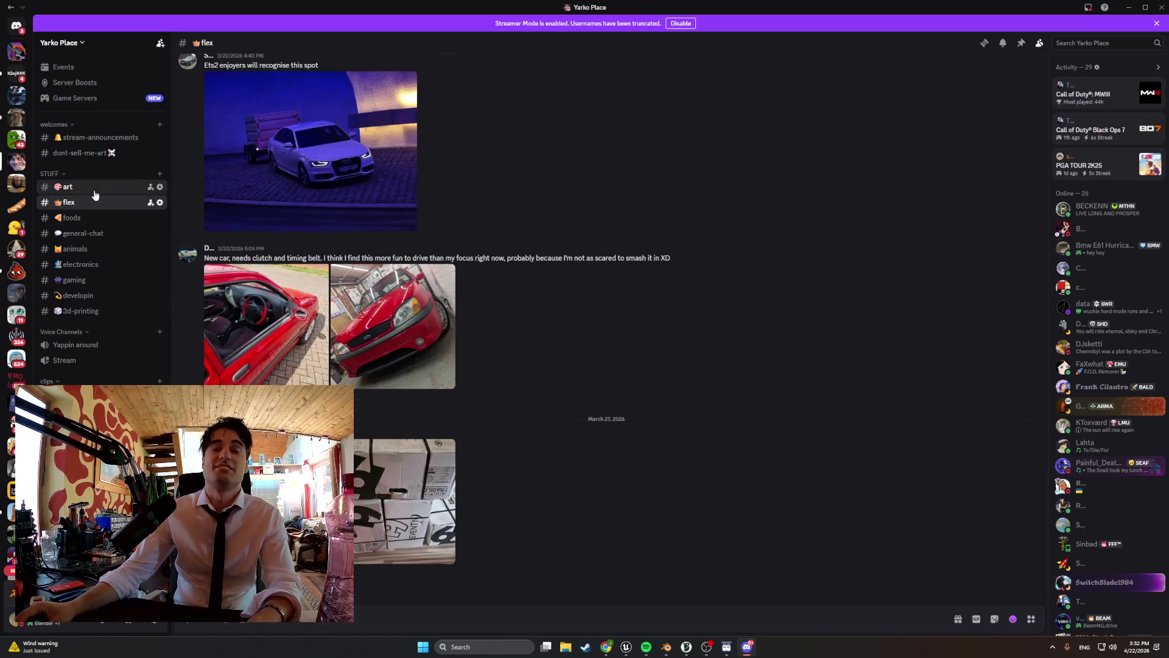
left_click(92, 188)
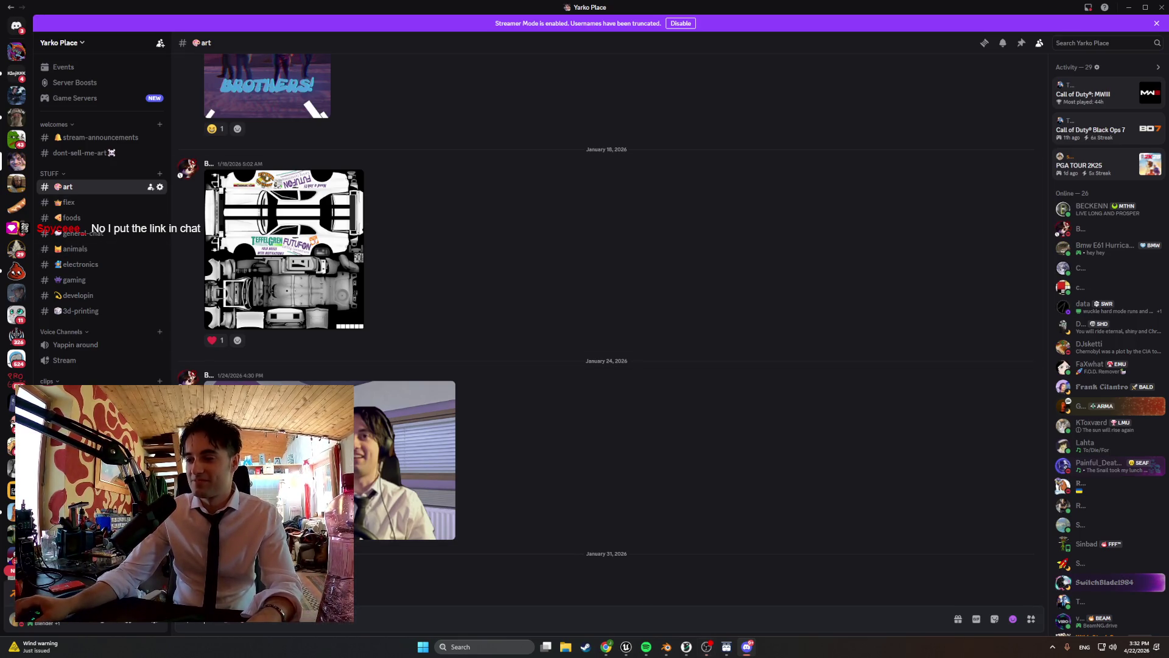
key("alt+Tab")
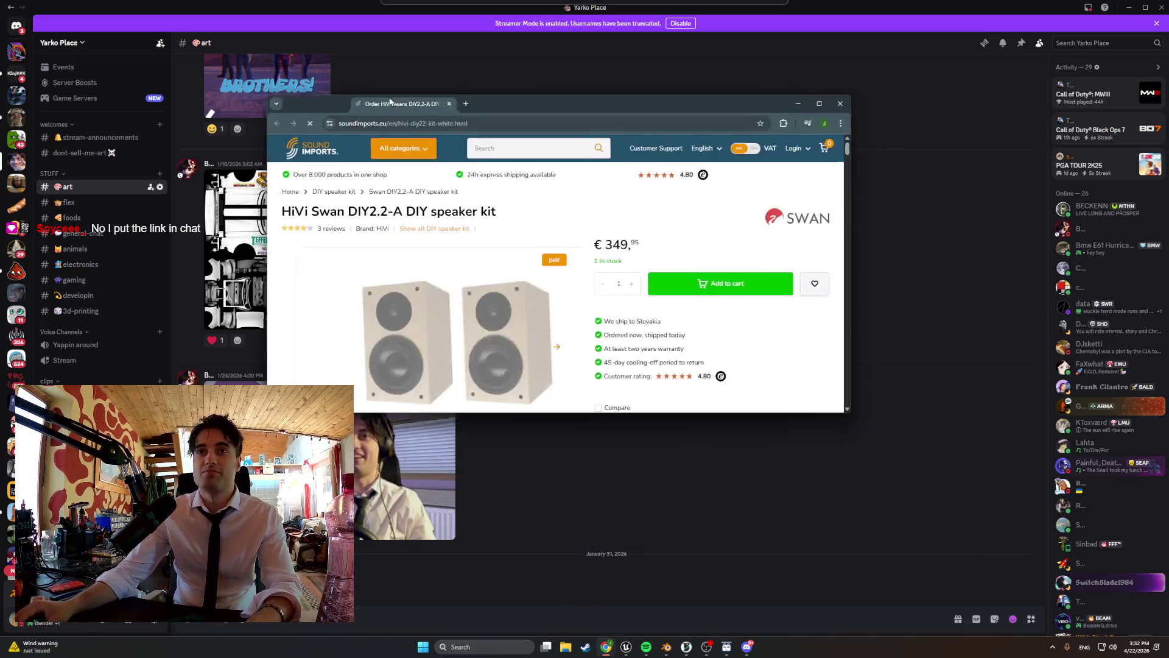
double_click(391, 102)
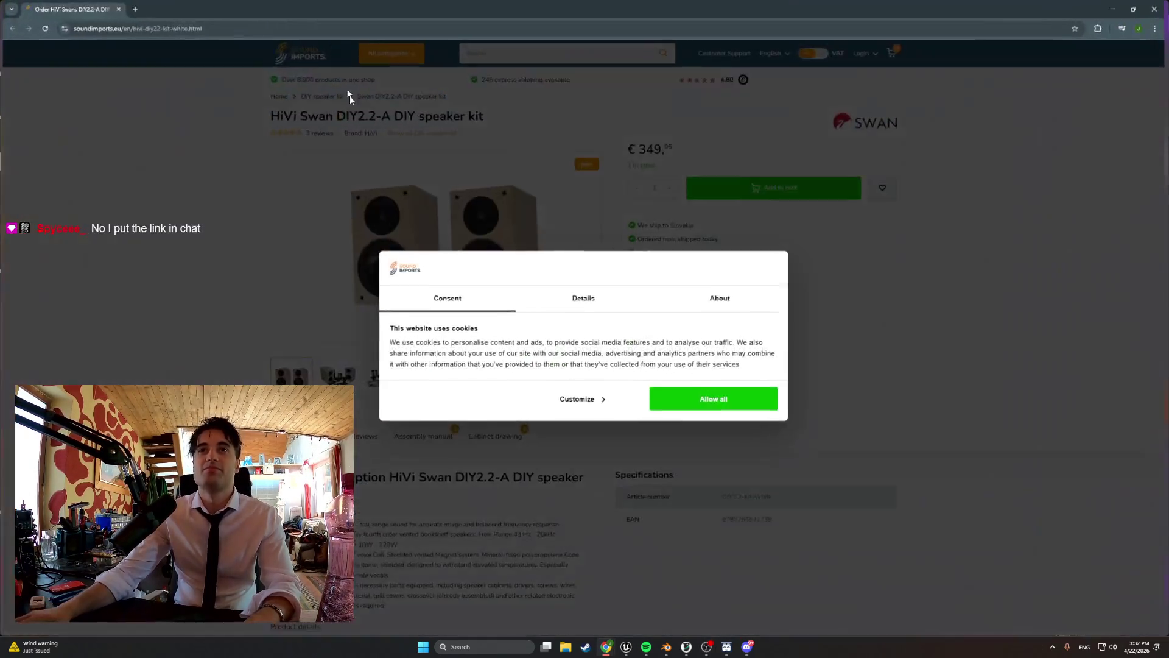
- Accept the shop's cookies, highlight the € 349,95 price and flip through the kit thumbnails
left_click(754, 403)
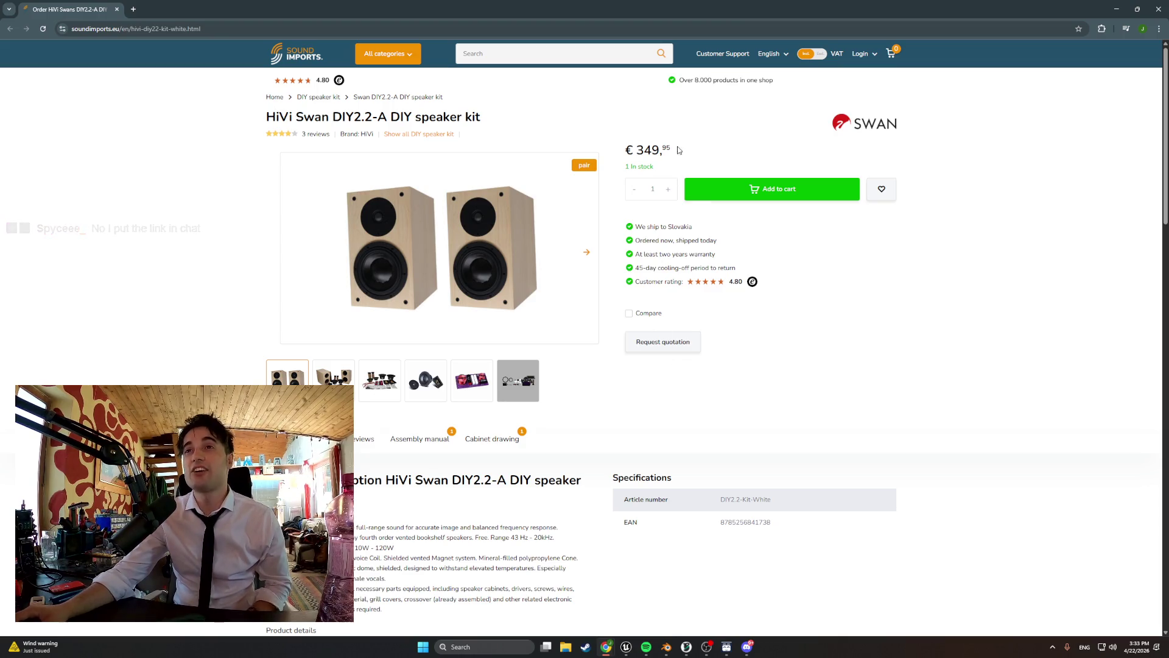
left_click_drag(679, 149, 625, 151)
left_click(400, 391)
left_click(340, 380)
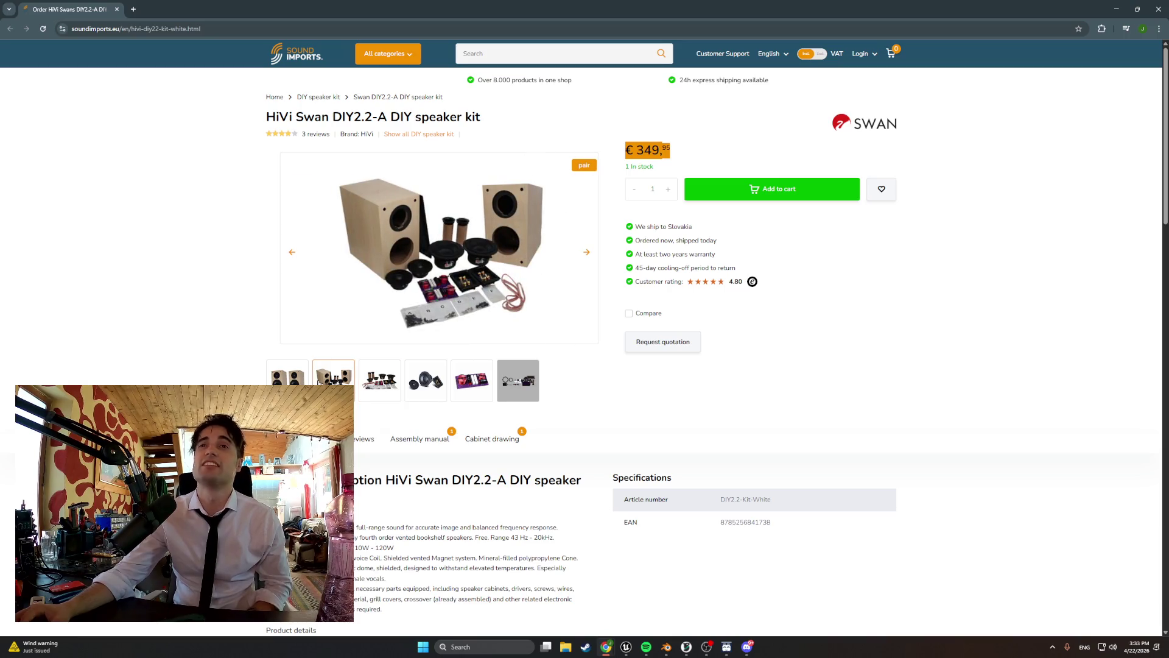
left_click(488, 386)
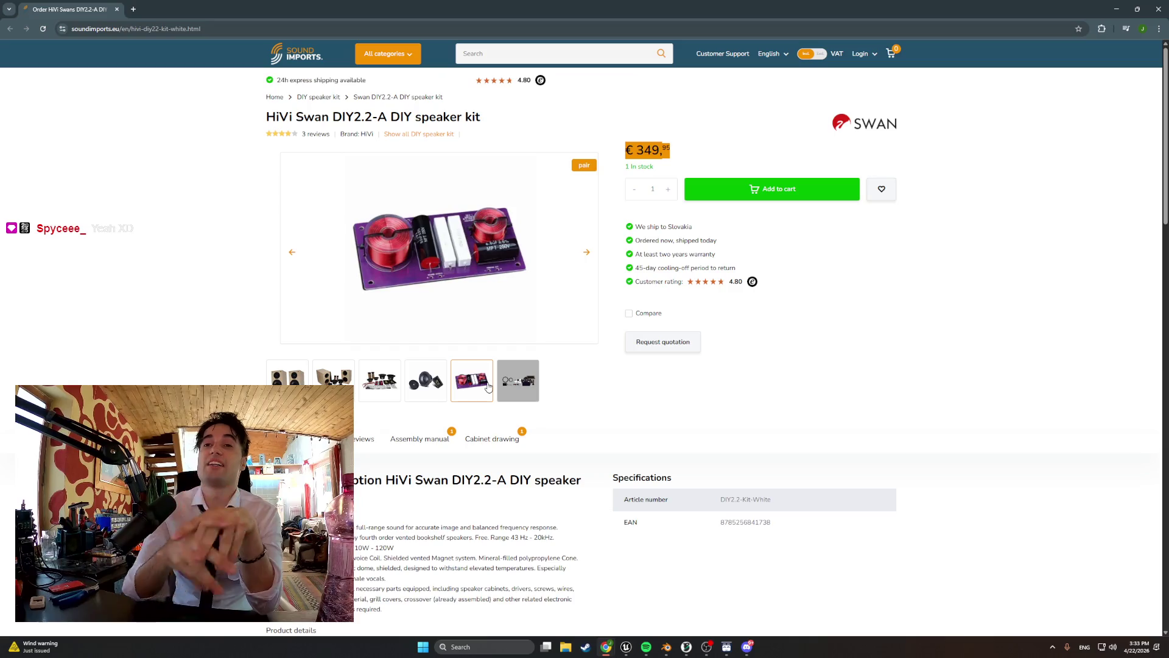
- Enlarge the parts layout and first kit photo in the gallery, then close it
left_click(511, 387)
scroll(738, 328, "up", 3)
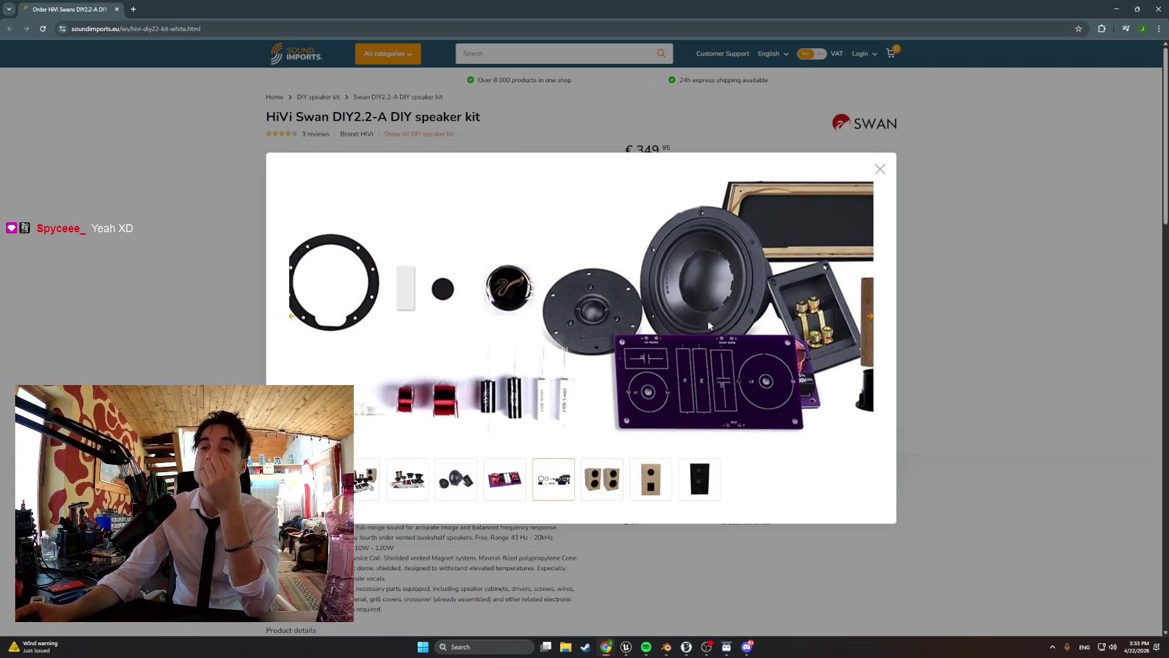
left_click(359, 496)
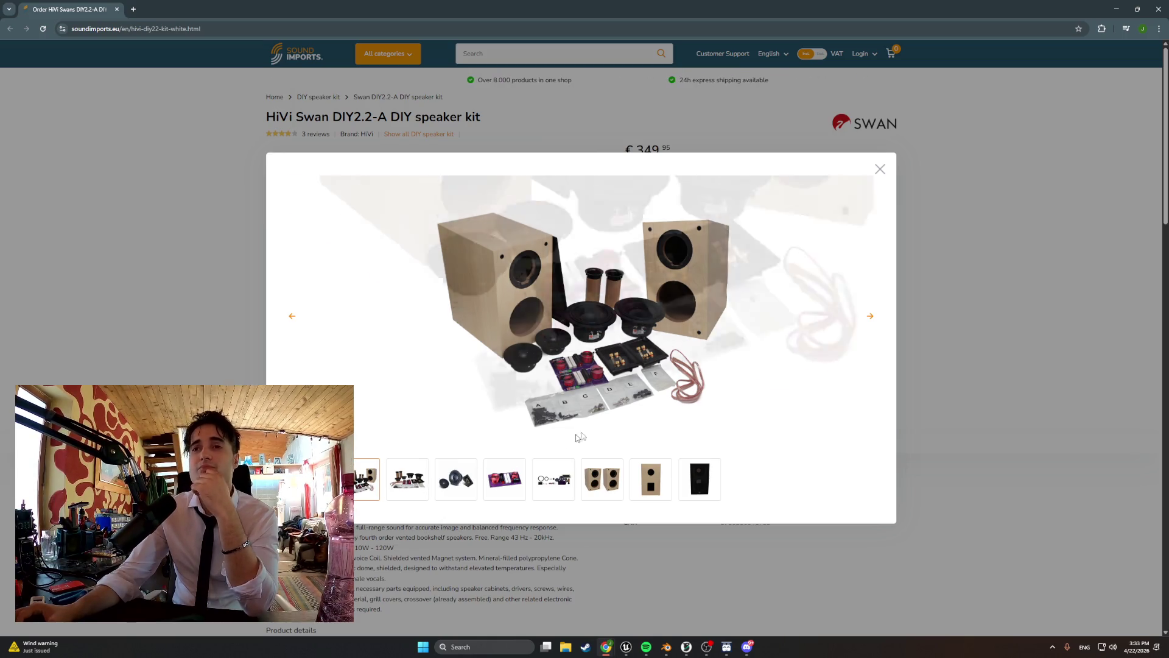
left_click(978, 348)
scroll(718, 353, "down", 2)
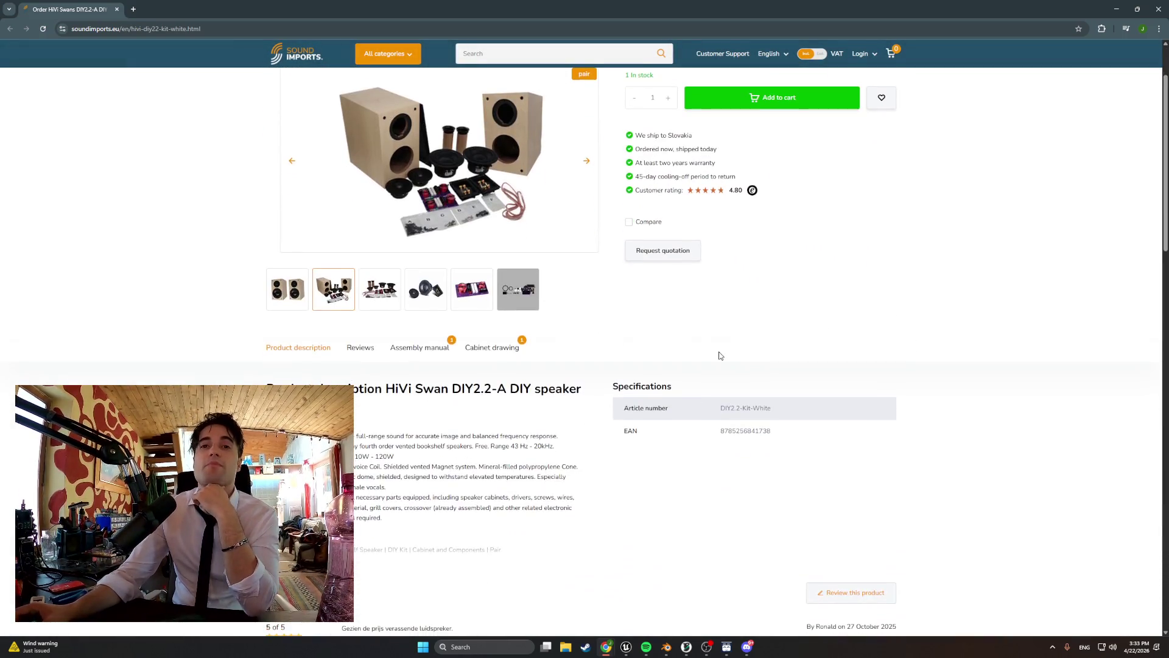
scroll(718, 355, "down", 3)
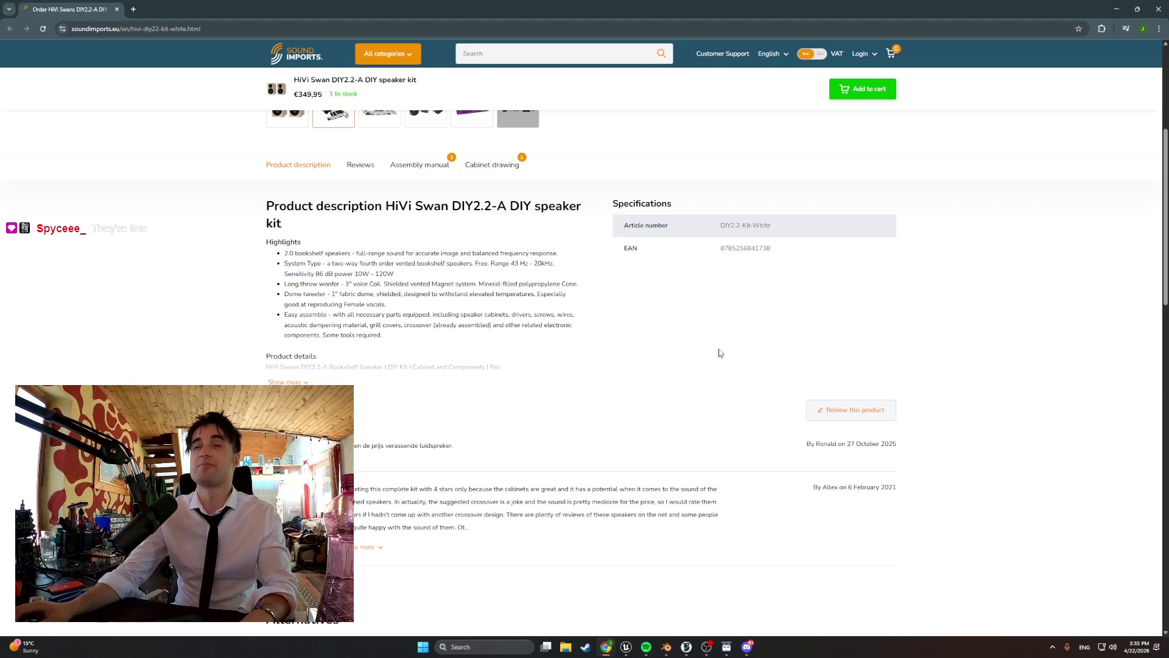
- Minimize the browser after reading the kit's description and reviews
left_click(1117, 9)
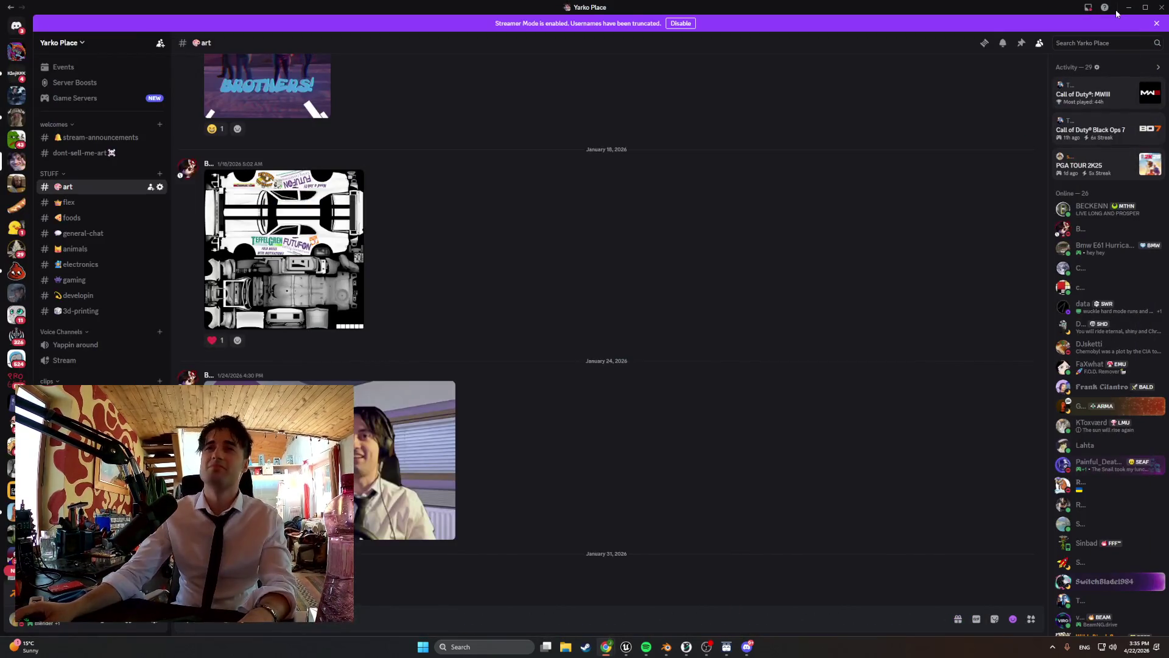
- Minimize Discord and orbit the Blender view to see the apartment building from outside
left_click(1123, 6)
mouse_move(450, 329)
middle_mouse_down()
mouse_move(461, 334)
mouse_move(380, 337)
mouse_move(375, 310)
mouse_move(439, 339)
mouse_move(420, 329)
mouse_move(413, 343)
mouse_move(513, 329)
mouse_move(447, 308)
mouse_move(445, 321)
mouse_move(426, 292)
mouse_move(405, 301)
mouse_move(523, 352)
mouse_move(611, 360)
middle_mouse_up()
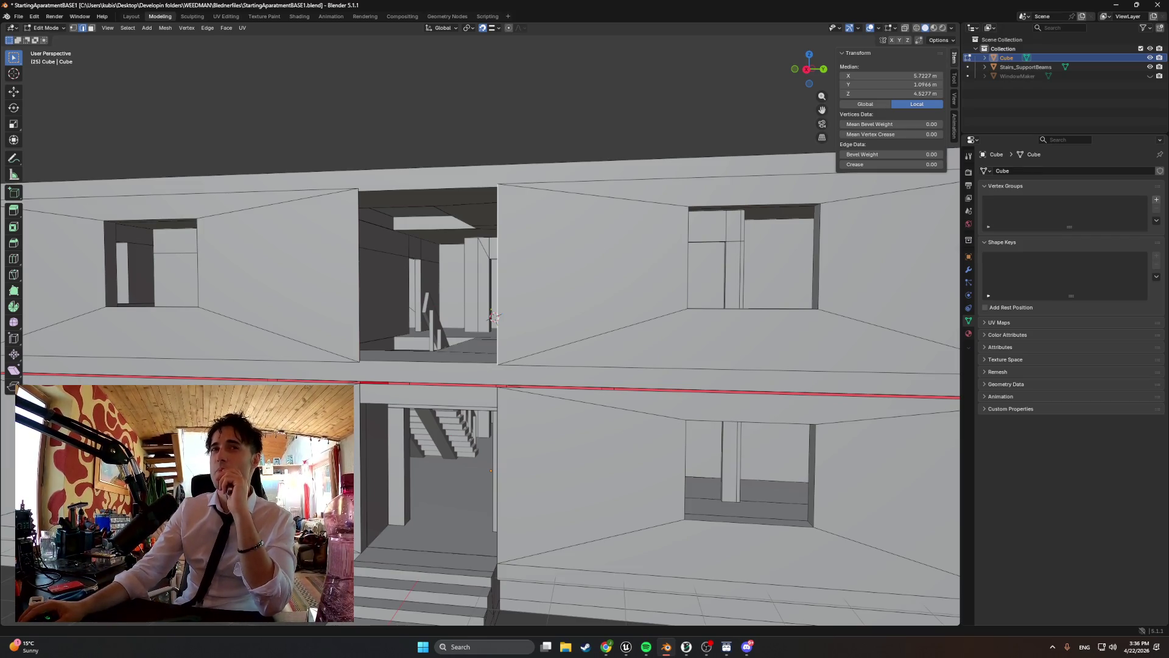
- Bring the Chrome window with the Porsche page in front of Blender
key("alt+Tab")
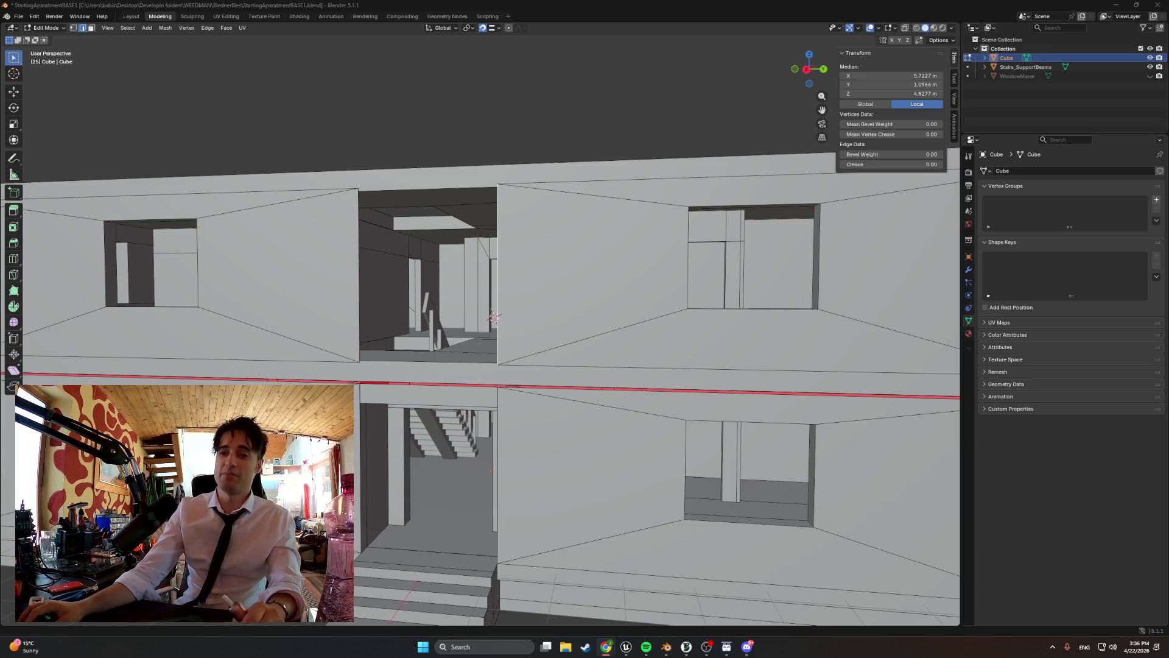
key("alt+Tab")
- Confirm the Porsche site's cookie choices and load the Porsche website address
left_click(395, 443)
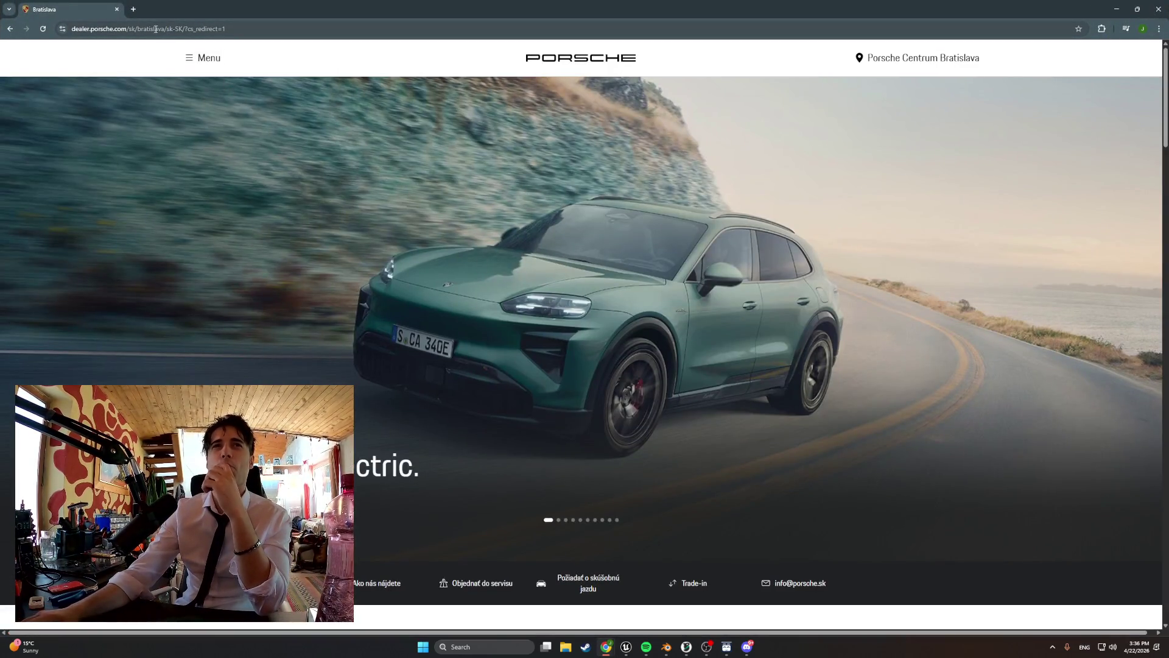
left_click(155, 29)
type("PORE")
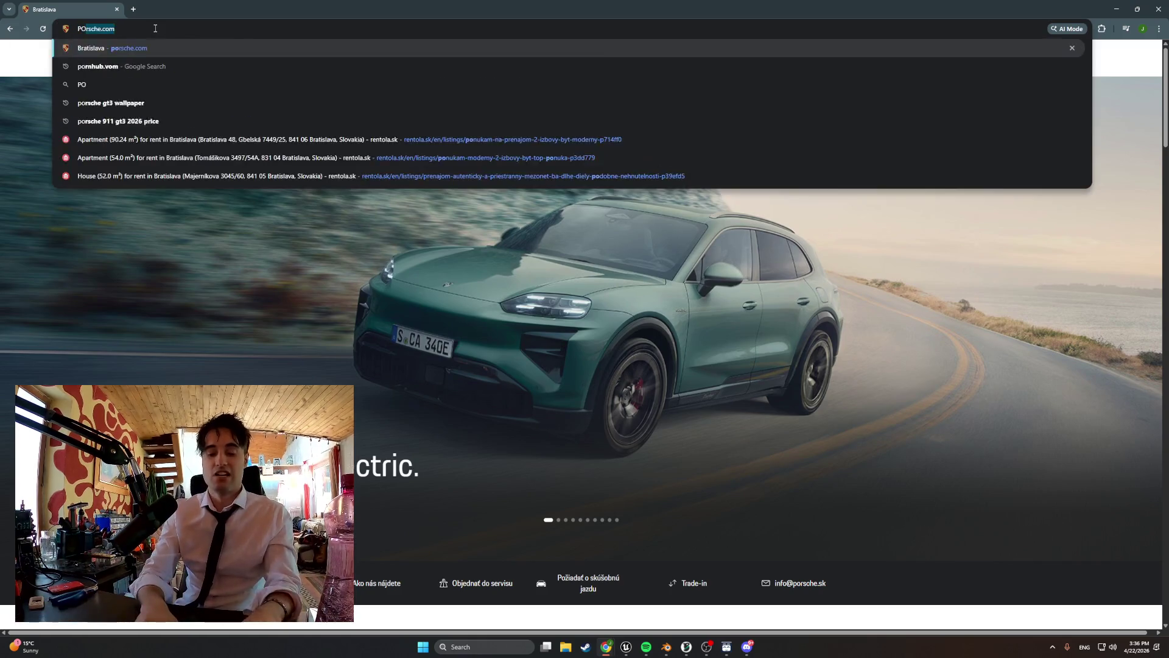
key("BackSpace")
type("S")
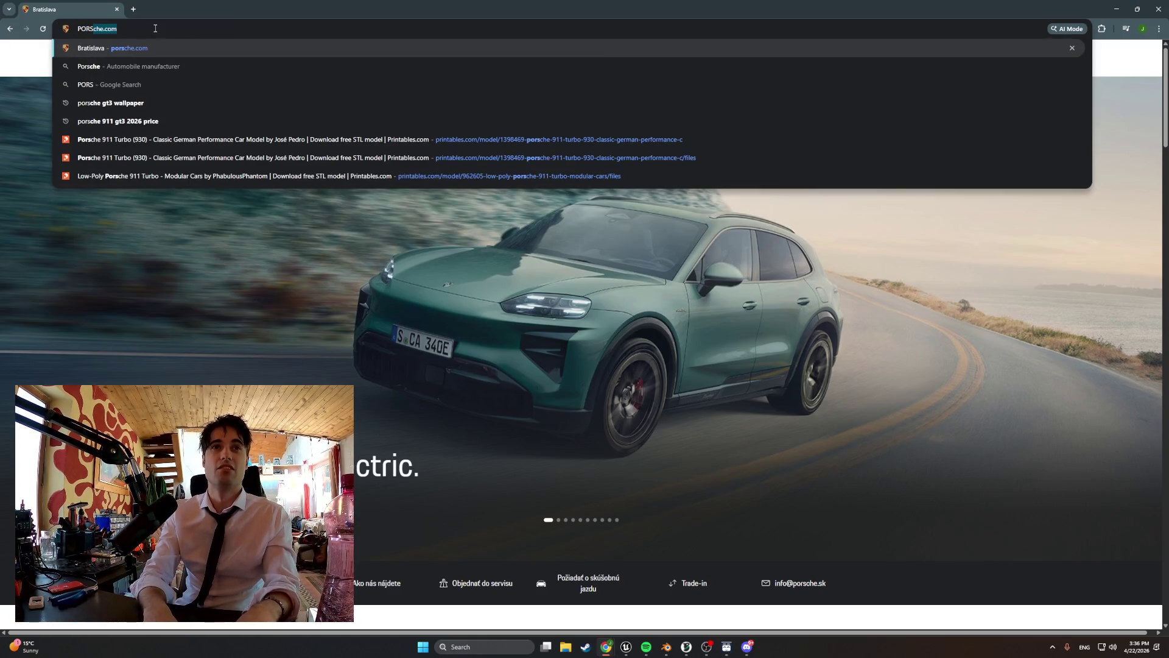
type("CHE")
key("Return")
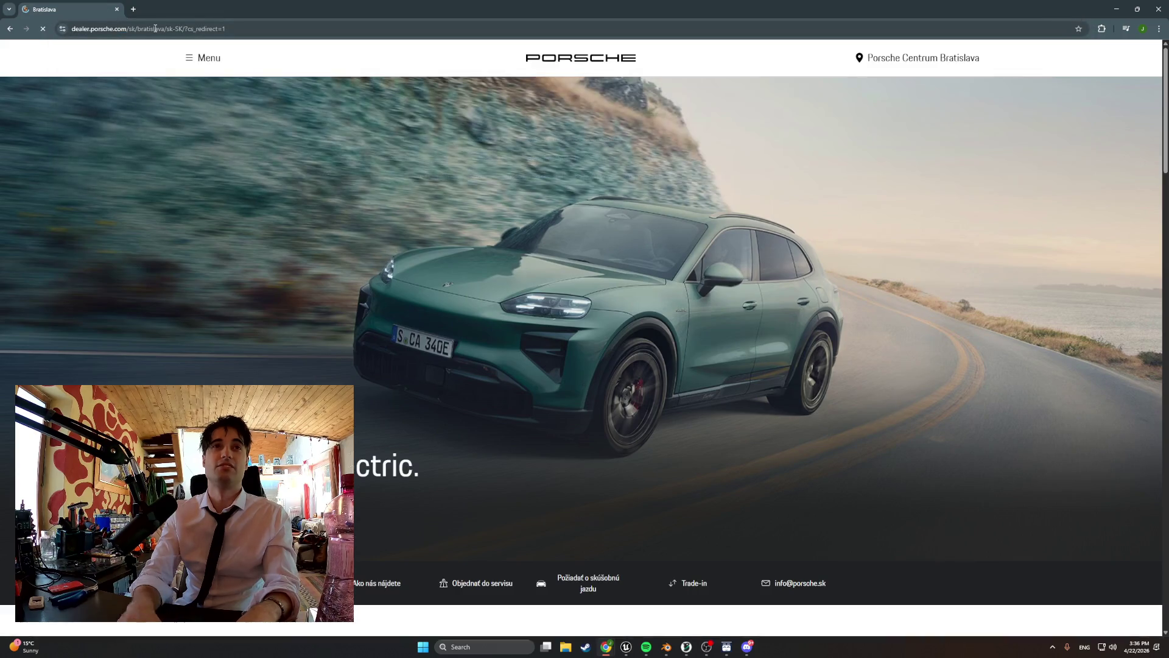
key("super+Down")
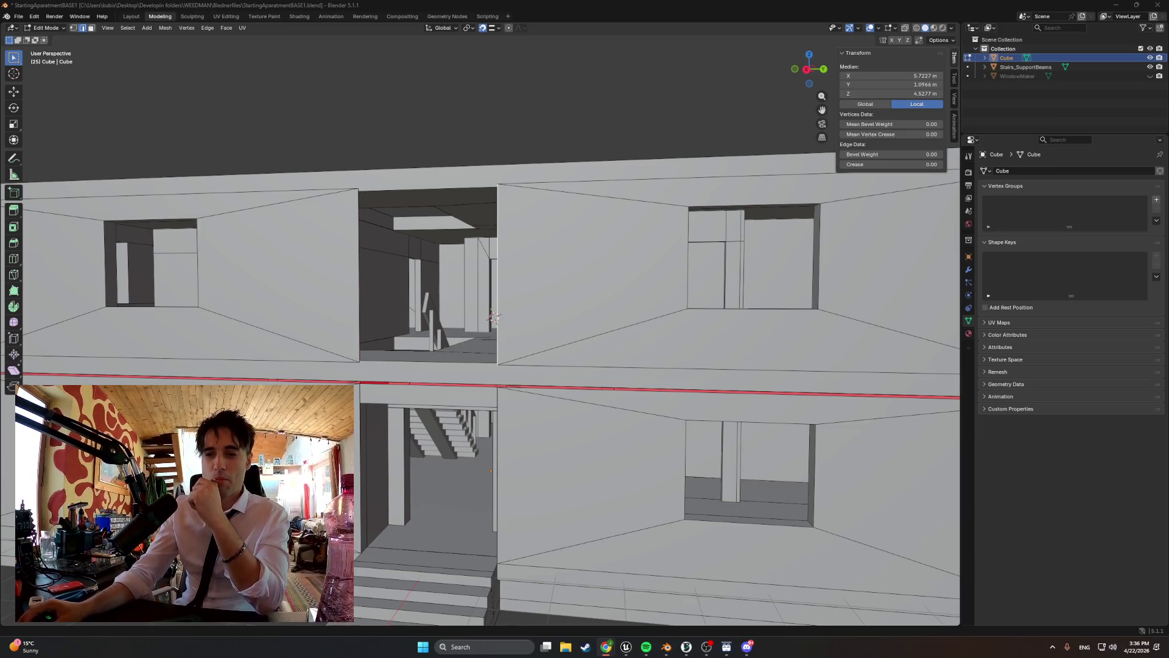
key("alt+Tab")
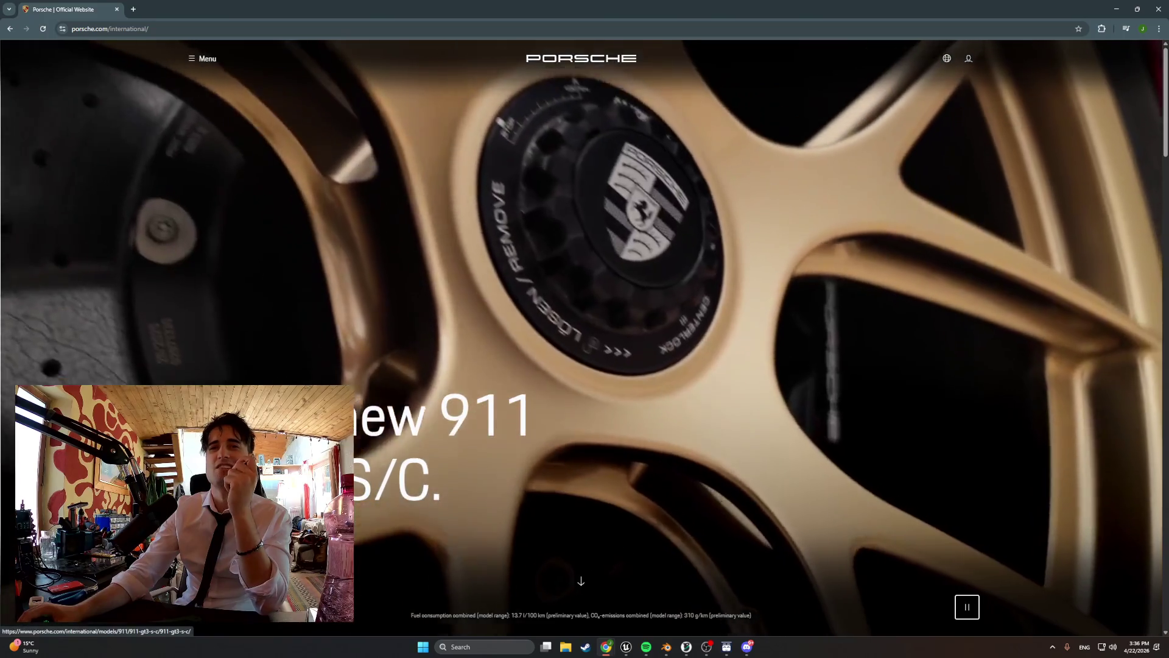
- Go from the 911 GT3 page through the 911 models list to the 911 Carrera configurator
left_click(183, 487)
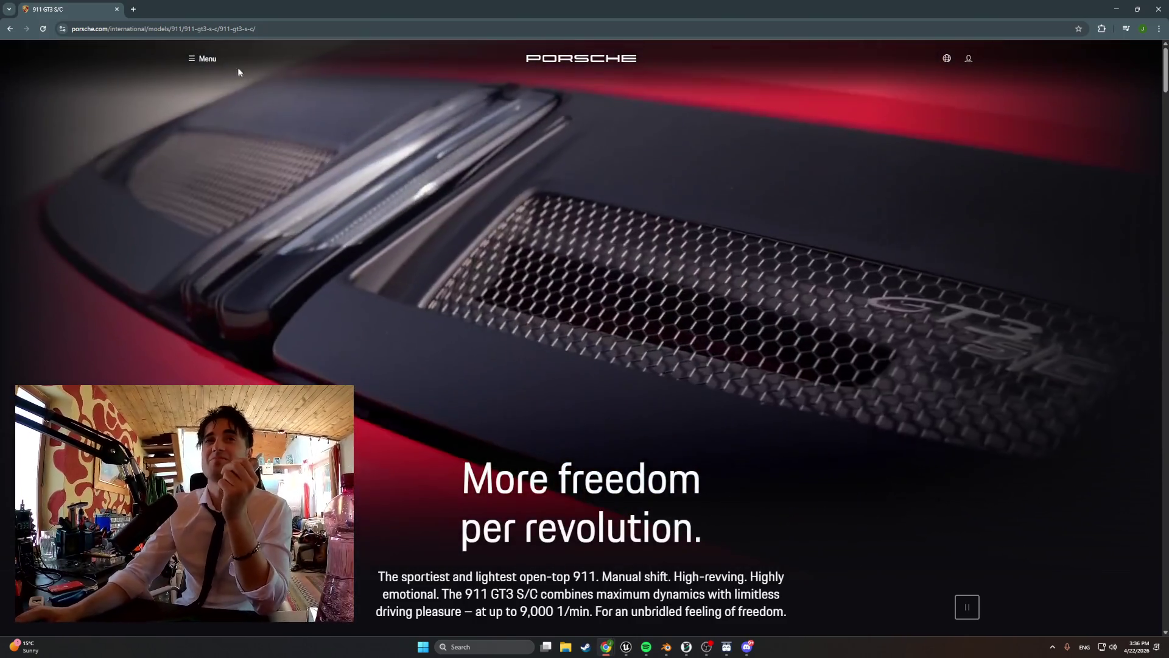
left_click(205, 59)
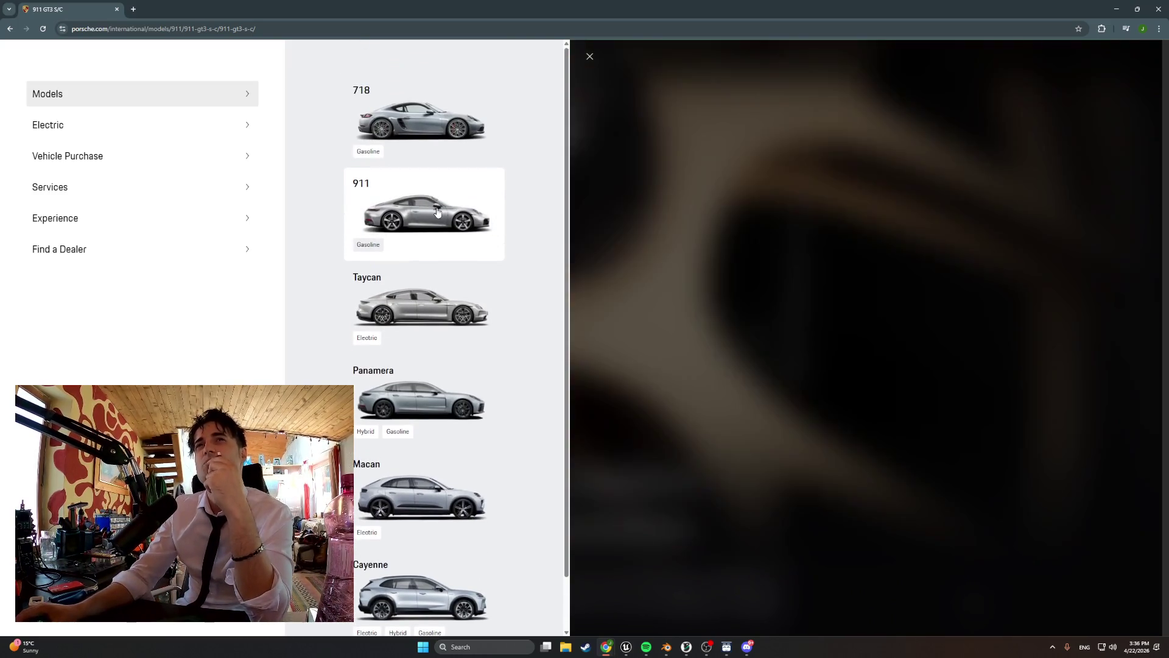
scroll(437, 212, "down", 1)
scroll(440, 223, "up", 1)
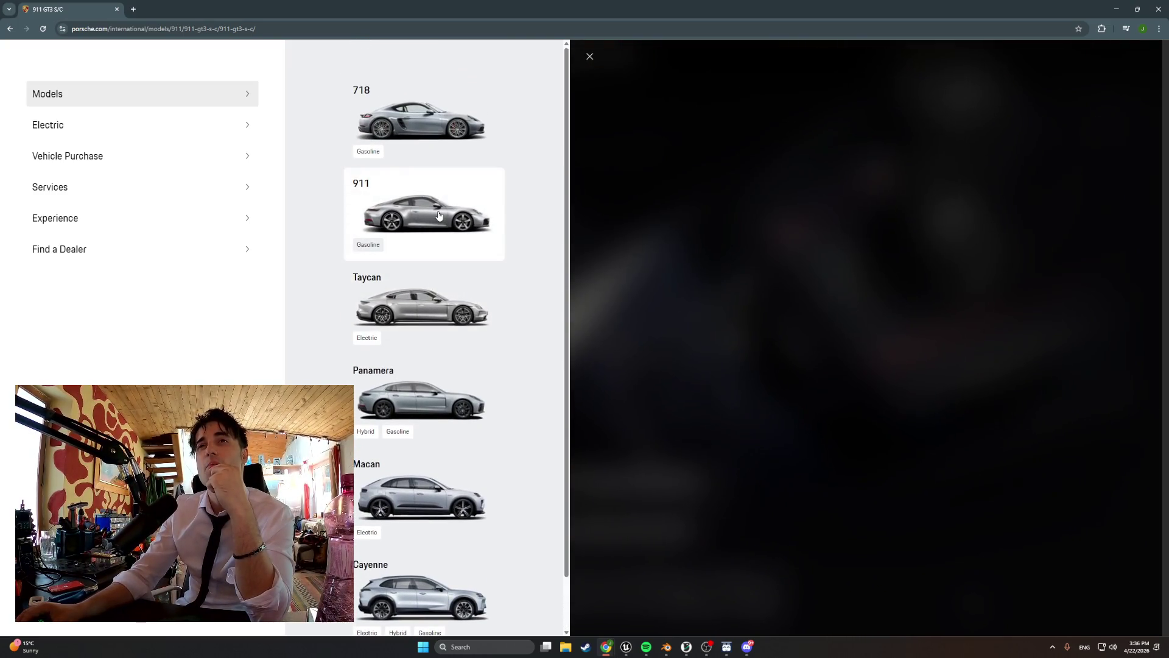
left_click(438, 214)
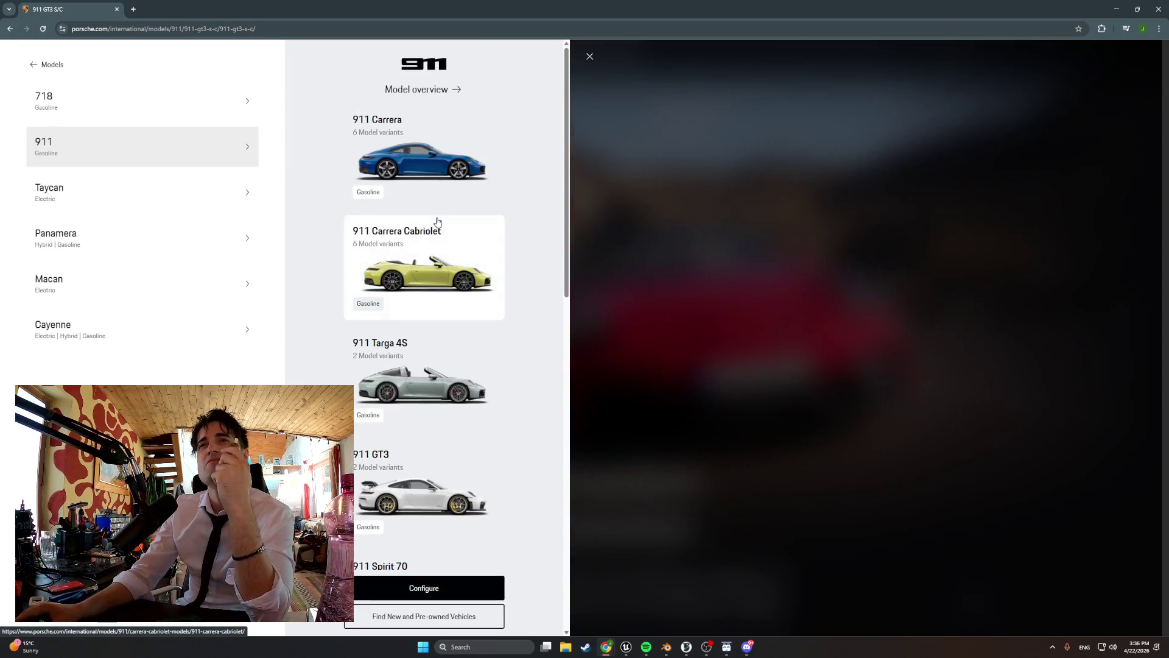
scroll(437, 221, "down", 2)
scroll(439, 244, "up", 1)
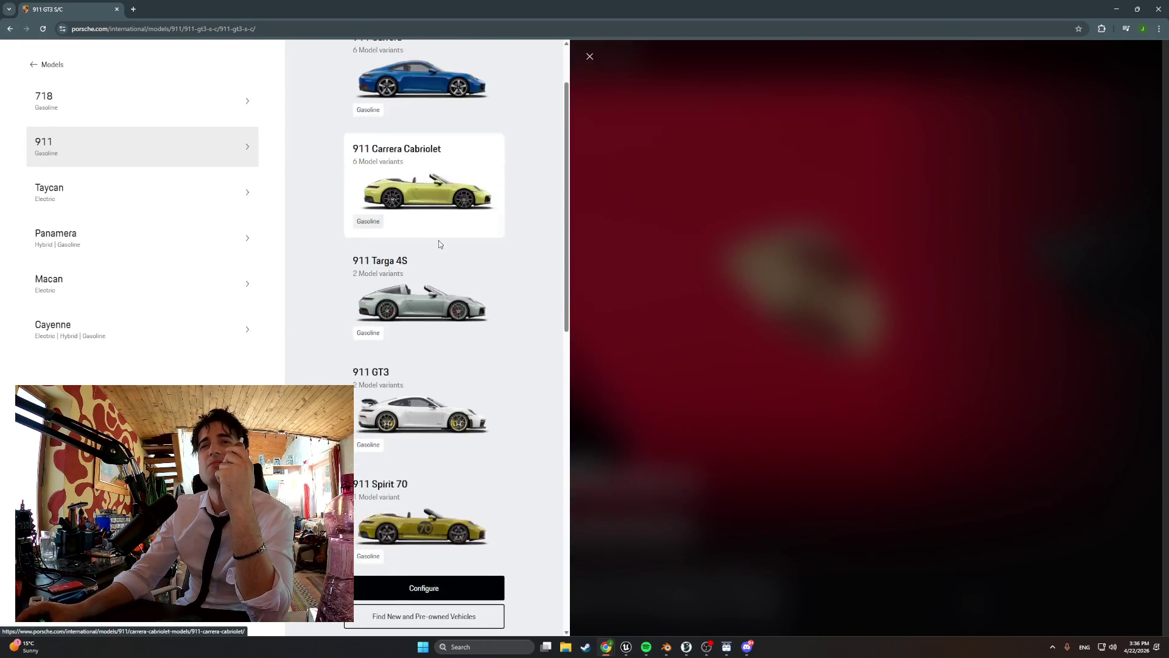
scroll(439, 244, "up", 2)
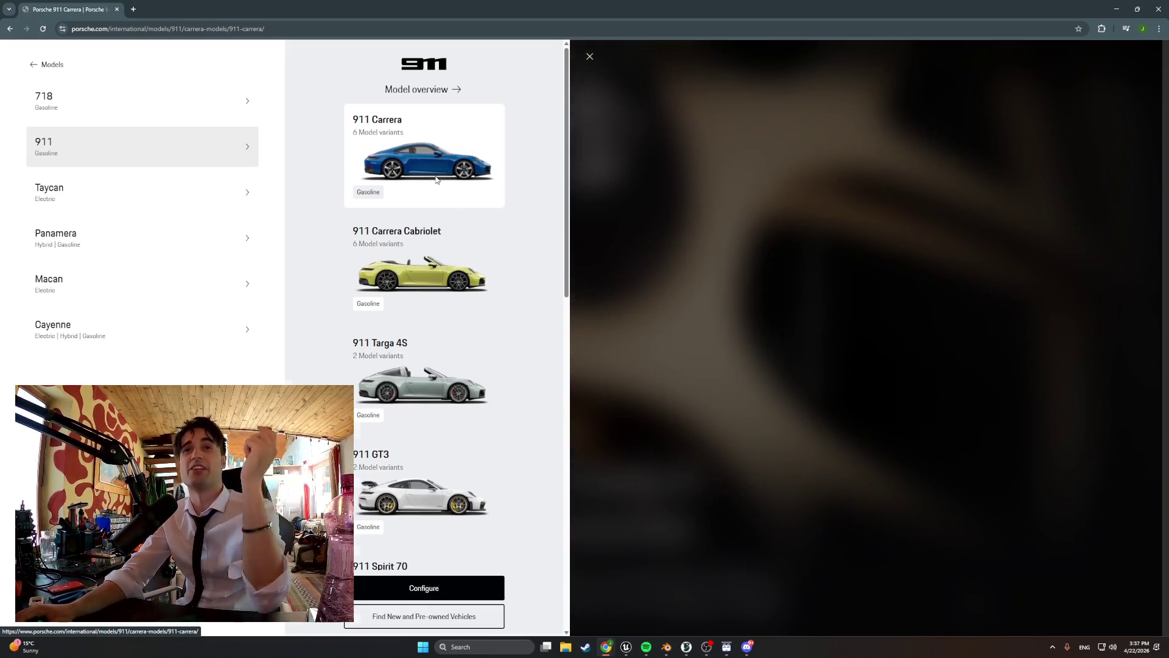
left_click(436, 181)
scroll(535, 333, "down", 2)
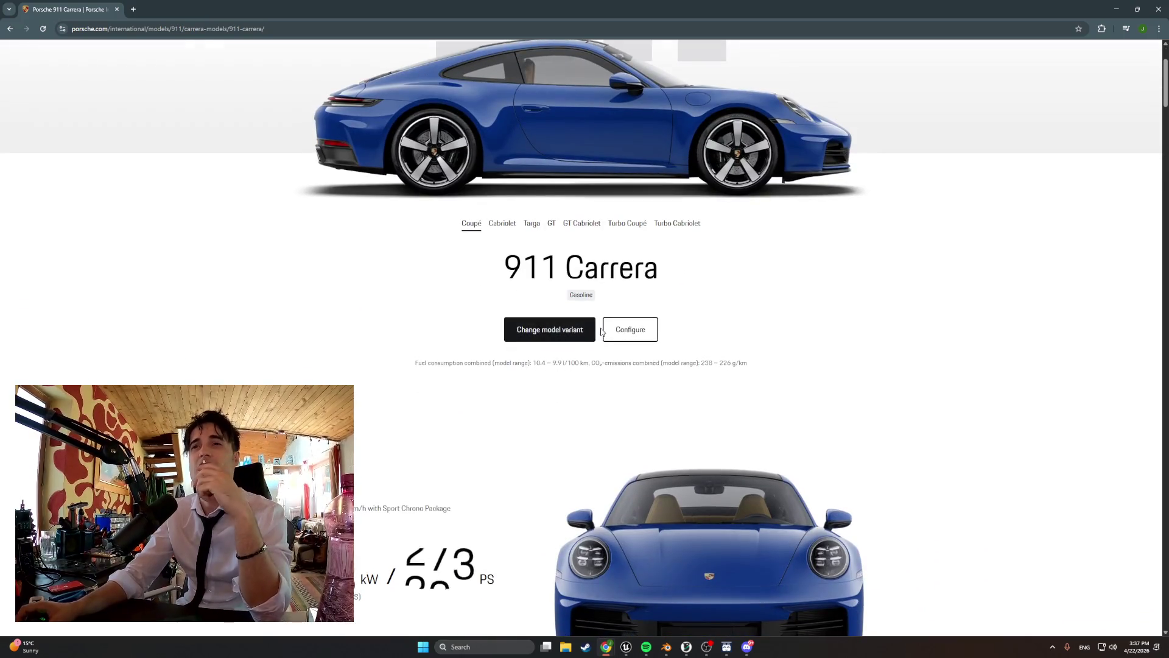
left_click(632, 332)
scroll(786, 451, "down", 3)
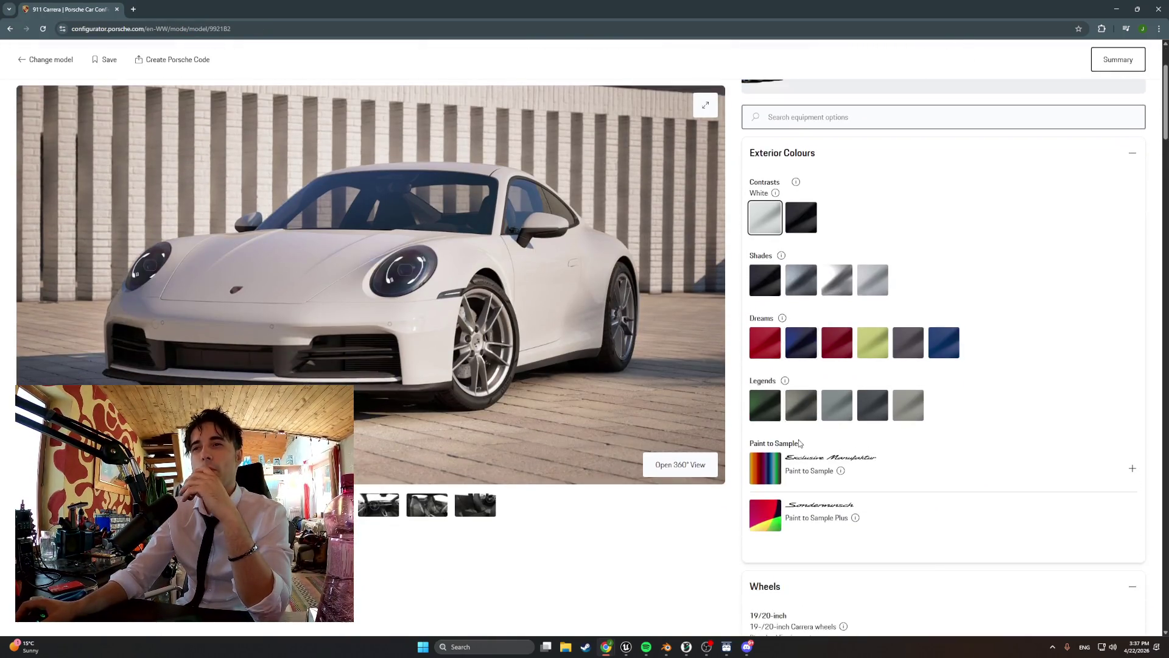
- Paint the 911 Carrera Oak Green Metallic Neo
left_click(769, 411)
scroll(828, 417, "down", 5)
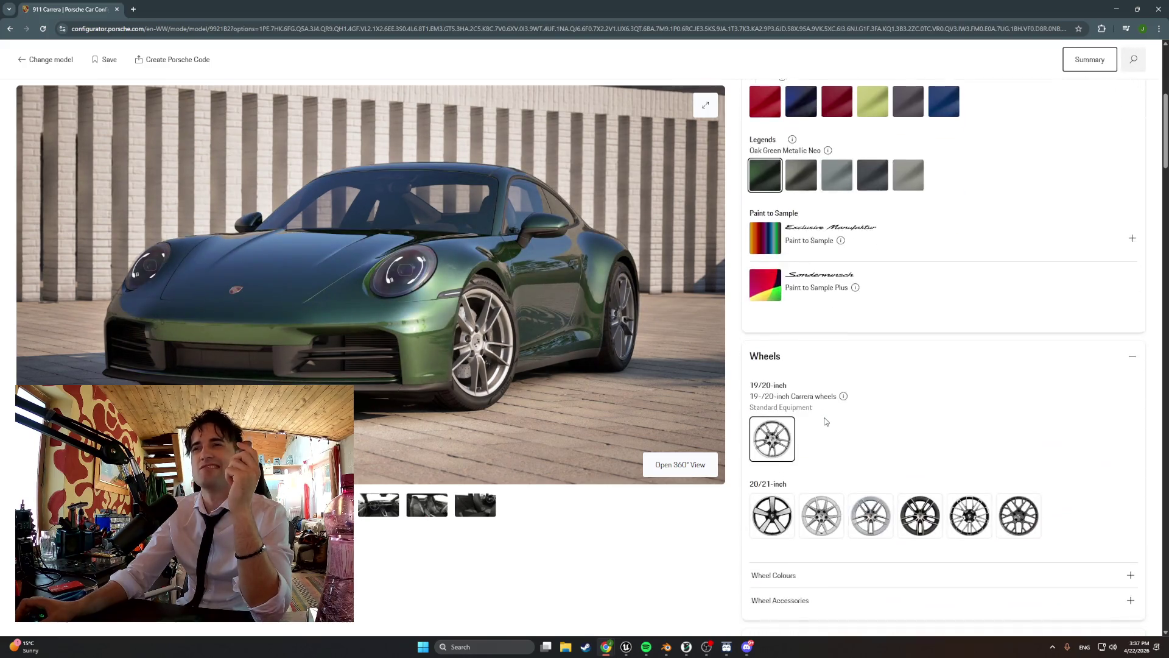
scroll(903, 358, "down", 1)
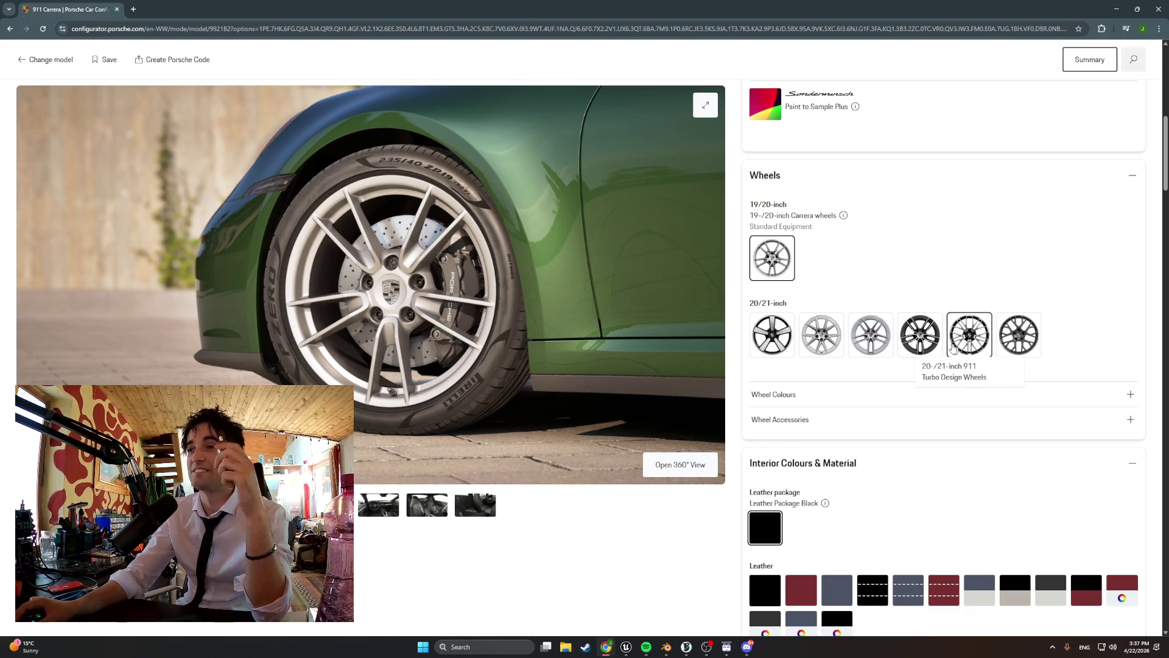
- Fit 20/21-inch Carrera S wheels painted in Neodyme, accepting the required wheel change
left_click(921, 342)
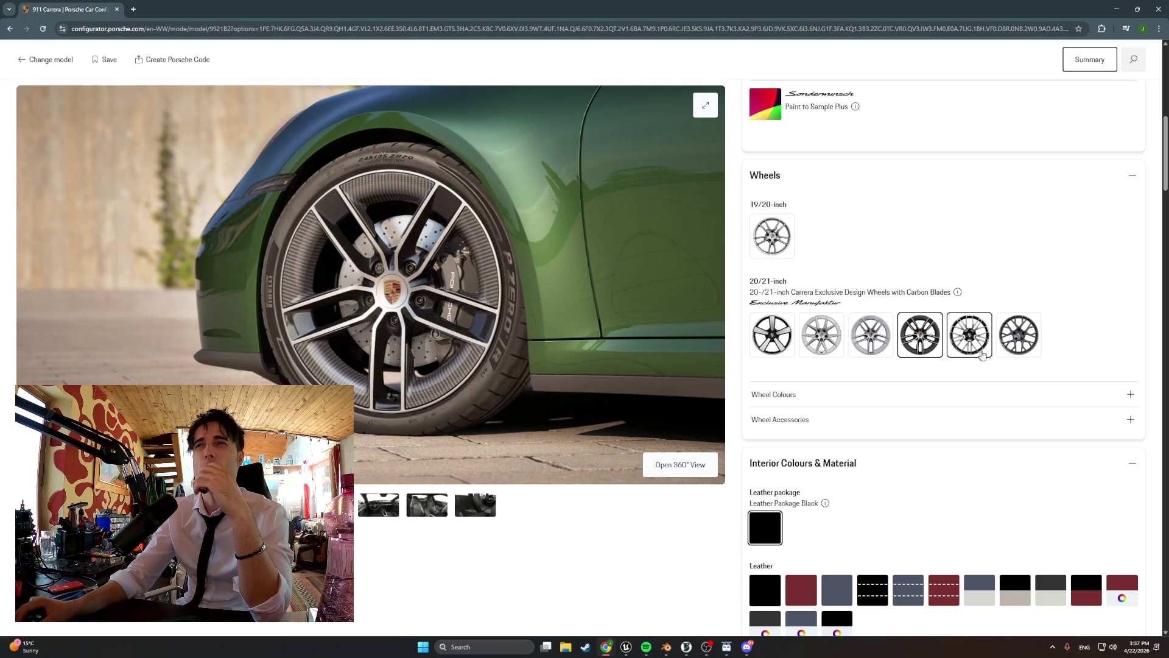
left_click(869, 401)
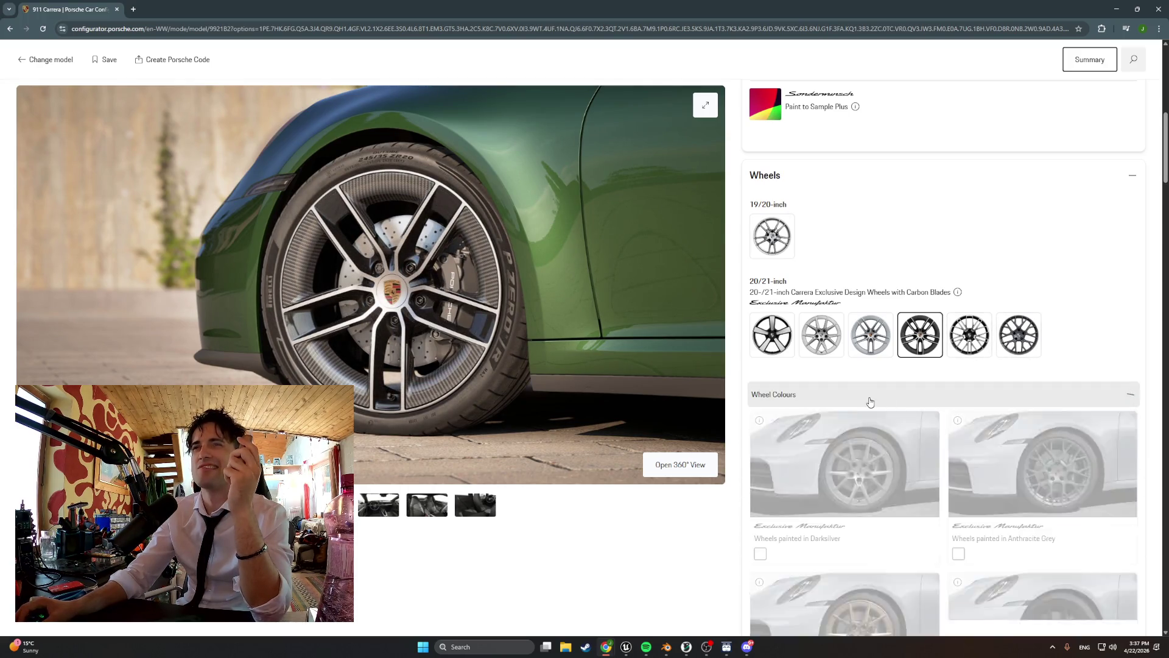
scroll(869, 404, "down", 2)
left_click(854, 537)
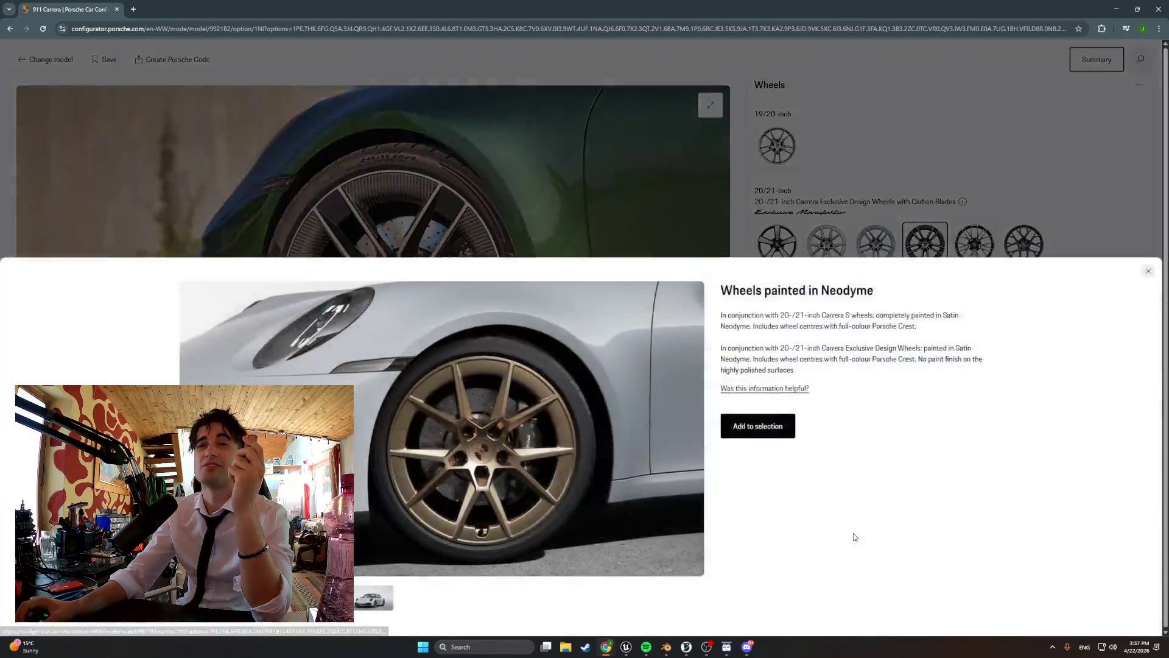
left_click(775, 431)
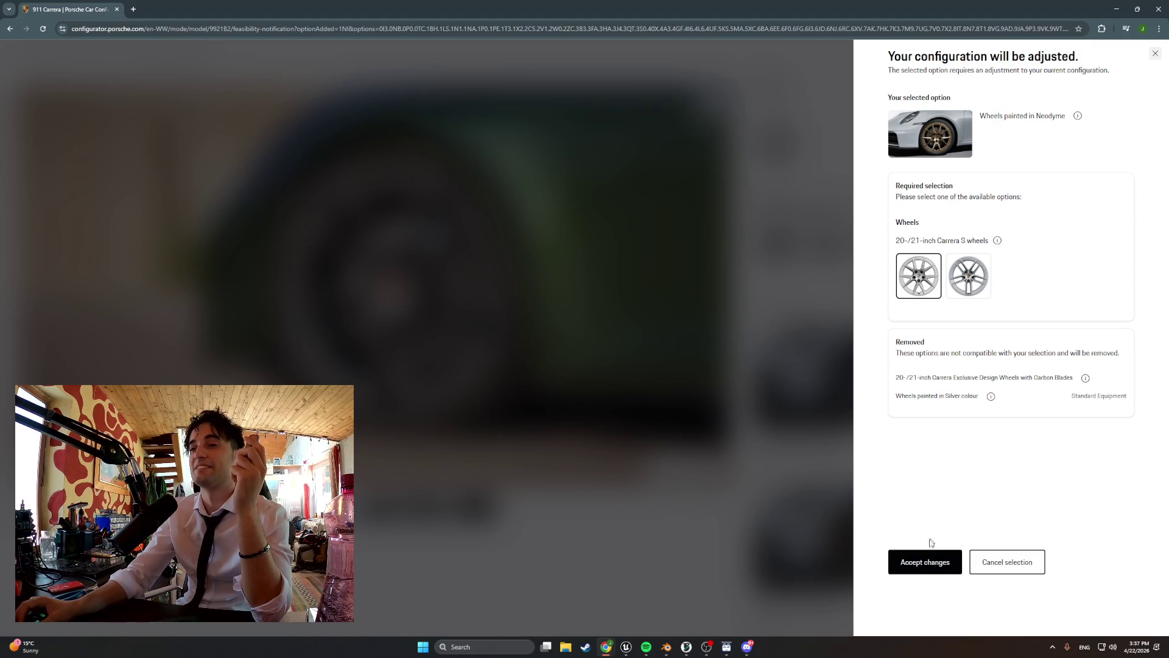
left_click(926, 561)
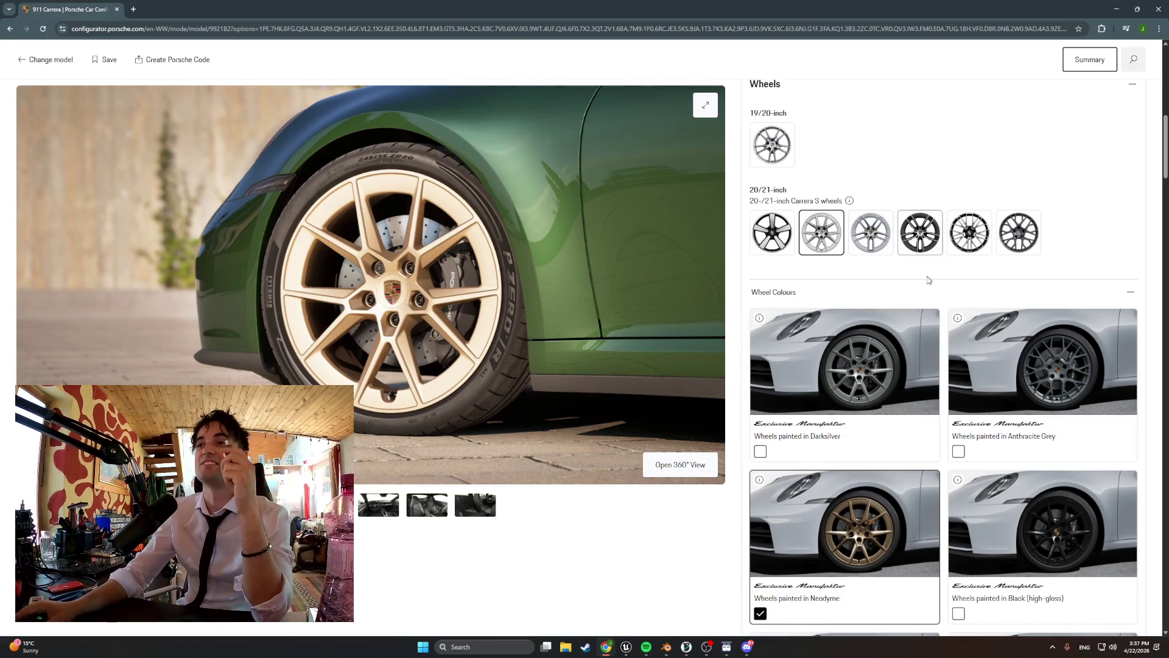
scroll(928, 279, "down", 15)
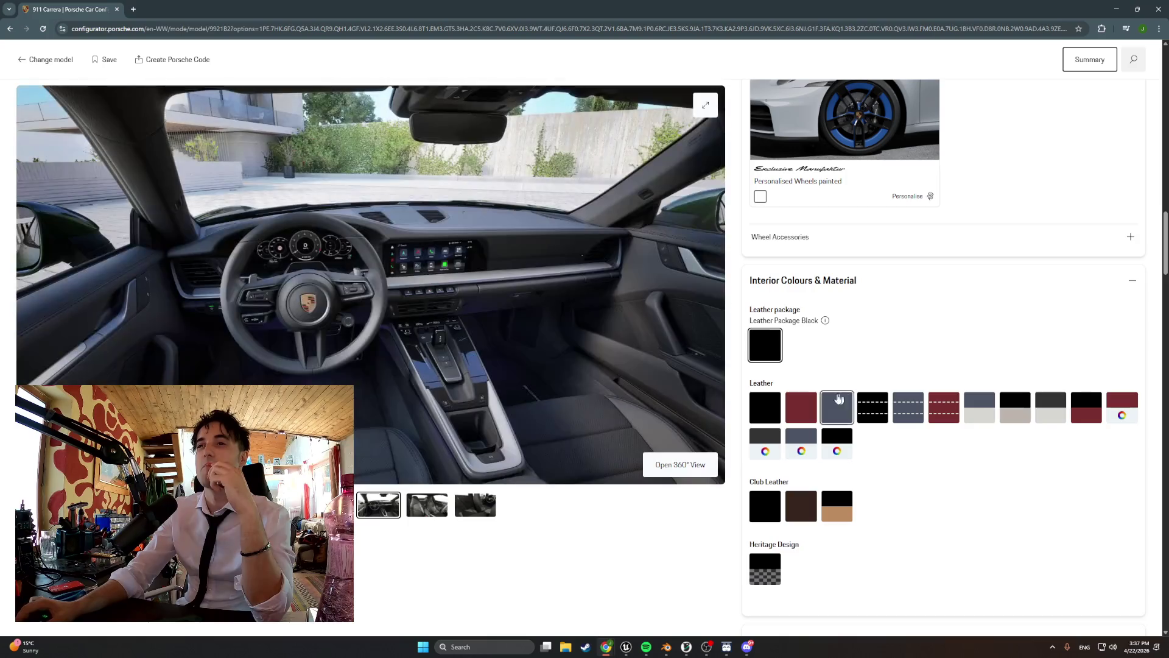
- Review the Interior, Seats and Packages sections, then open the green 911's full-screen gallery
scroll(977, 462, "down", 10)
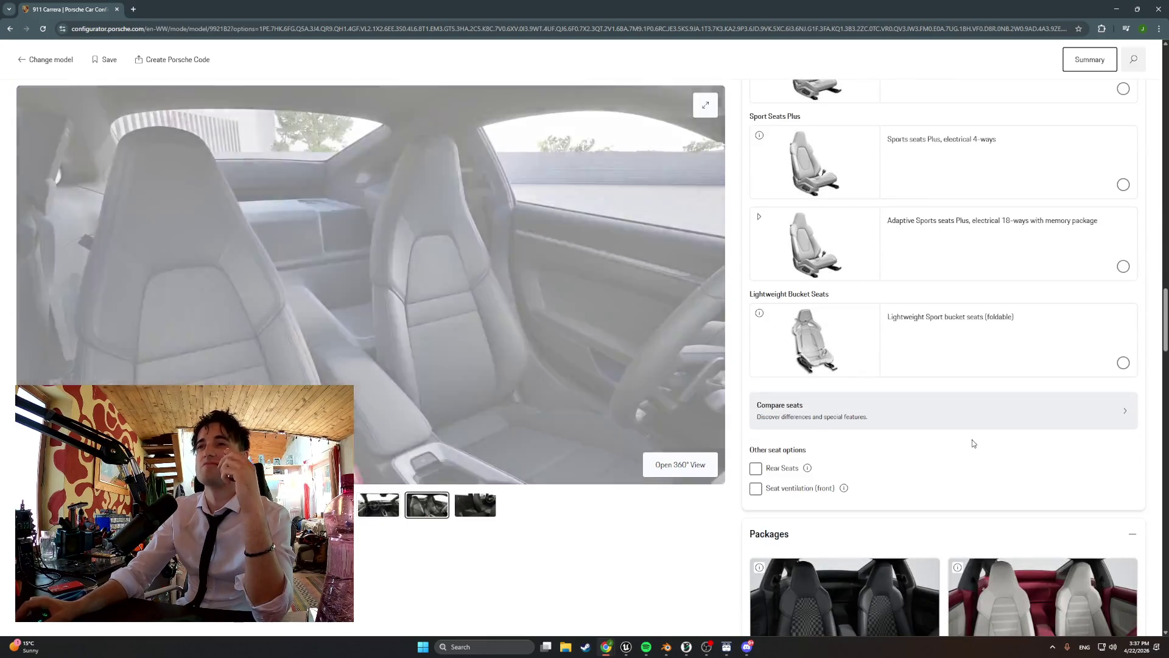
scroll(972, 443, "down", 15)
scroll(973, 440, "down", 3)
scroll(887, 302, "up", 8)
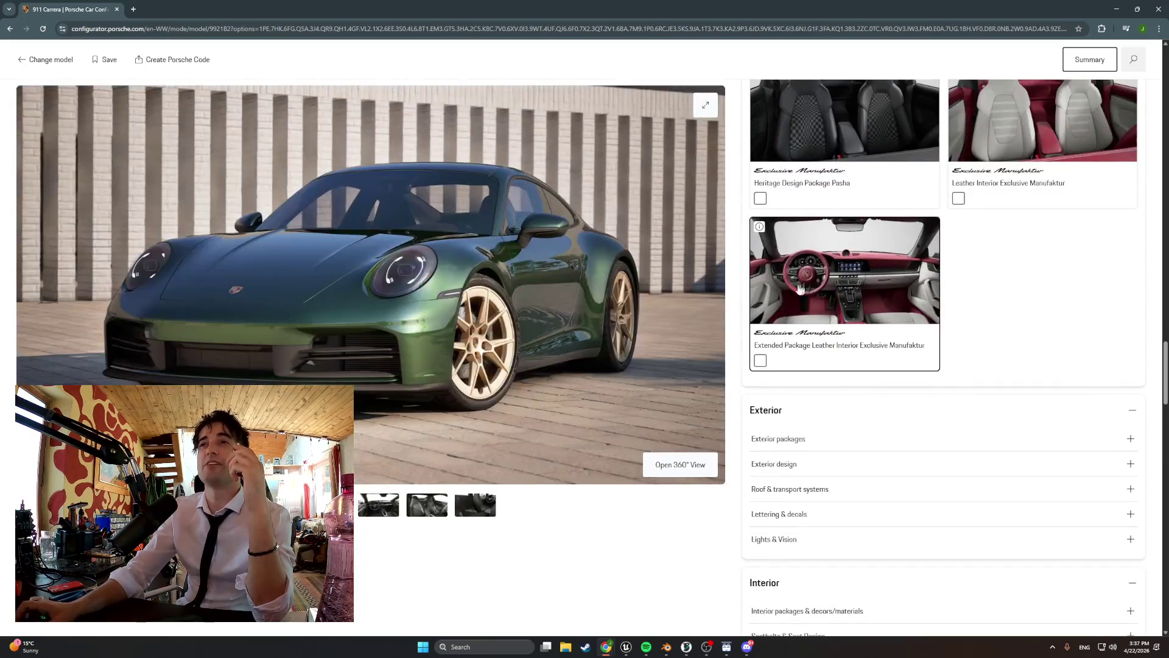
left_click(555, 299)
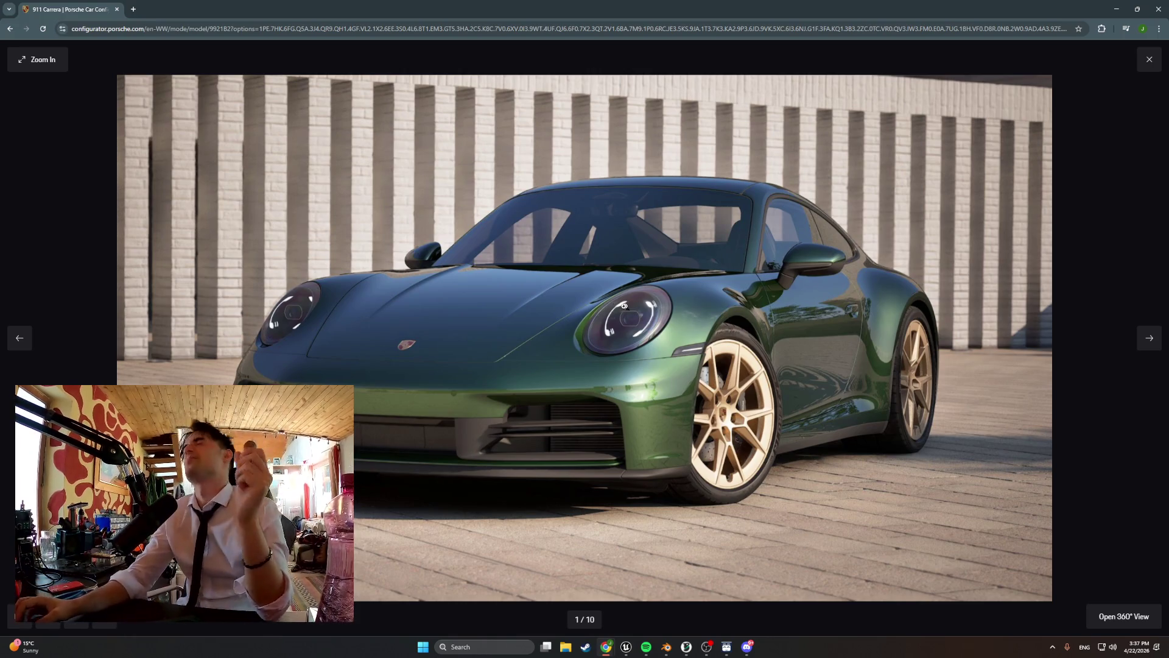
- Switch from the Porsche configurator back to the Blender apartment model
key("alt+Tab")
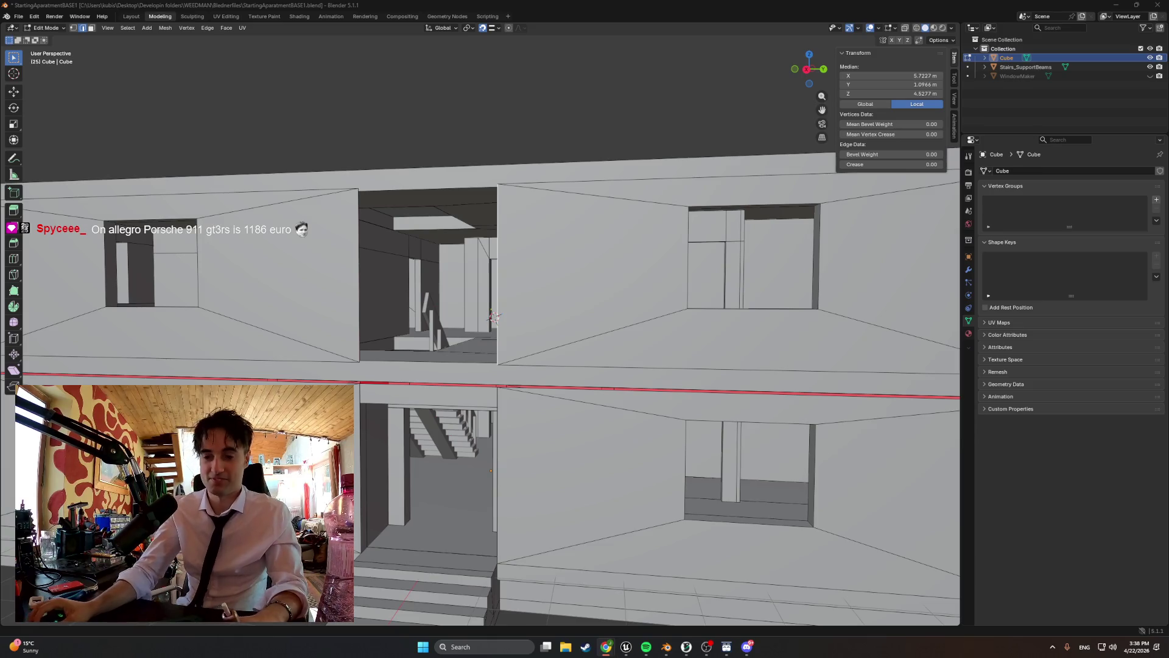
- Launch Calculator from the Start search for 'calc', then minimise it
left_click(422, 647)
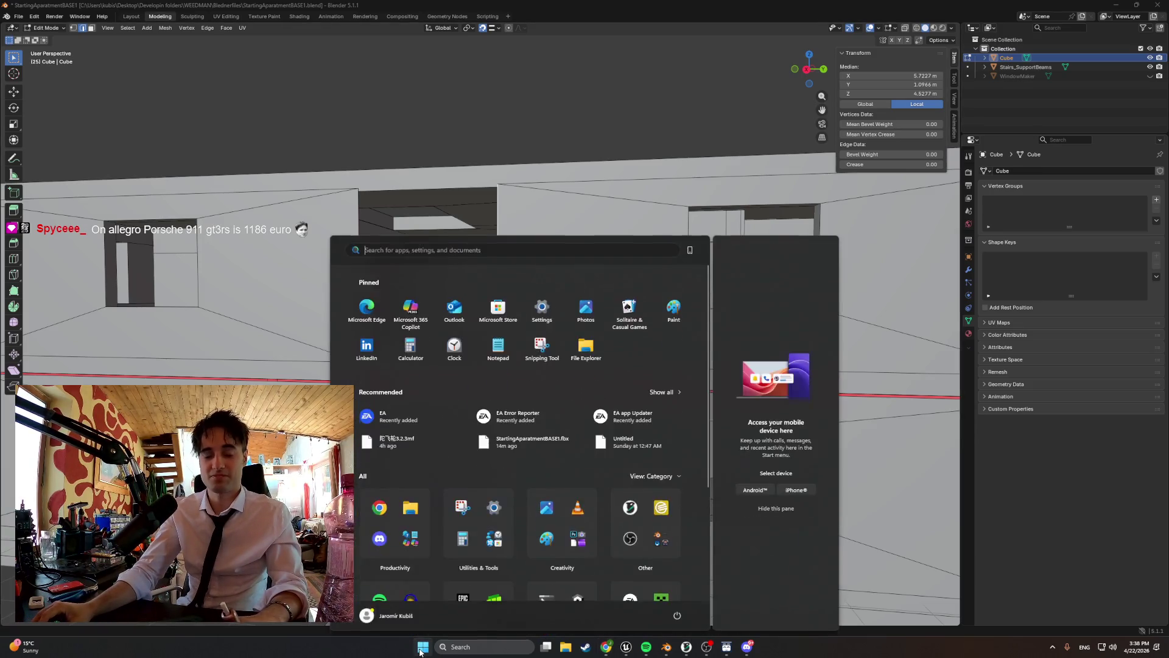
type("calc")
key("Return")
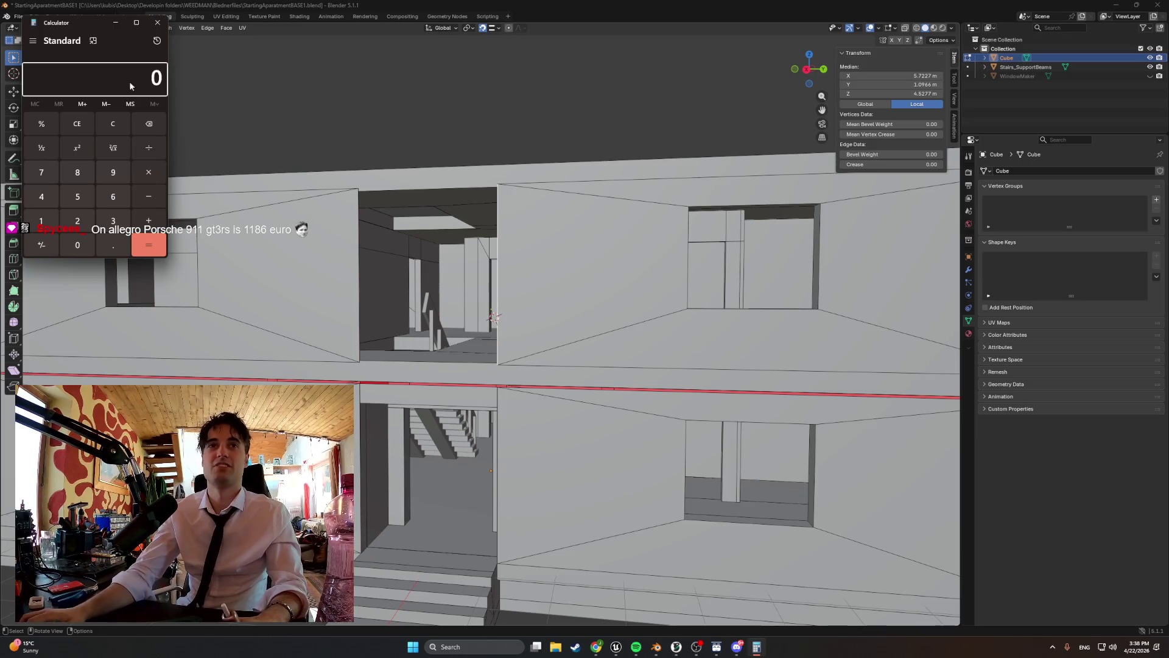
left_click(115, 22)
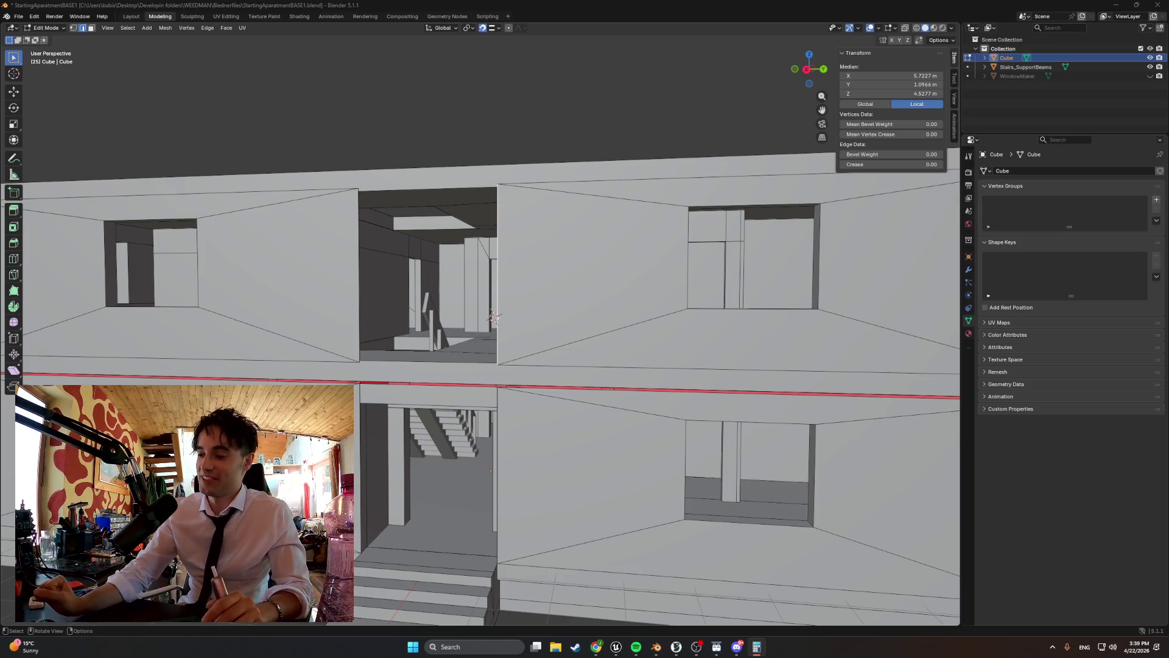
- Restore Calculator and move it to the screen centre over the apartment model
left_click(757, 646)
left_click_drag(752, 420, 557, 184)
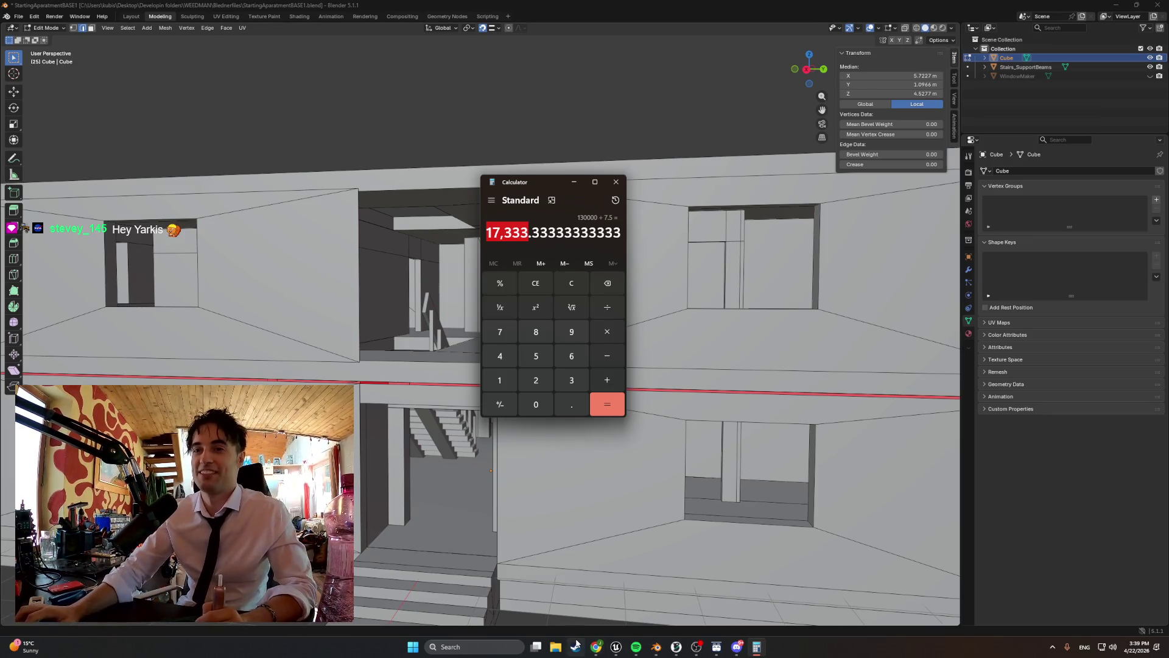
mouse_move(596, 647)
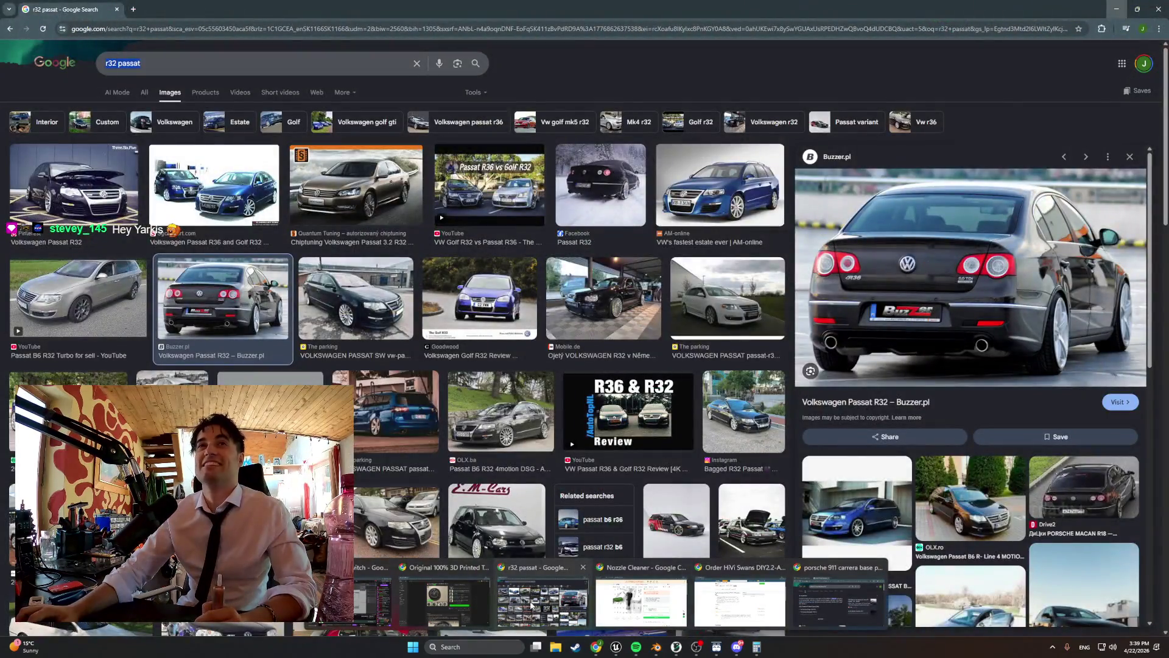
- Close the extra Chrome window and return to the Porsche configurator with the gallery and panel closed
middle_click(531, 604)
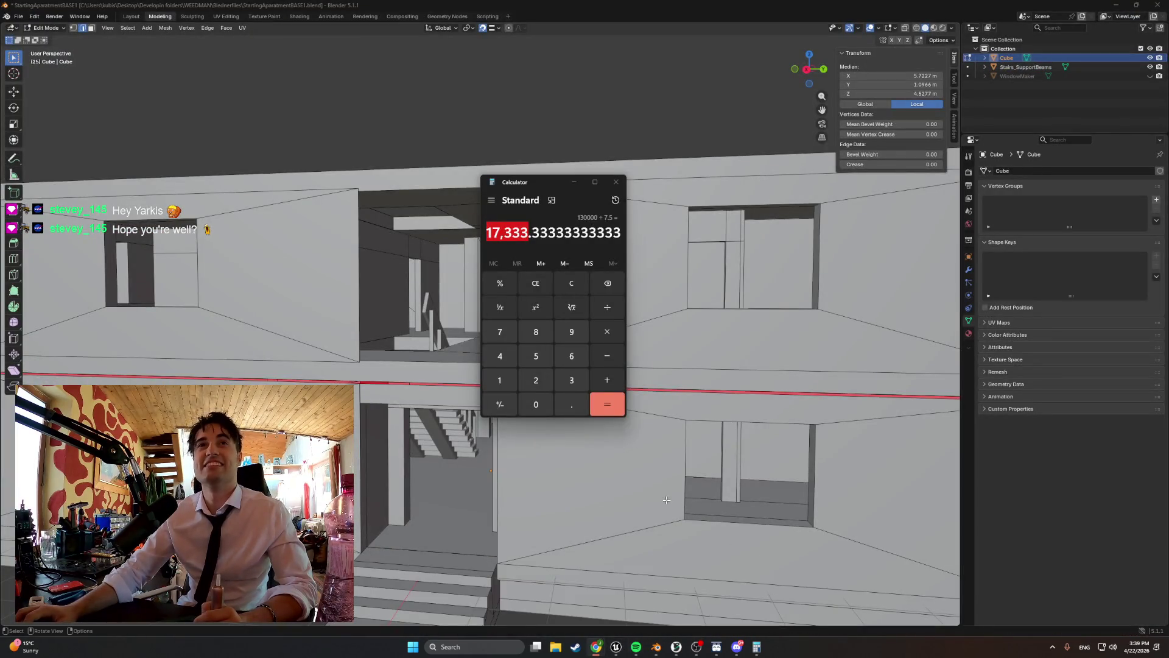
key("alt+Tab")
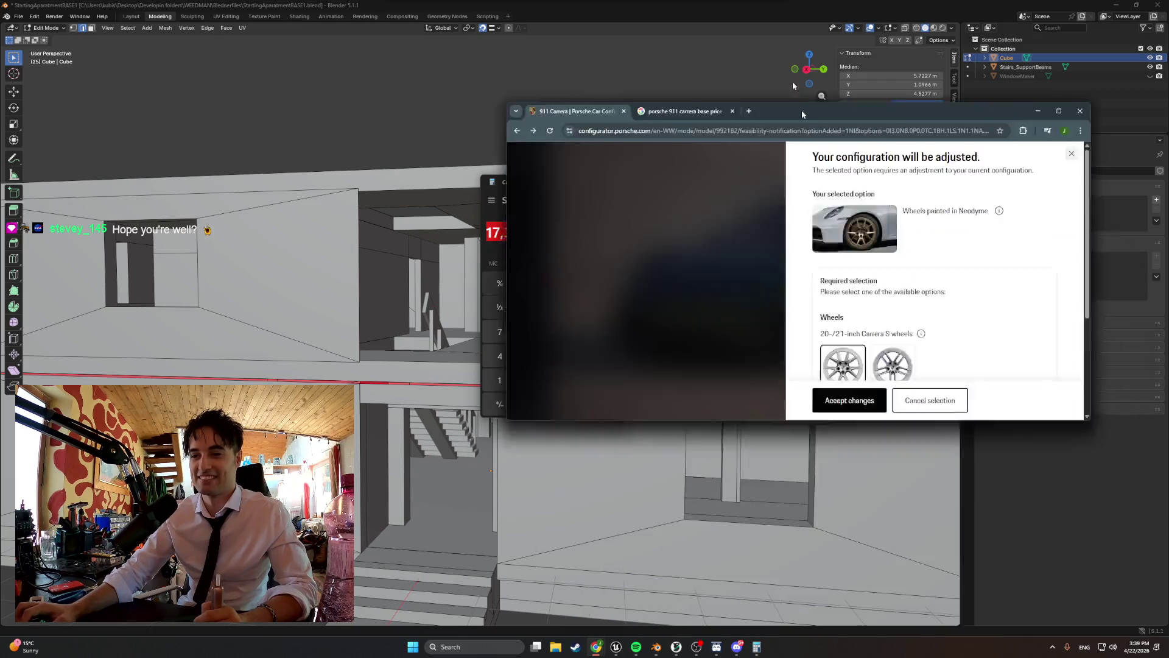
left_click(845, 263)
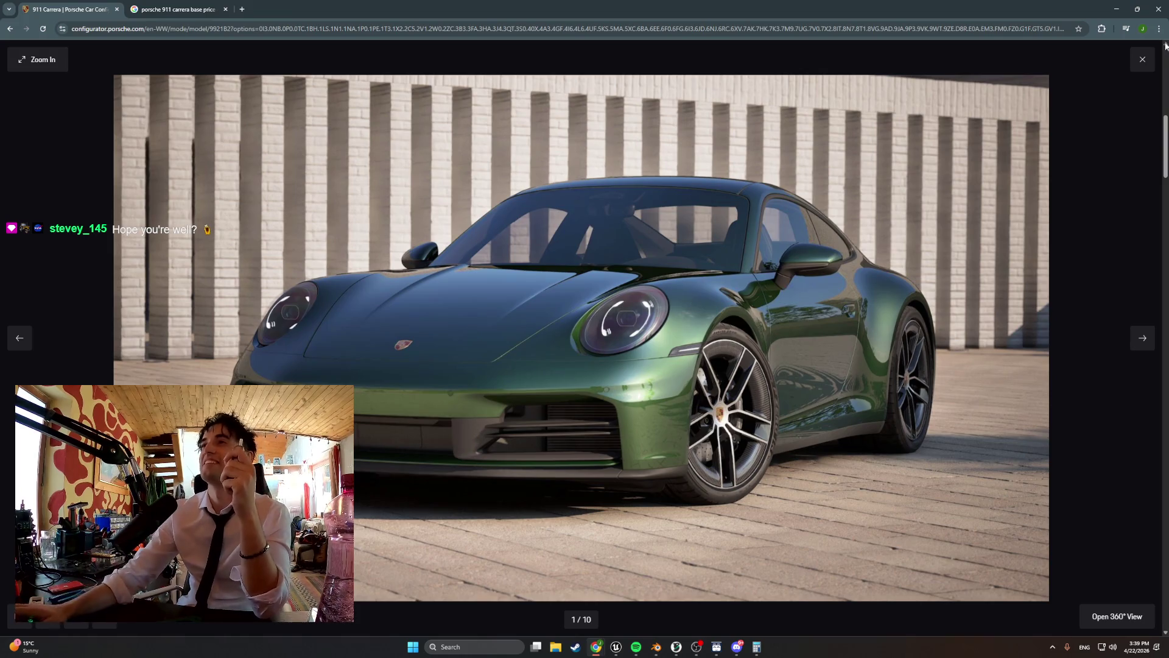
left_click(1142, 59)
scroll(852, 365, "down", 5)
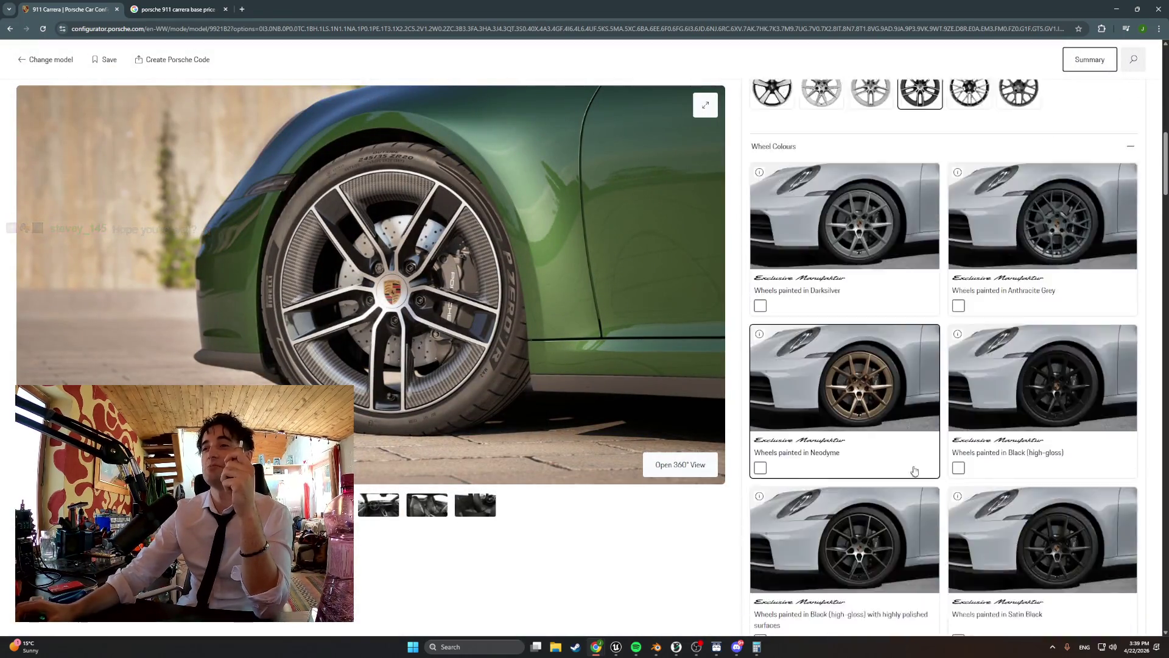
scroll(880, 372, "up", 2)
- Add Neodyme wheel paint to the green 911 and accept the adjustment
left_click(876, 360)
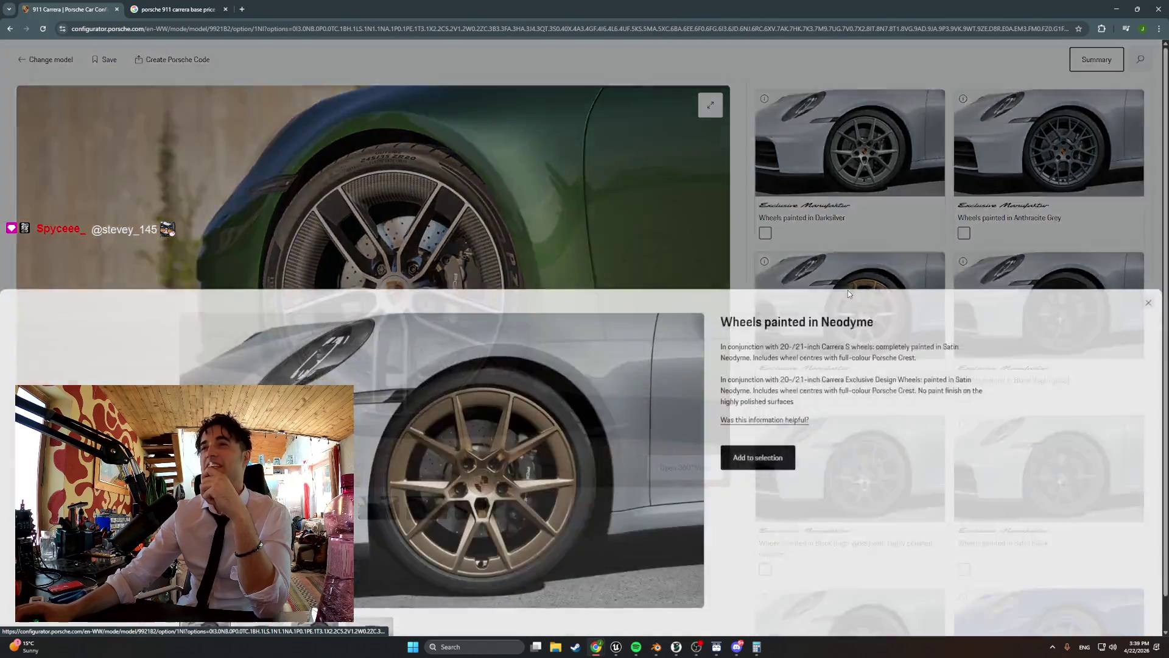
left_click(750, 427)
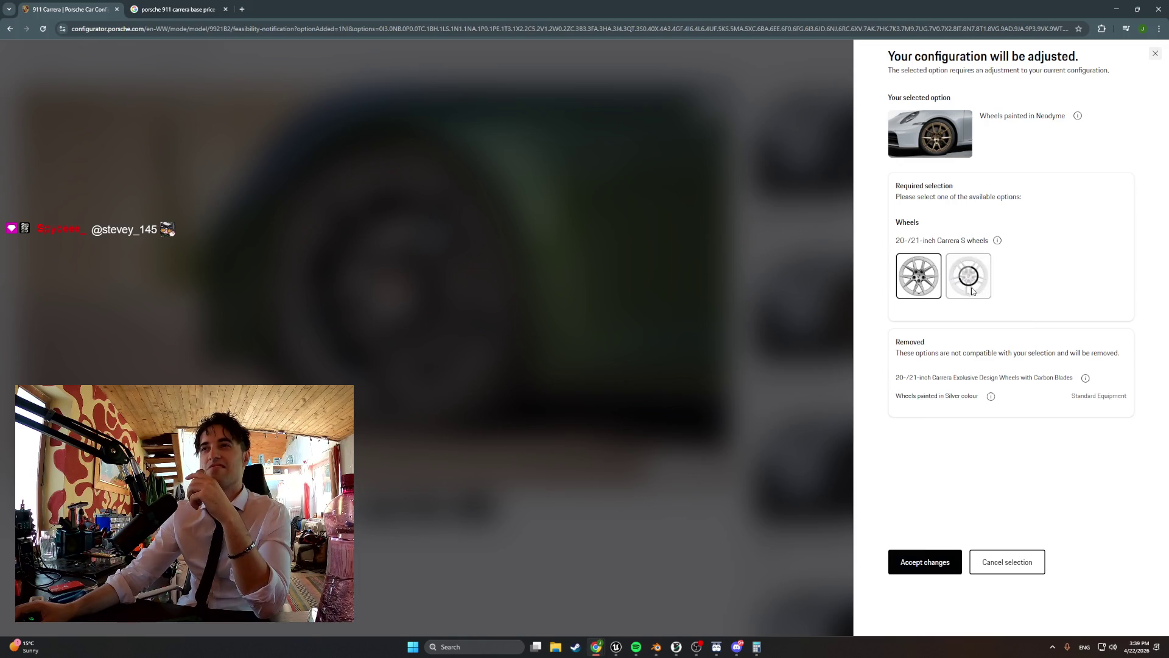
left_click(926, 560)
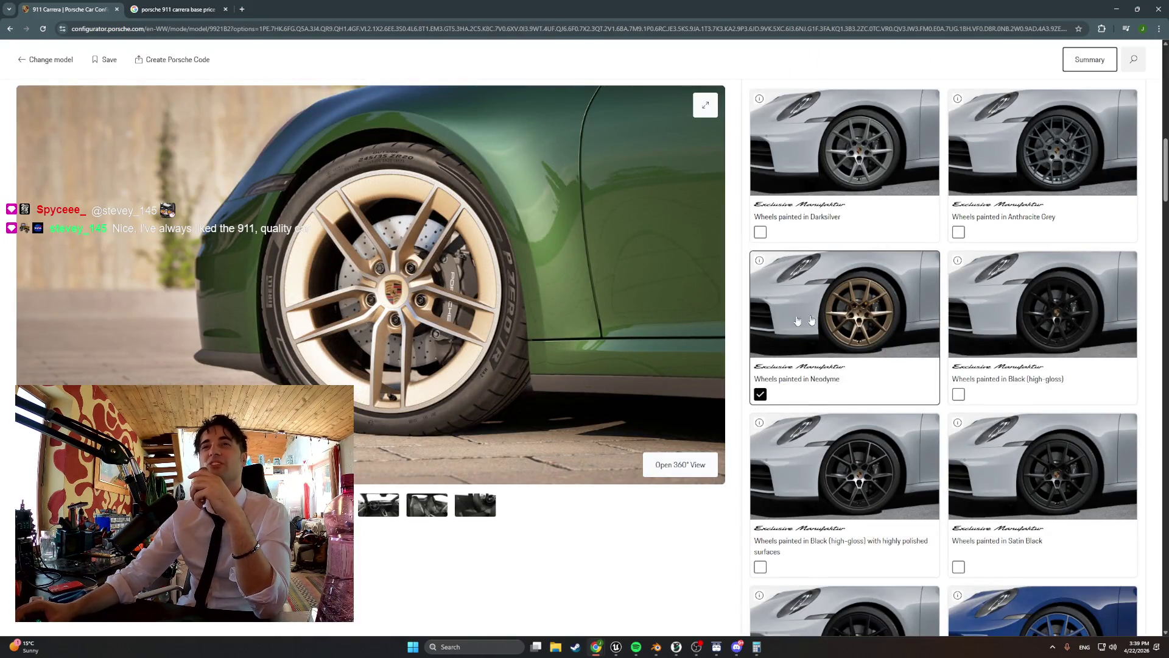
scroll(811, 319, "up", 7)
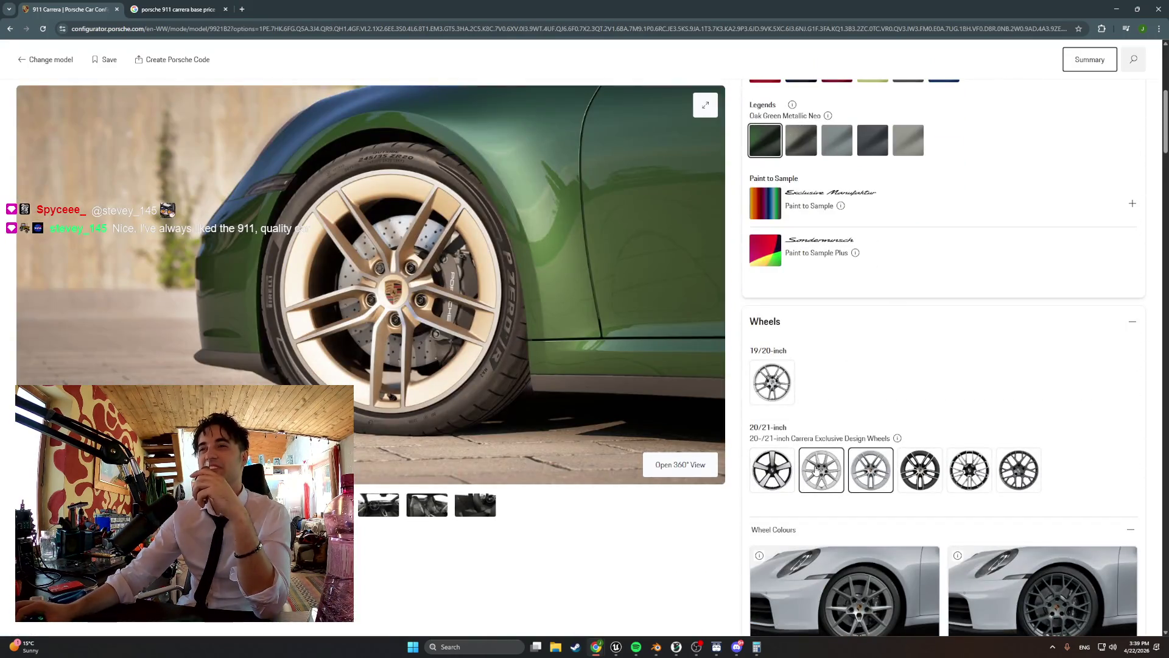
- Try the 20/21-inch Carrera classic wheels in place of the Carrera S wheels
left_click(816, 468)
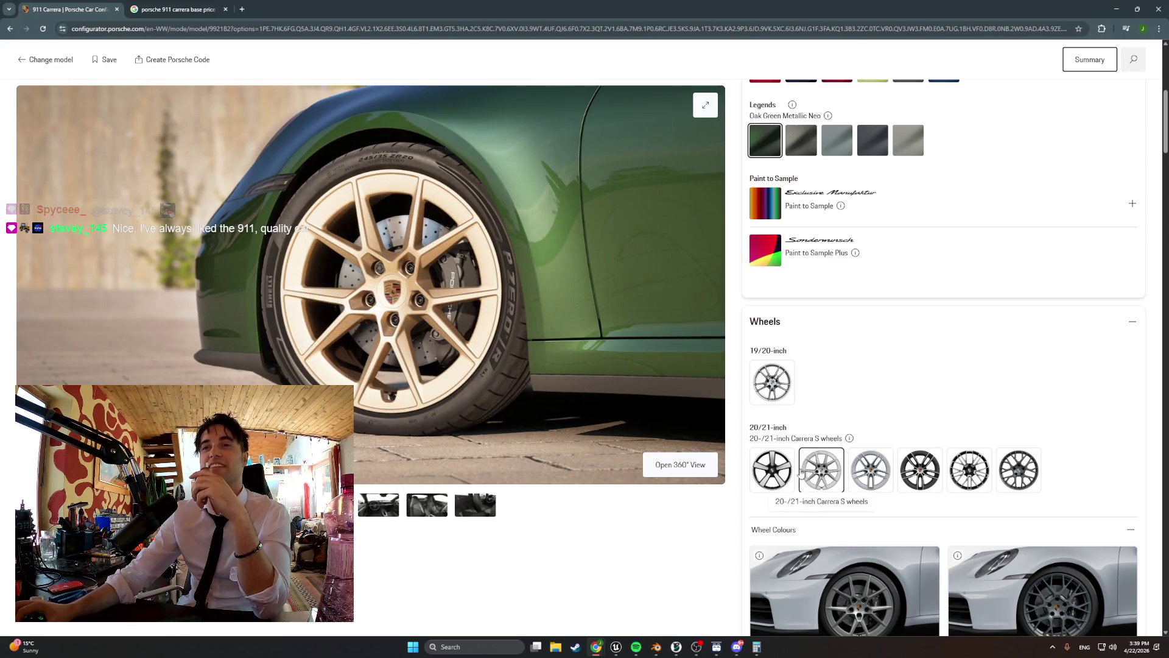
left_click(776, 467)
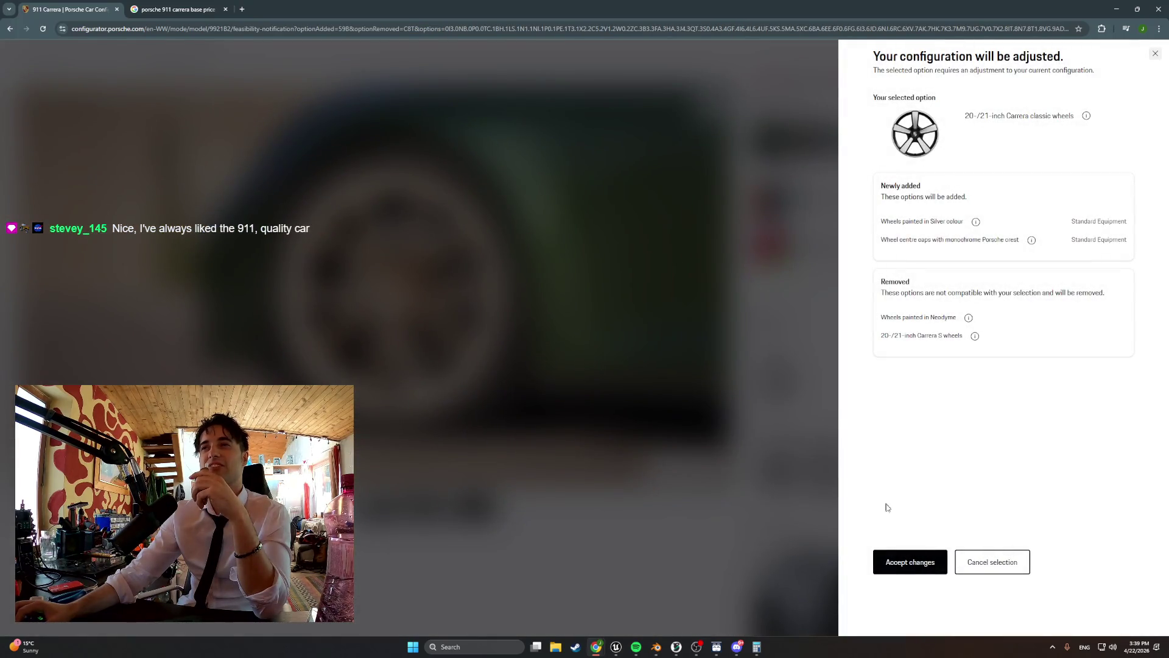
left_click(921, 563)
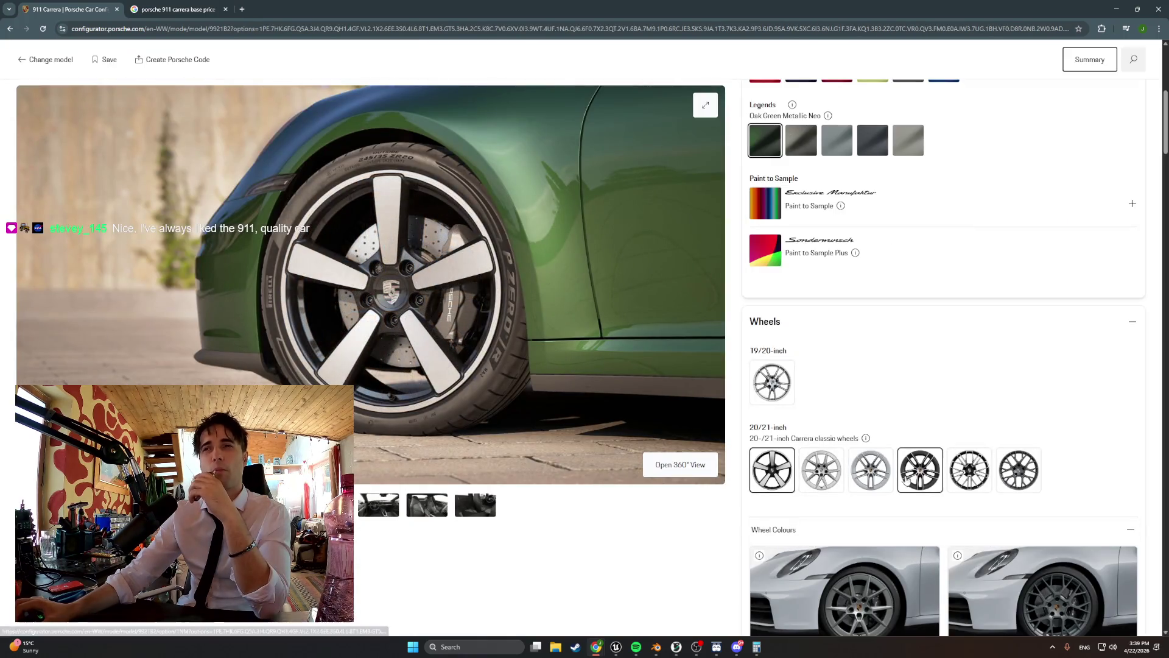
- Switch back to the 20/21-inch Carrera S wheels and re-add Neodyme wheel paint
left_click(828, 478)
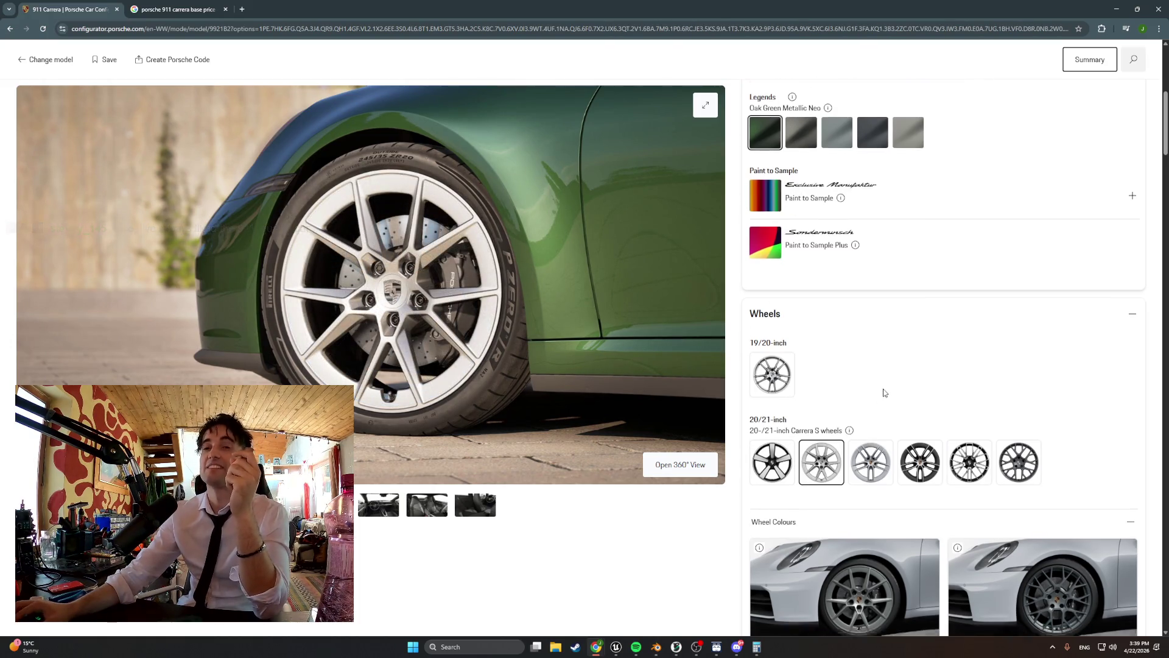
scroll(877, 378, "down", 10)
scroll(867, 314, "up", 1)
left_click(846, 262)
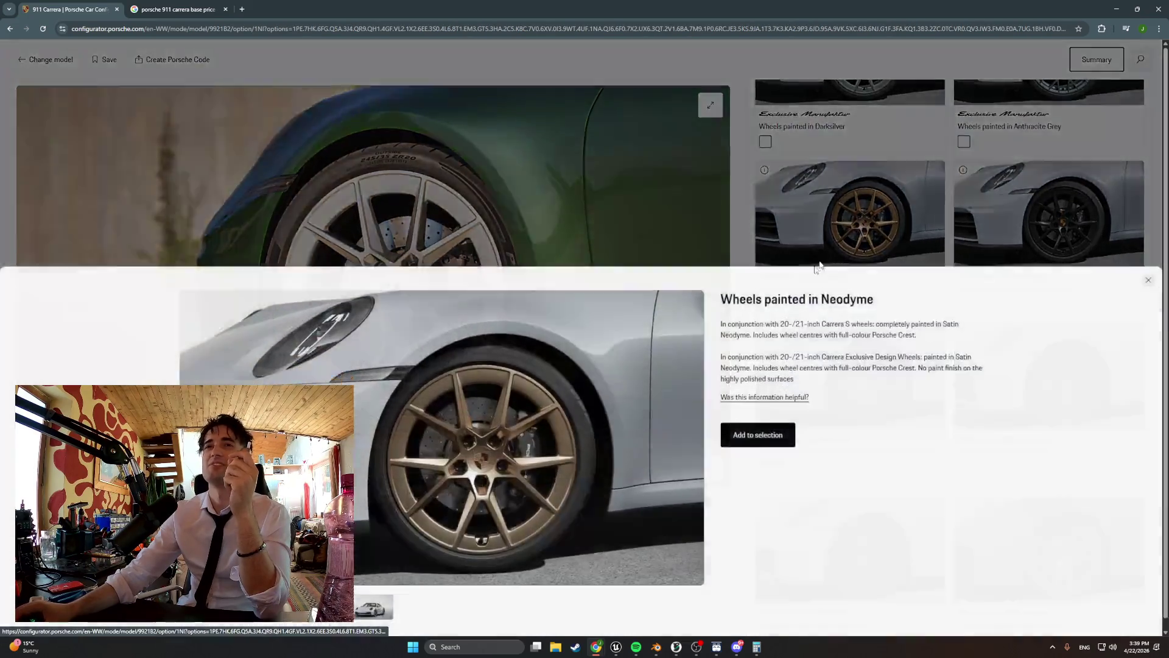
left_click(768, 429)
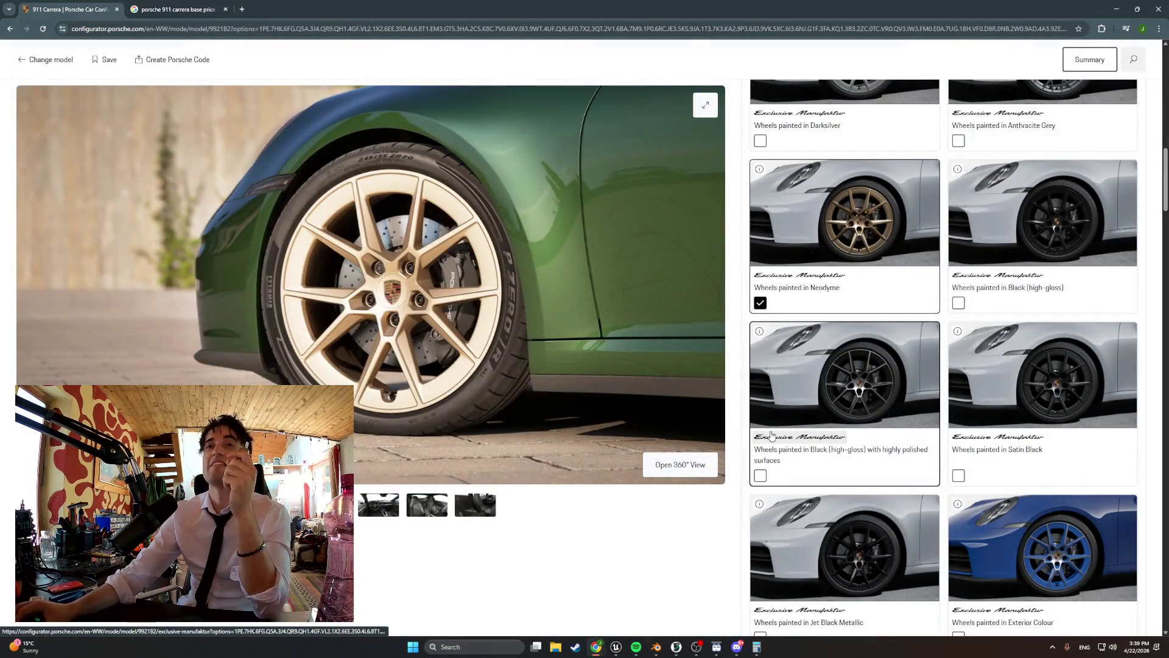
left_click(706, 108)
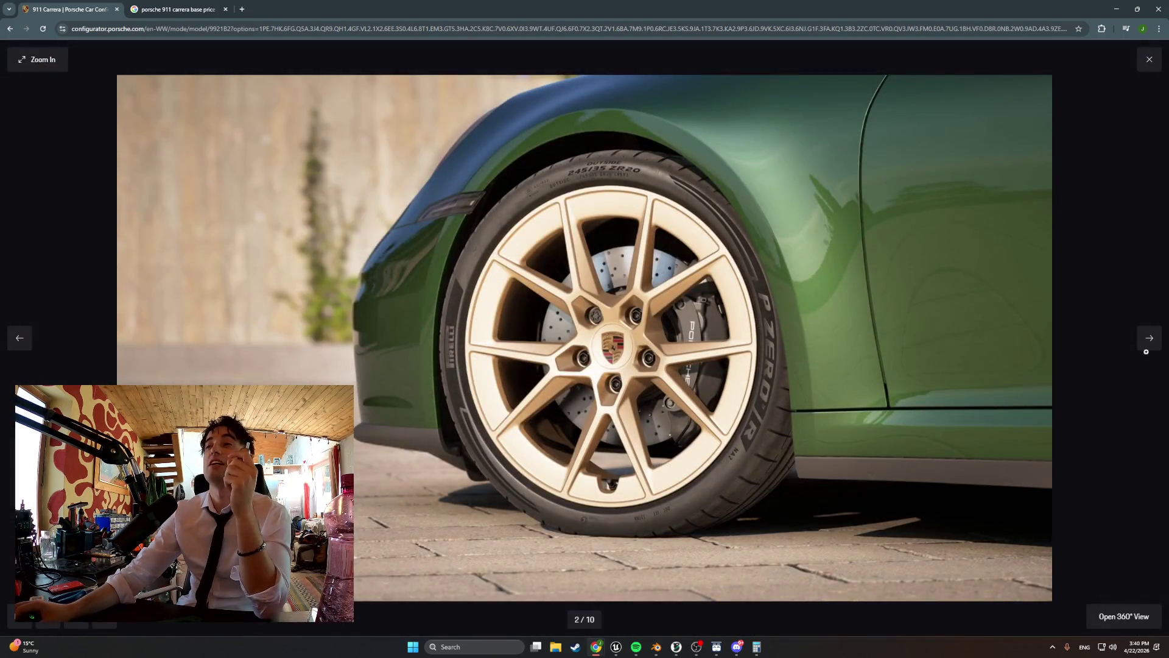
- Page the 911 gallery from the side view to the interior seats photo, then return to Blender
left_click(1147, 350)
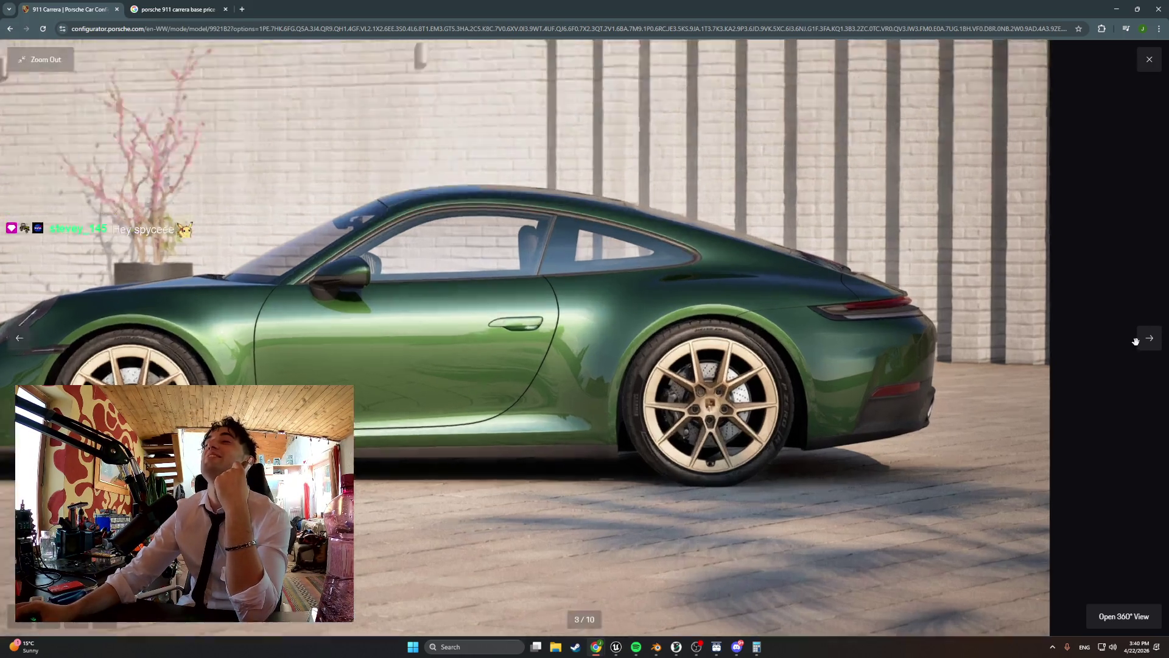
left_click(1132, 345)
left_click(1144, 346)
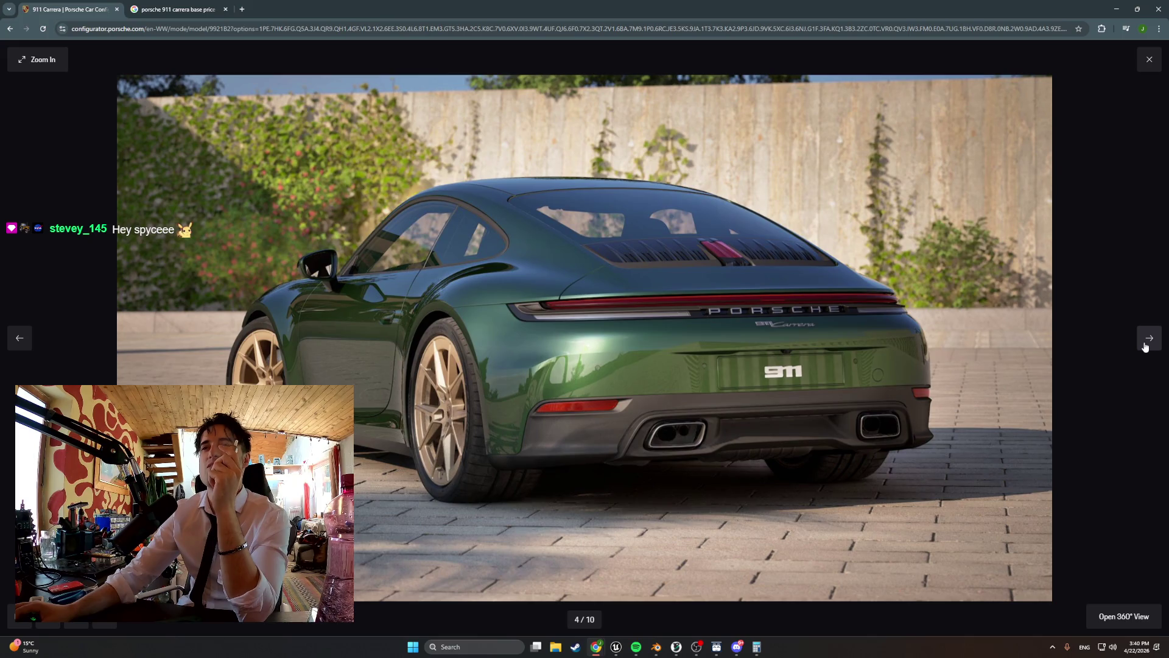
left_click(1144, 347)
left_click(1145, 347)
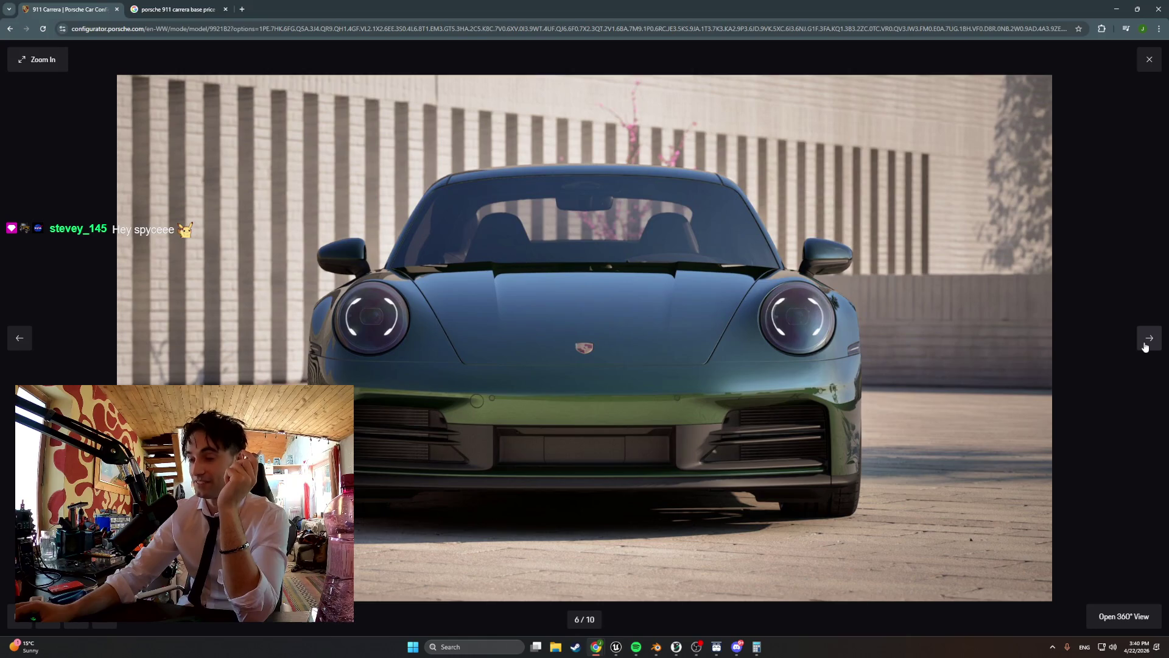
left_click(1145, 346)
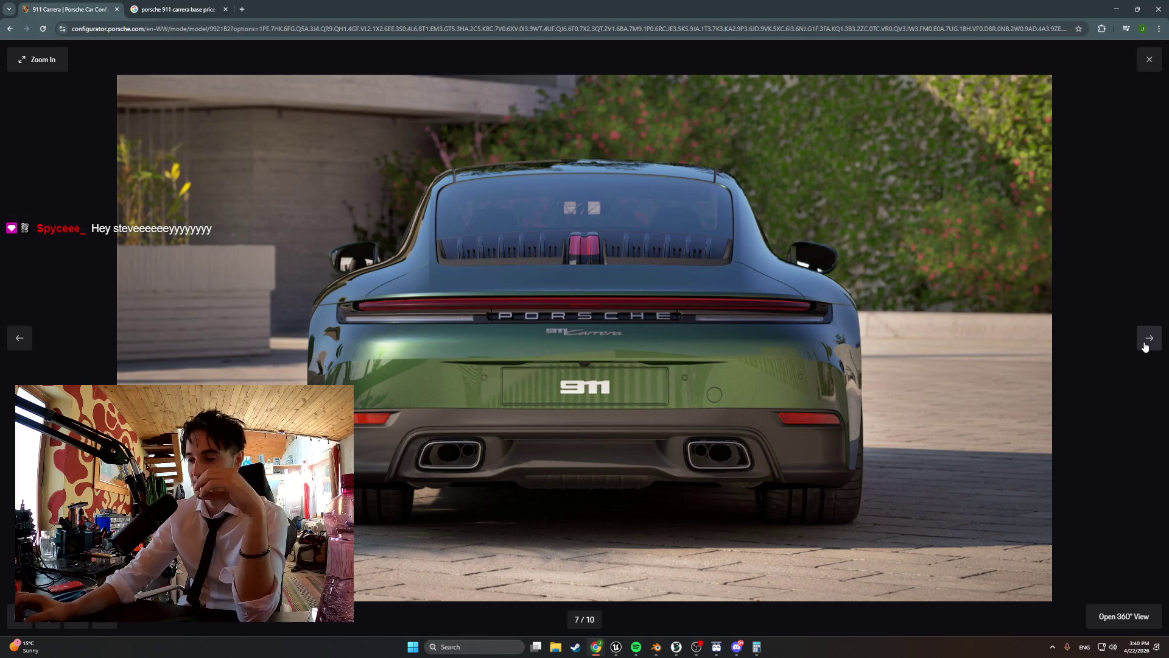
left_click(1144, 346)
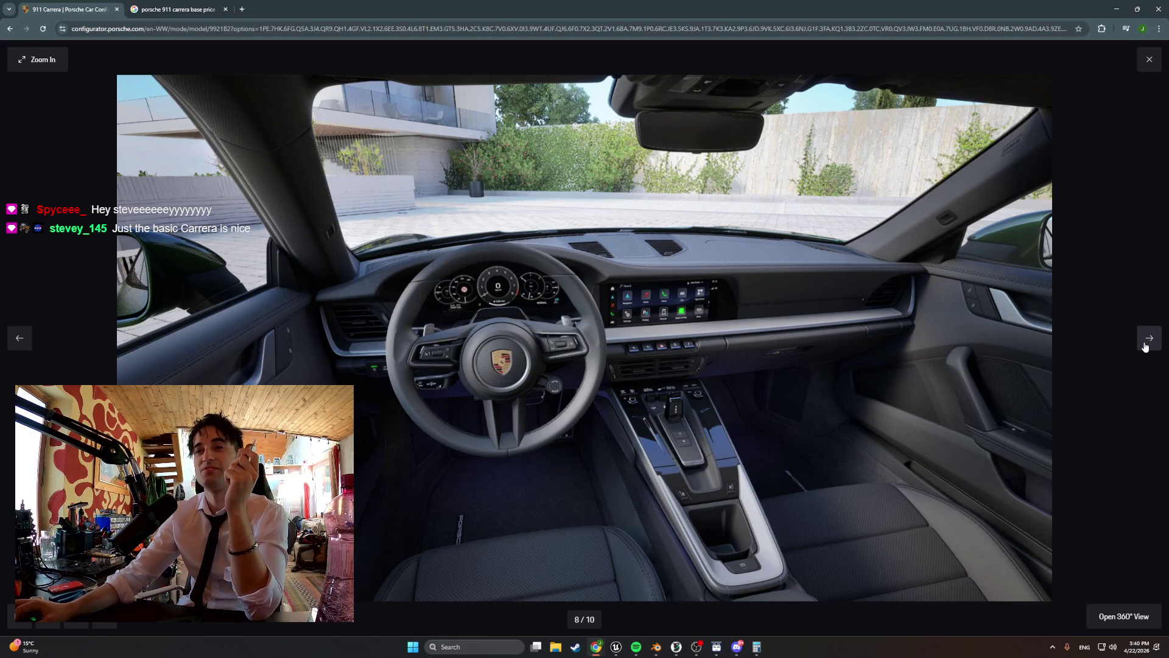
left_click(1145, 346)
left_click(1151, 60)
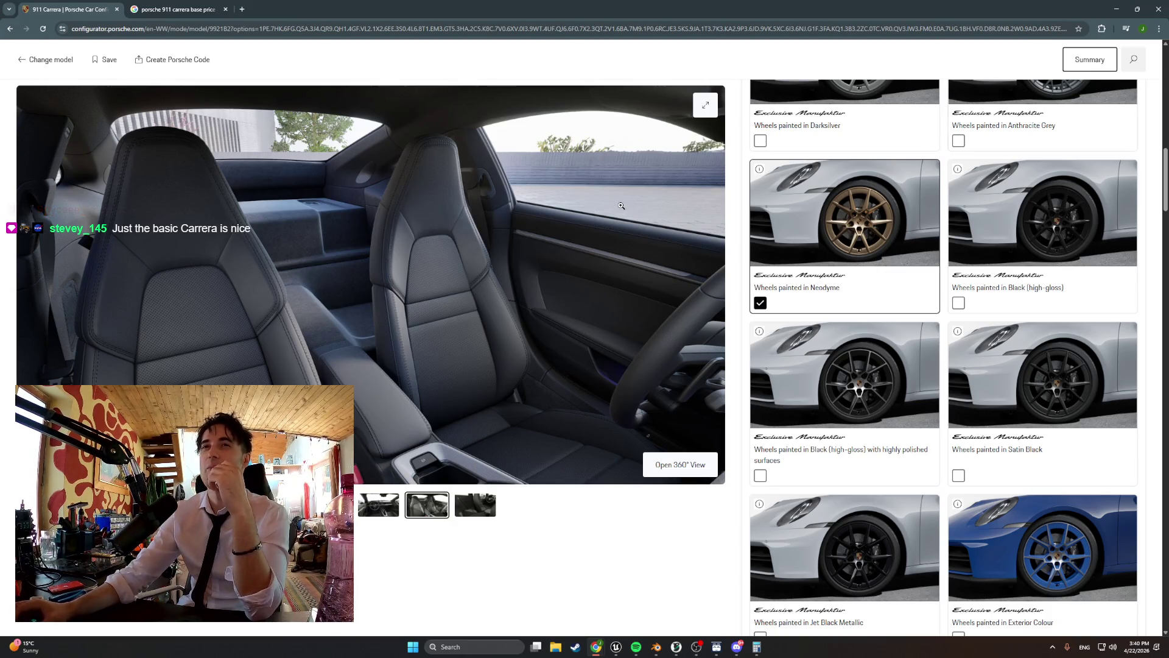
left_click(1119, 8)
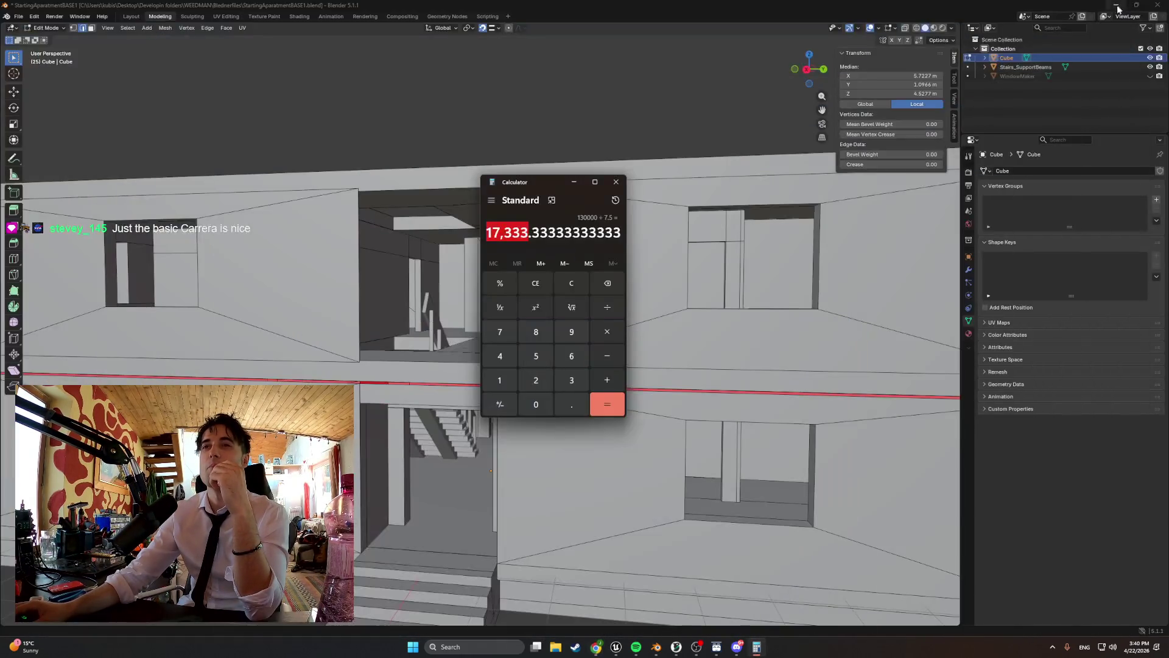
- Close the Calculator and orbit the viewport in close to the building's mid-floor seam
left_click(623, 182)
middle_click_drag(614, 201, 565, 236)
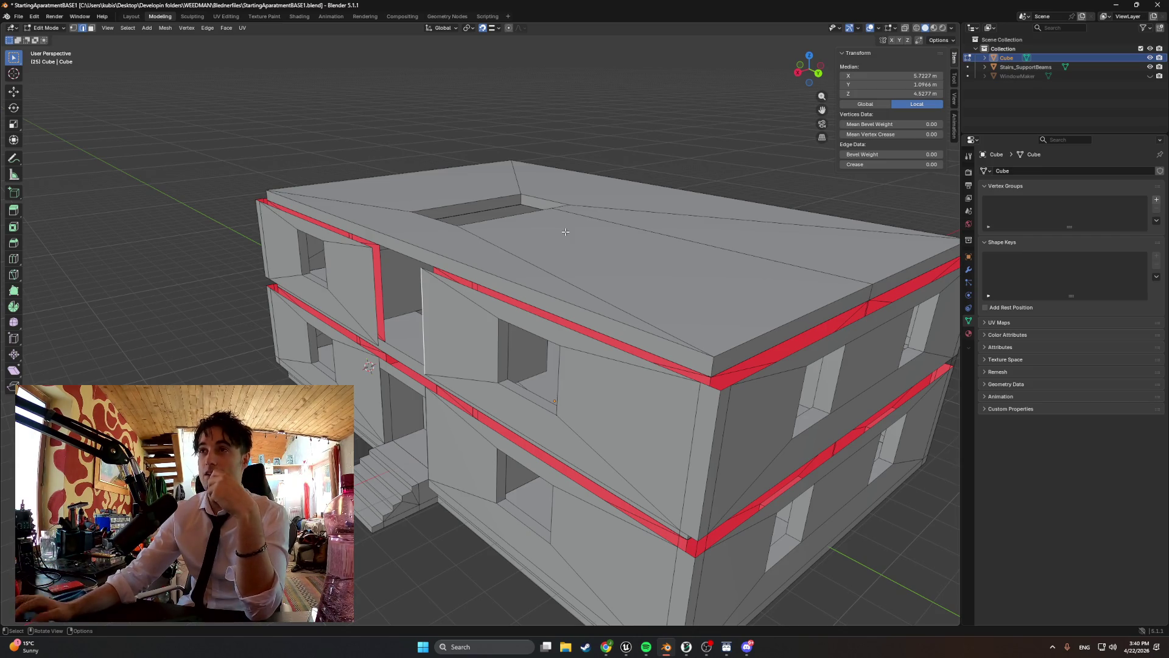
mouse_move(565, 231)
middle_mouse_down()
mouse_move(547, 245)
mouse_move(477, 250)
middle_mouse_up()
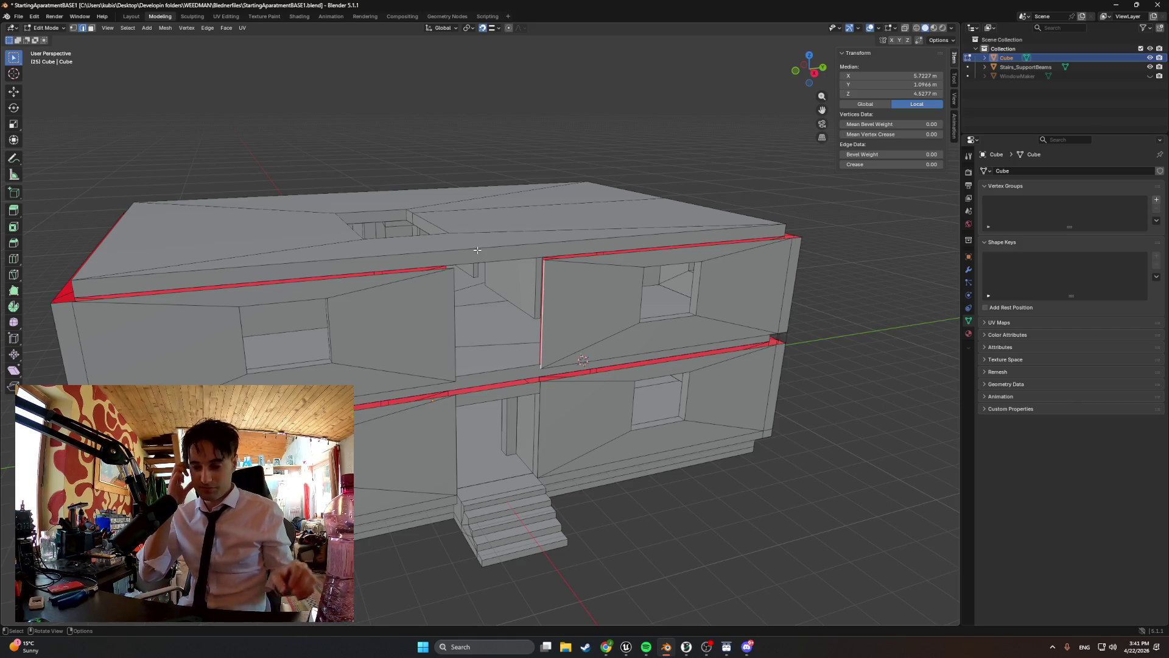
mouse_move(323, 223)
middle_mouse_down()
mouse_move(444, 286)
mouse_move(469, 341)
mouse_move(581, 357)
middle_mouse_up()
scroll(472, 349, "up", 5)
scroll(472, 349, "down", 4)
mouse_move(475, 350)
middle_mouse_down()
mouse_move(491, 347)
mouse_move(417, 336)
mouse_move(577, 325)
mouse_move(459, 358)
mouse_move(499, 357)
mouse_move(470, 339)
mouse_move(292, 319)
mouse_move(446, 350)
mouse_move(462, 321)
middle_mouse_up()
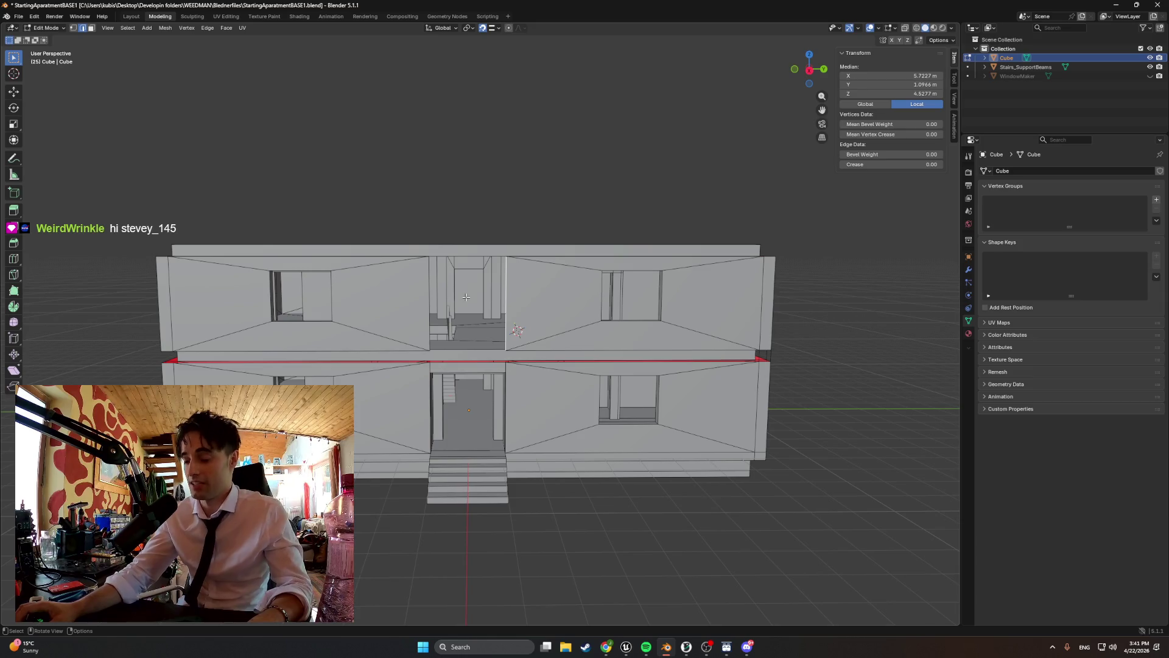
middle_click_drag(465, 297, 519, 396)
scroll(469, 314, "up", 5)
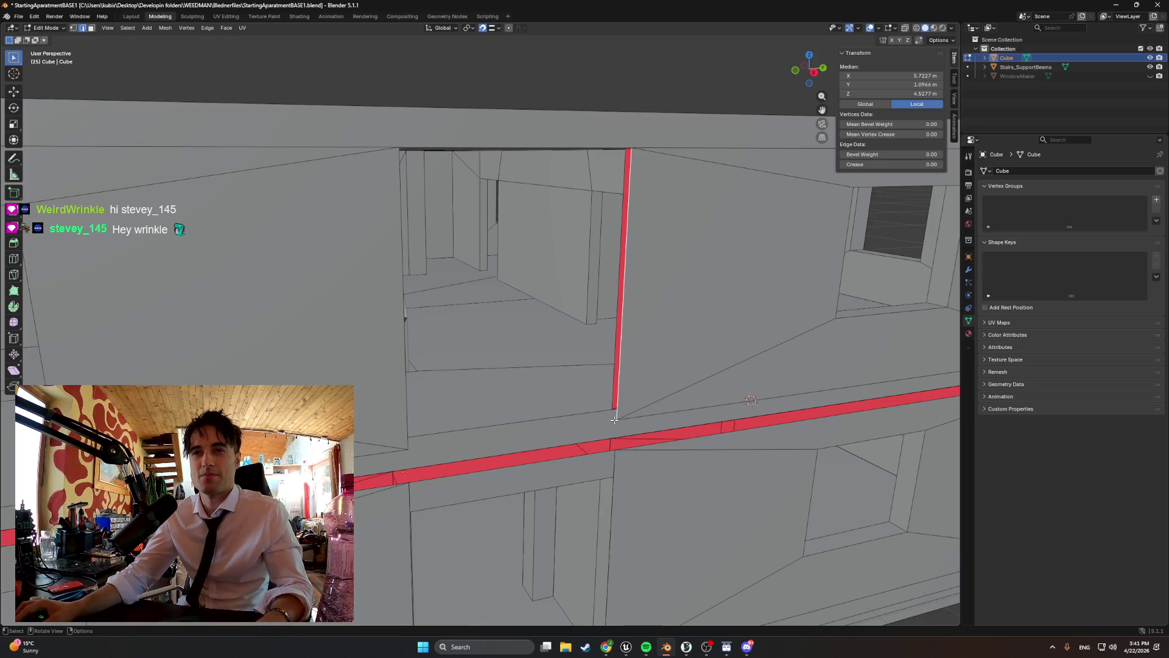
- In vertex mode, select the door-frame base and seam corner vertices along the ledge
key("1")
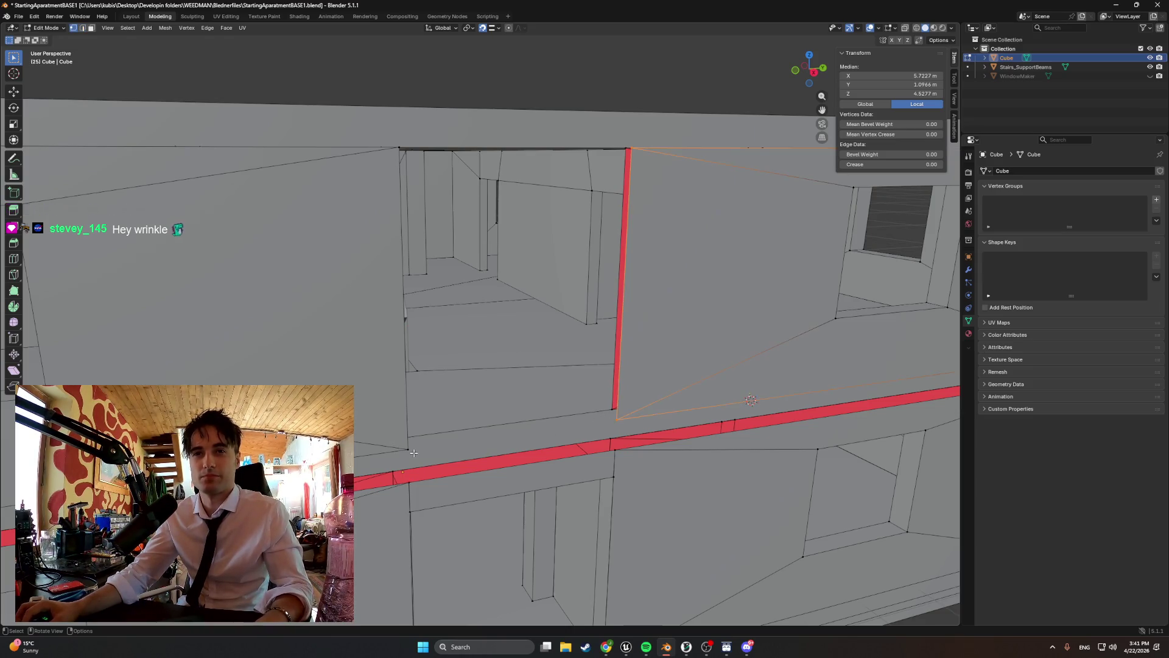
left_click(412, 449)
left_click(620, 420, "shift")
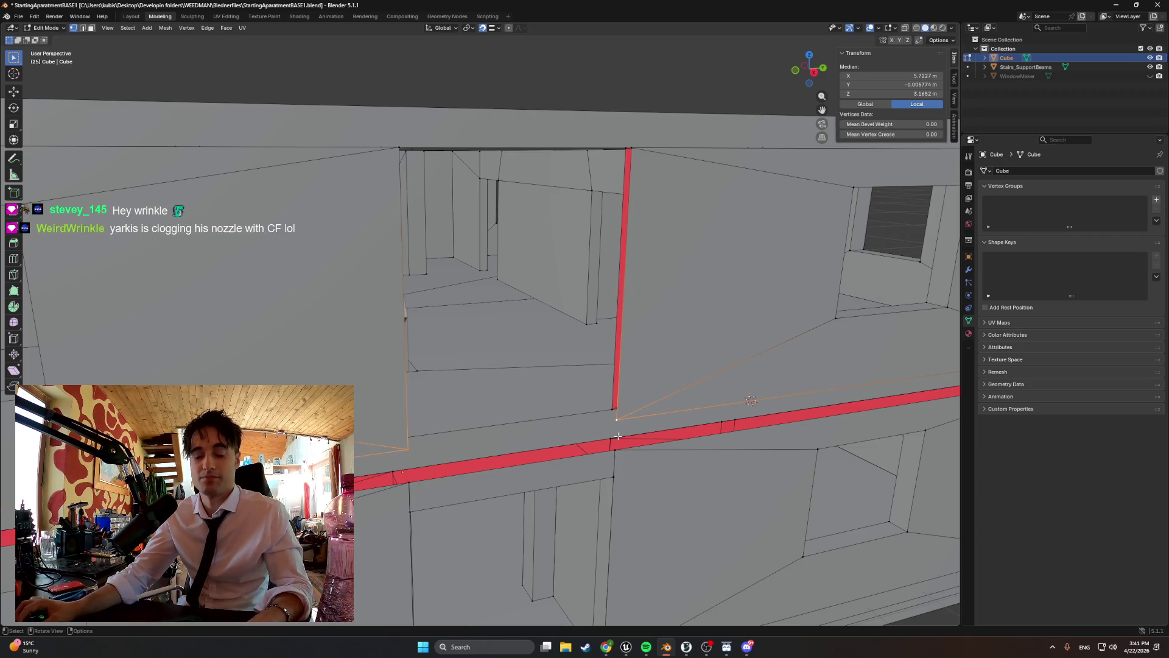
scroll(616, 434, "down", 1)
mouse_move(617, 422)
middle_mouse_down()
mouse_move(548, 414)
mouse_move(633, 420)
middle_mouse_up()
middle_click_drag(670, 317, 371, 395)
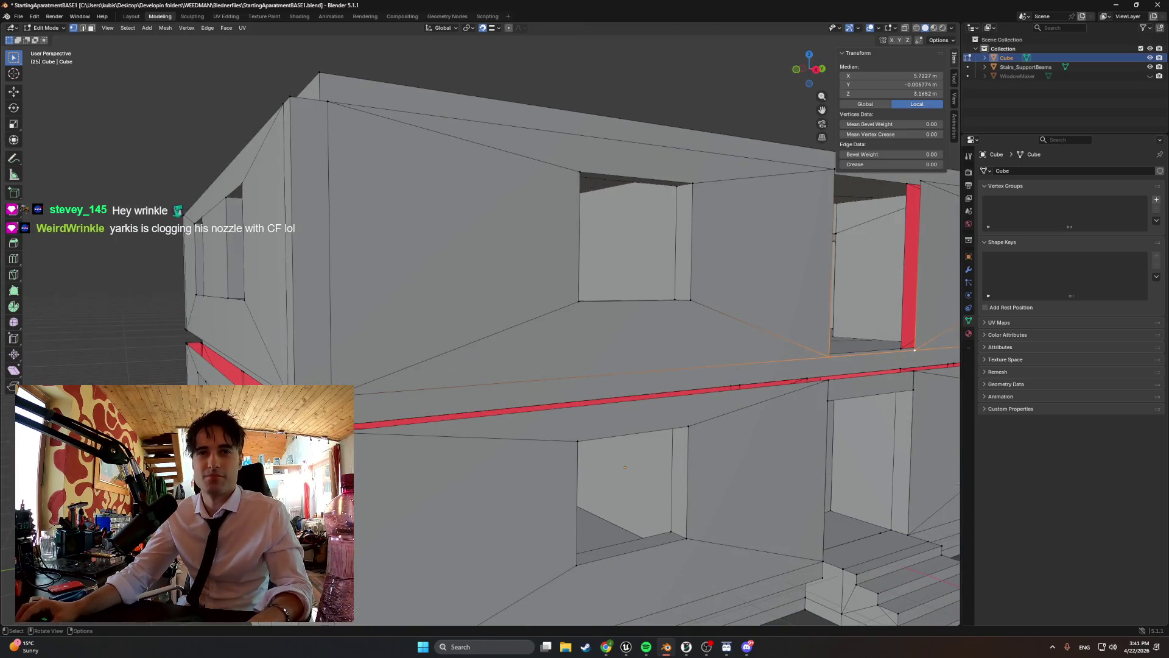
left_click(914, 350, "shift")
middle_click_drag(609, 420, 519, 408)
left_click(519, 408, "shift")
left_click(566, 370, "alt+shift")
middle_click_drag(566, 370, 378, 387)
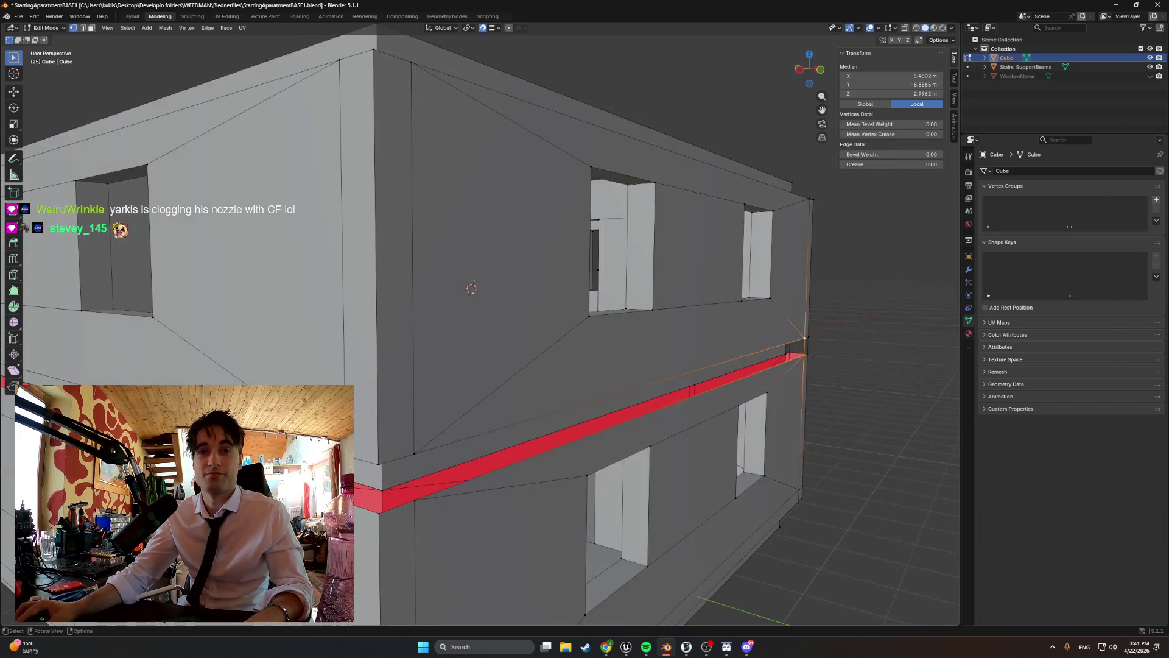
- Select the vertices at the lower corner of the ledge at the building corner
left_click(377, 467)
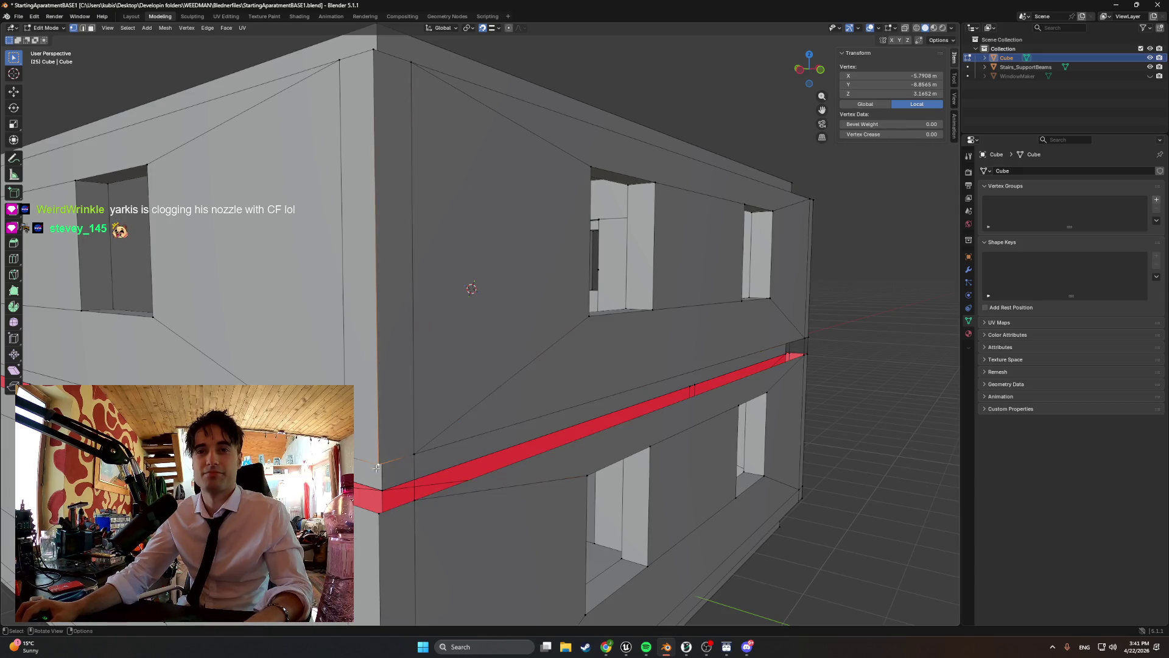
left_click(375, 510)
left_click(381, 489, "shift")
middle_click_drag(487, 304, 451, 307)
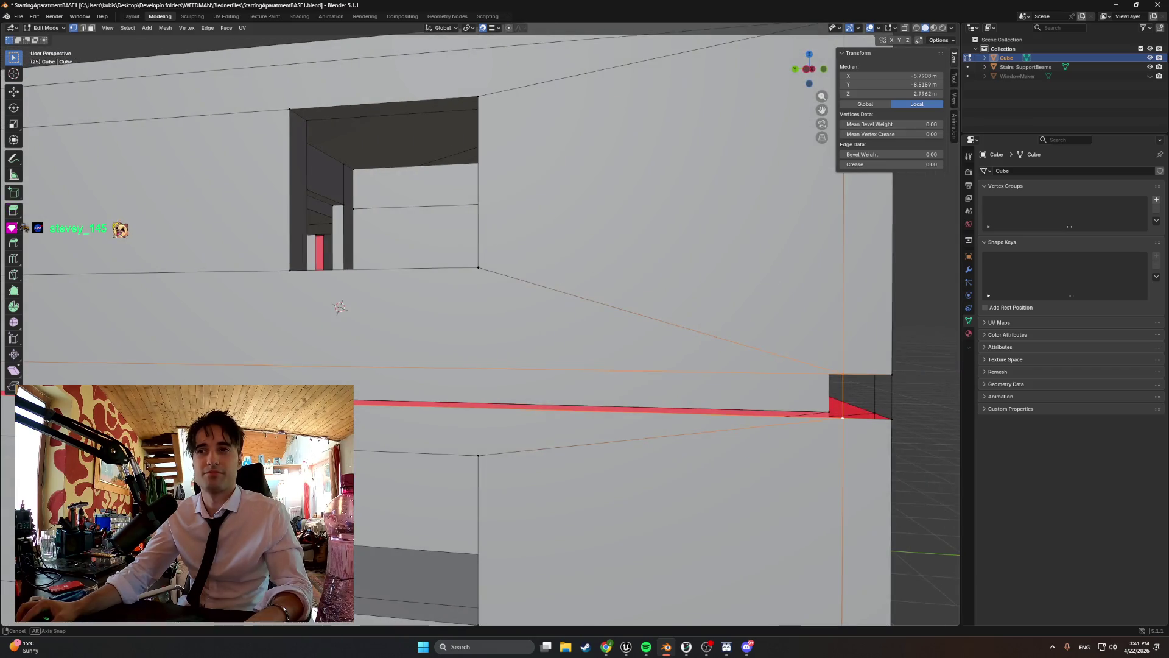
middle_click_drag(339, 306, 241, 306)
- Select the ledge-top edges around the building corner and along the left wall
left_click(463, 368, "alt")
middle_click_drag(463, 369, 548, 398)
left_click(533, 425, "shift")
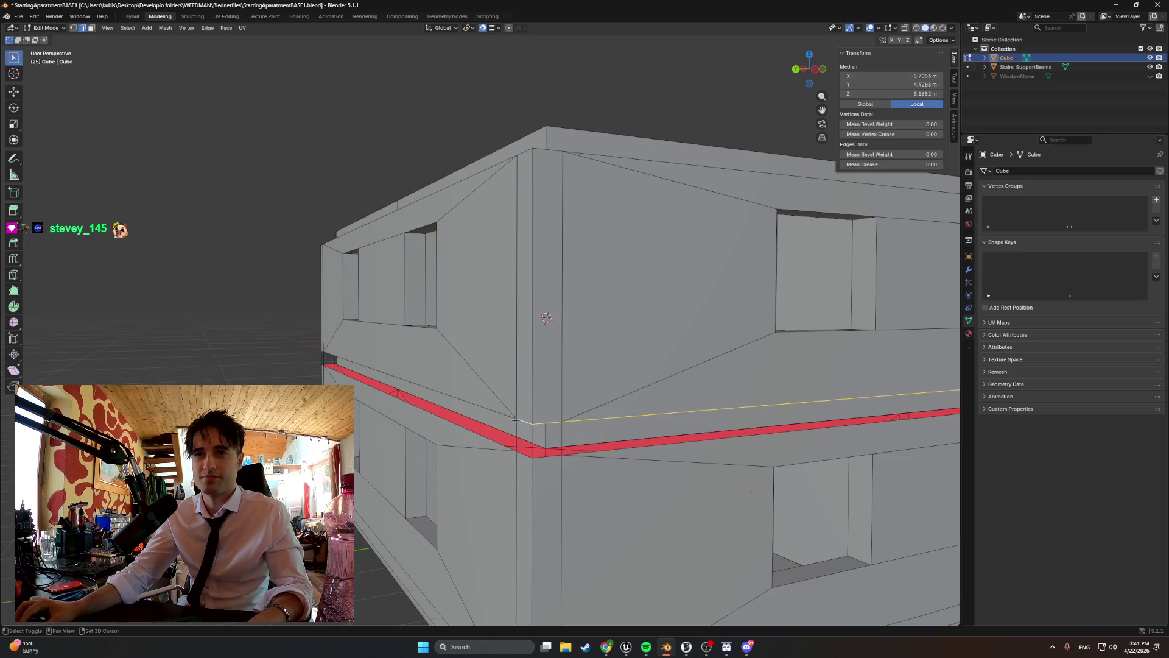
middle_click_drag(428, 408, 638, 413)
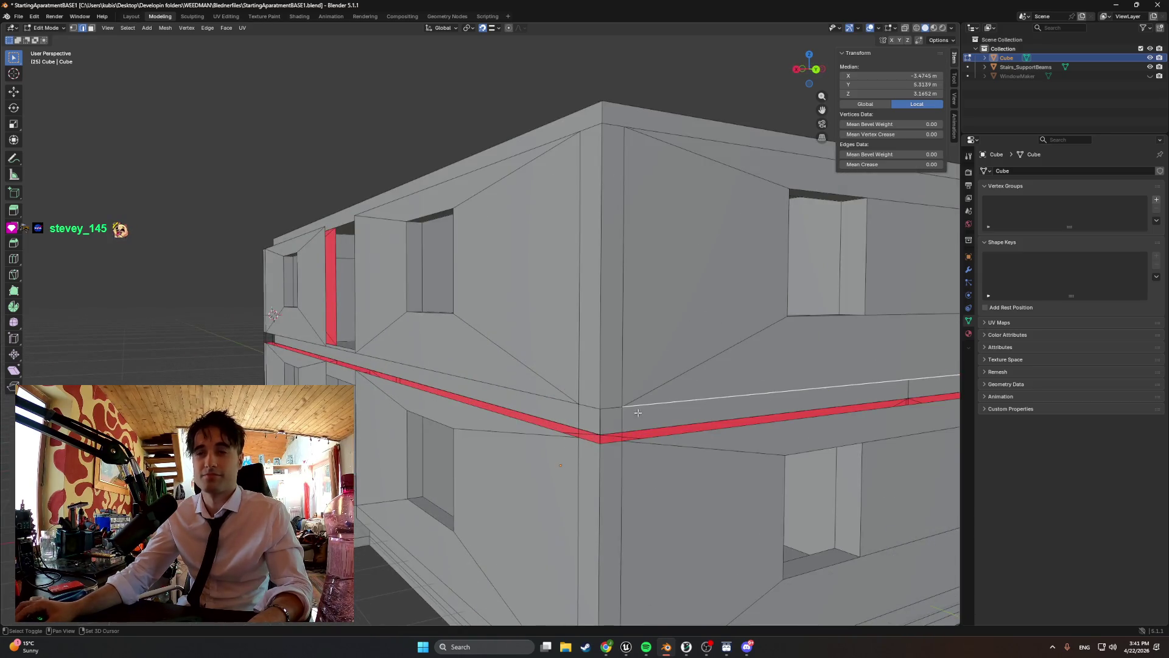
left_click(590, 406, "shift")
left_click(569, 401, "shift")
middle_click_drag(569, 401, 791, 409)
left_click(404, 383, "shift")
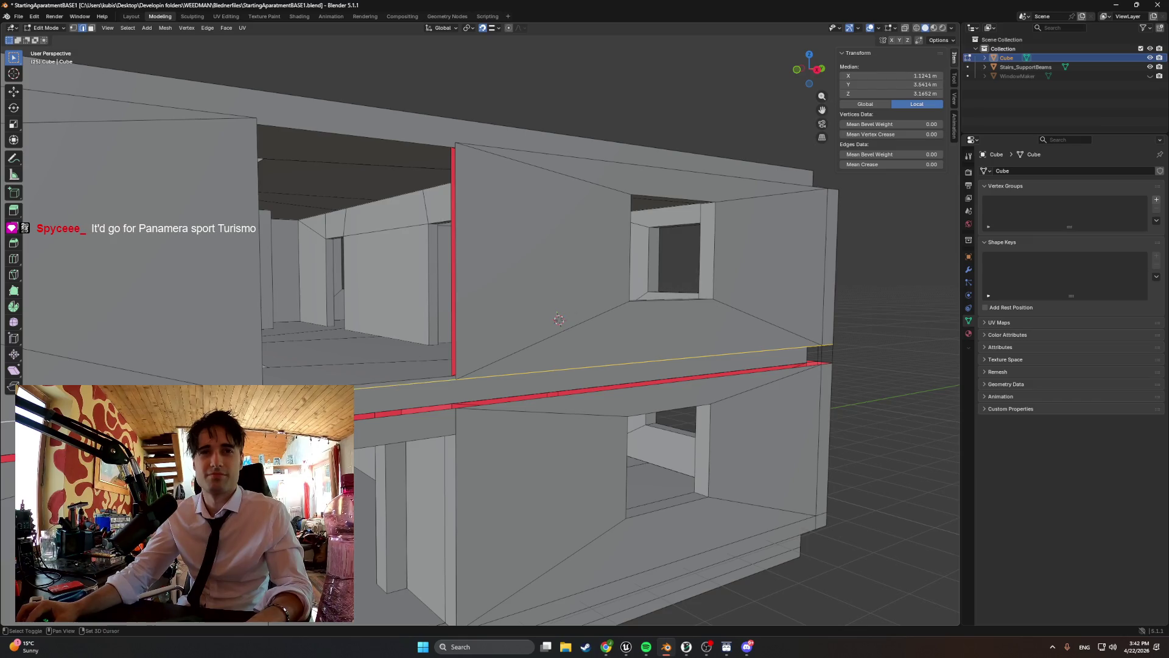
scroll(356, 390, "up", 8)
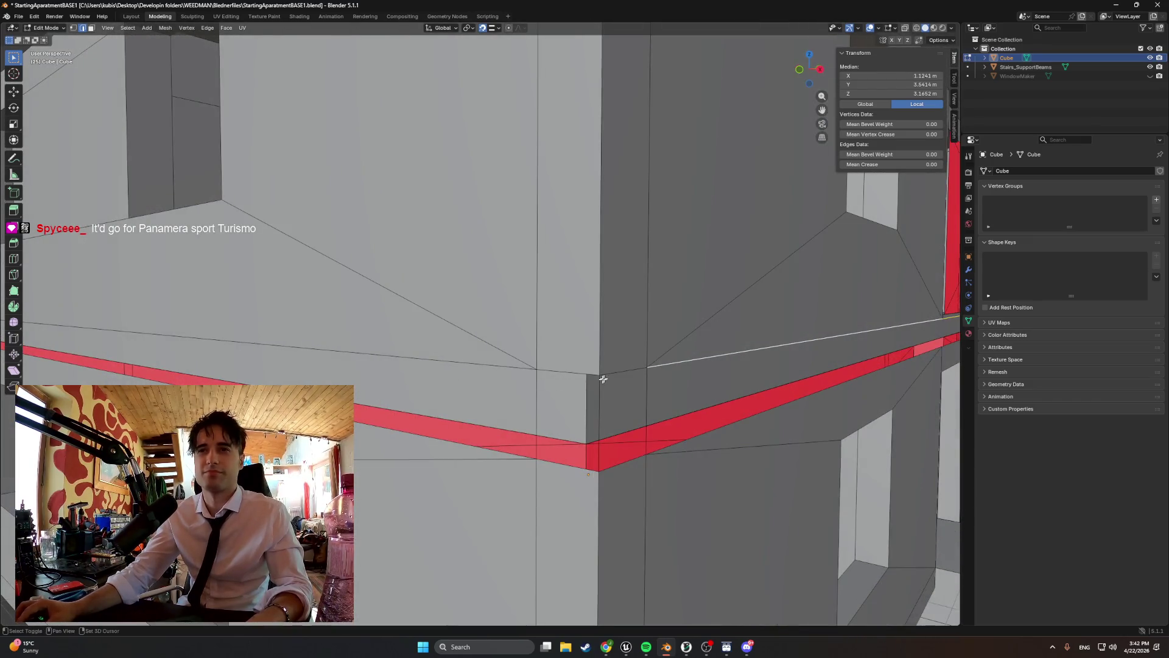
left_click(485, 368, "shift")
middle_click_drag(486, 368, 566, 400)
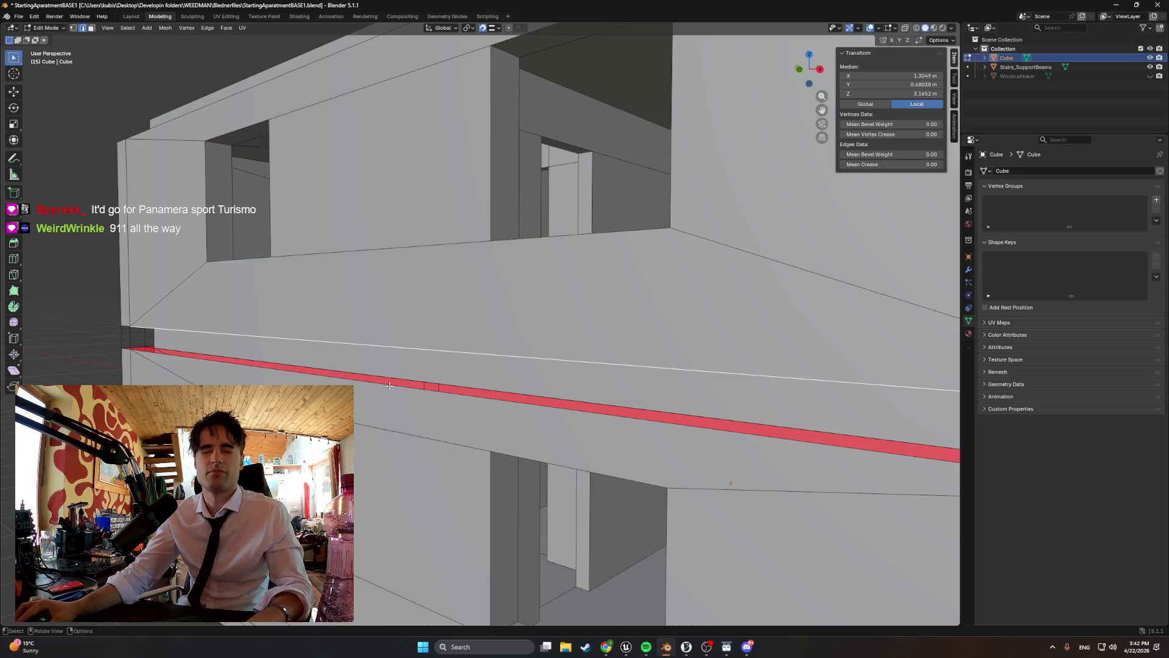
- Add the short edge at the ledge's right end to complete the selection
mouse_move(466, 386)
middle_mouse_down()
mouse_move(433, 384)
mouse_move(462, 381)
middle_mouse_up()
scroll(431, 384, "down", 5)
scroll(463, 381, "up", 2)
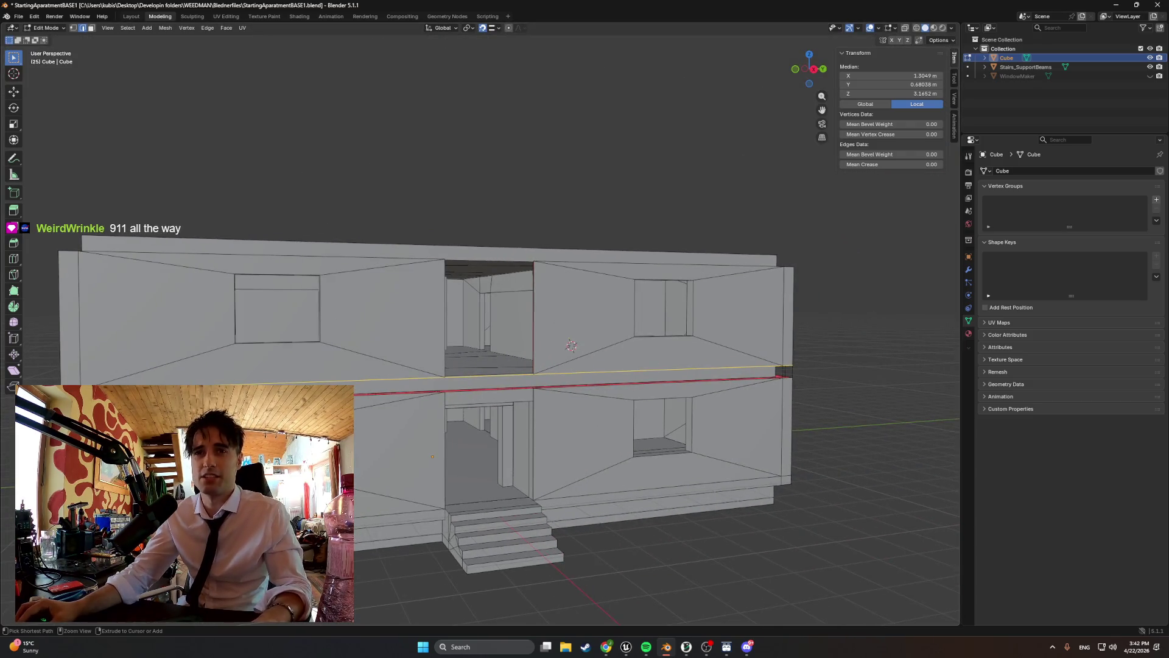
left_click(784, 367, "shift")
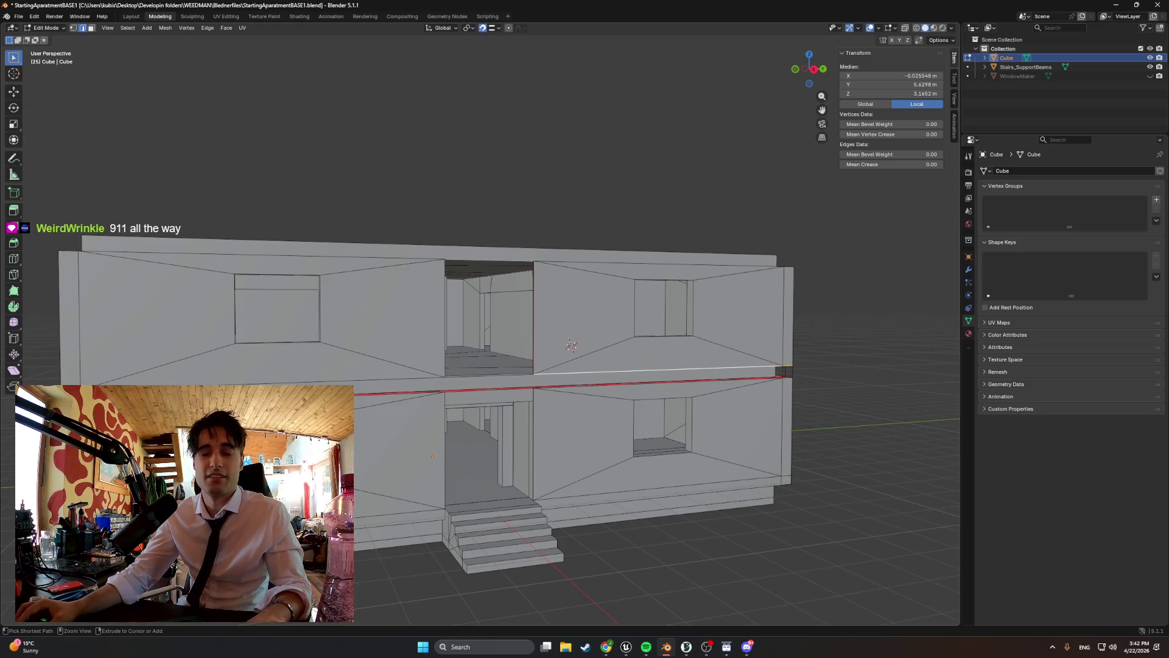
key("1")
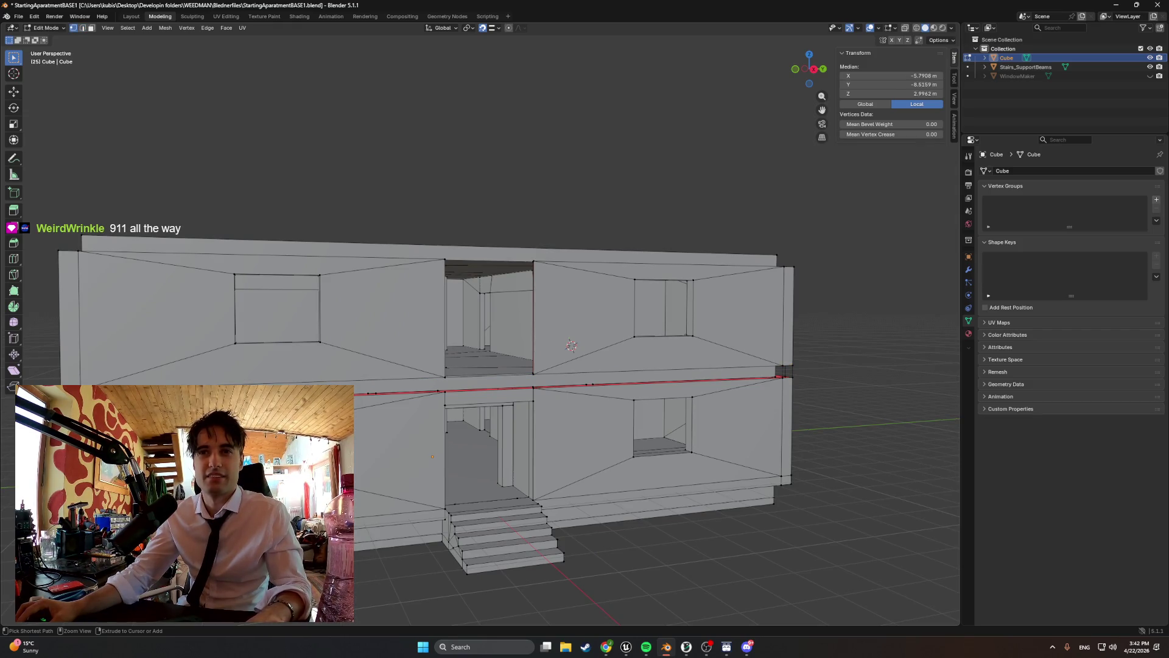
- Select the vertical edges on the red ledge at the building corner
mouse_move(730, 390)
middle_mouse_down()
mouse_move(739, 404)
mouse_move(424, 310)
middle_mouse_up()
scroll(738, 404, "up", 5)
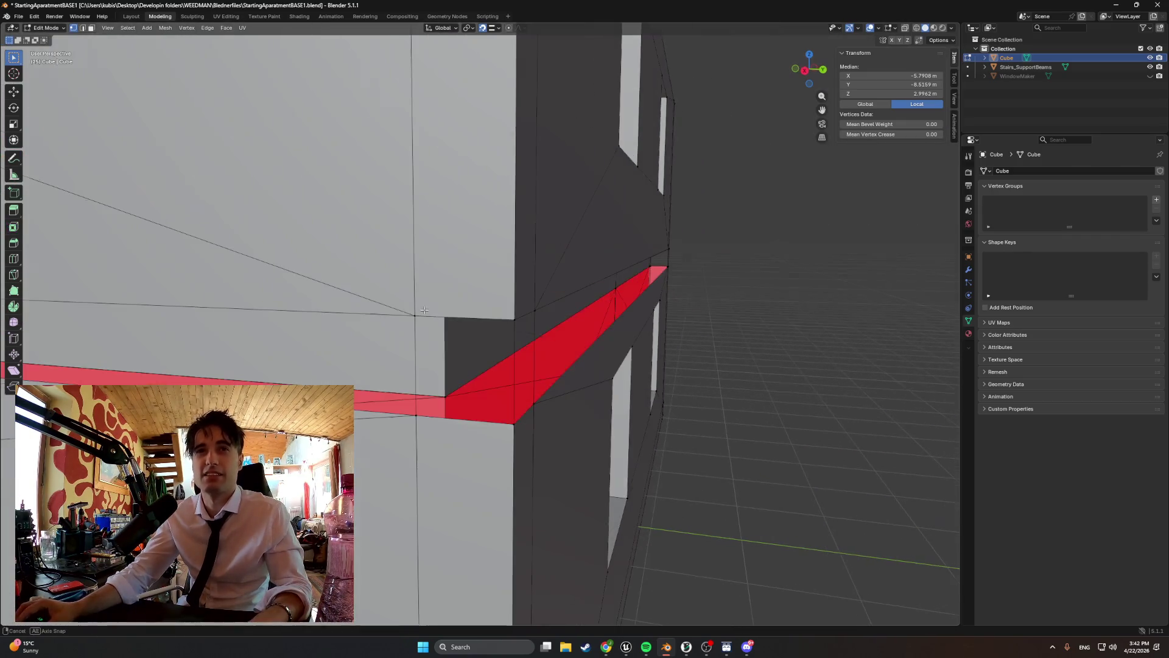
left_click(461, 354)
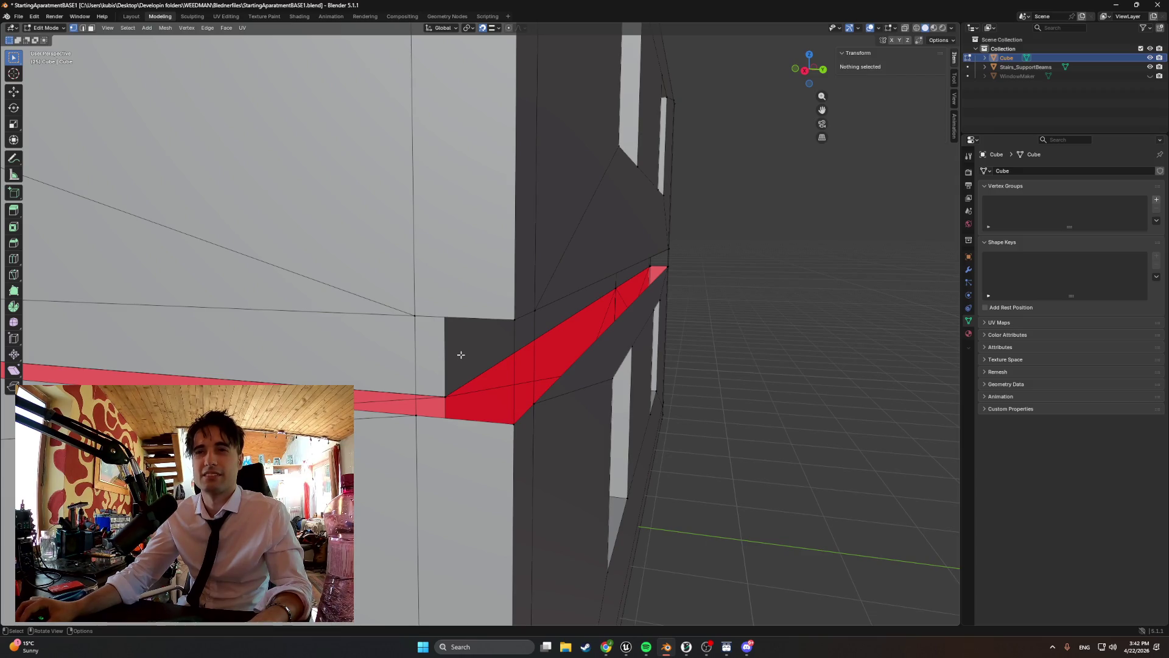
left_click(415, 355)
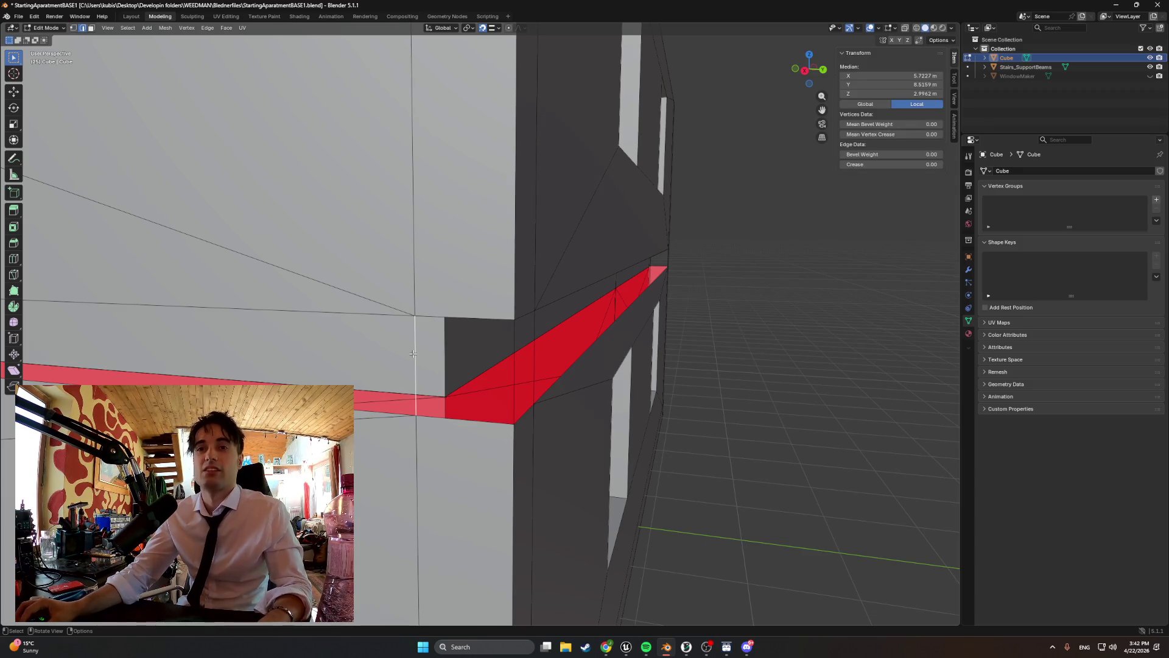
left_click(522, 362, "shift")
left_click(523, 350)
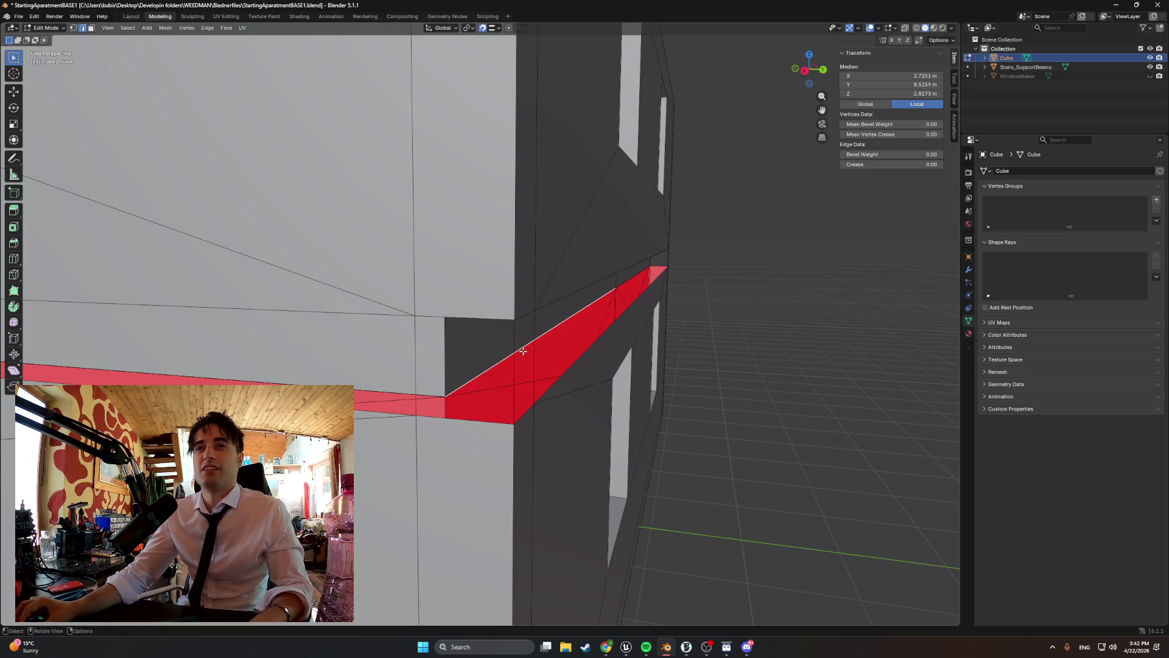
left_click(513, 348, "shift")
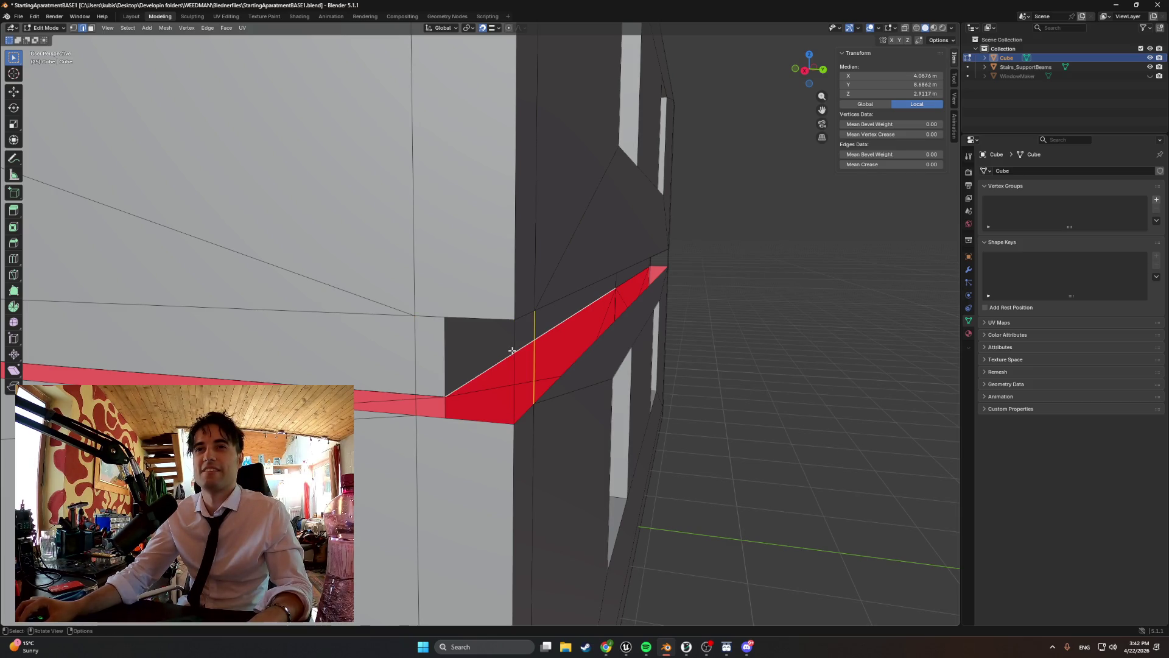
left_click(516, 353, "shift")
left_click(419, 349, "shift")
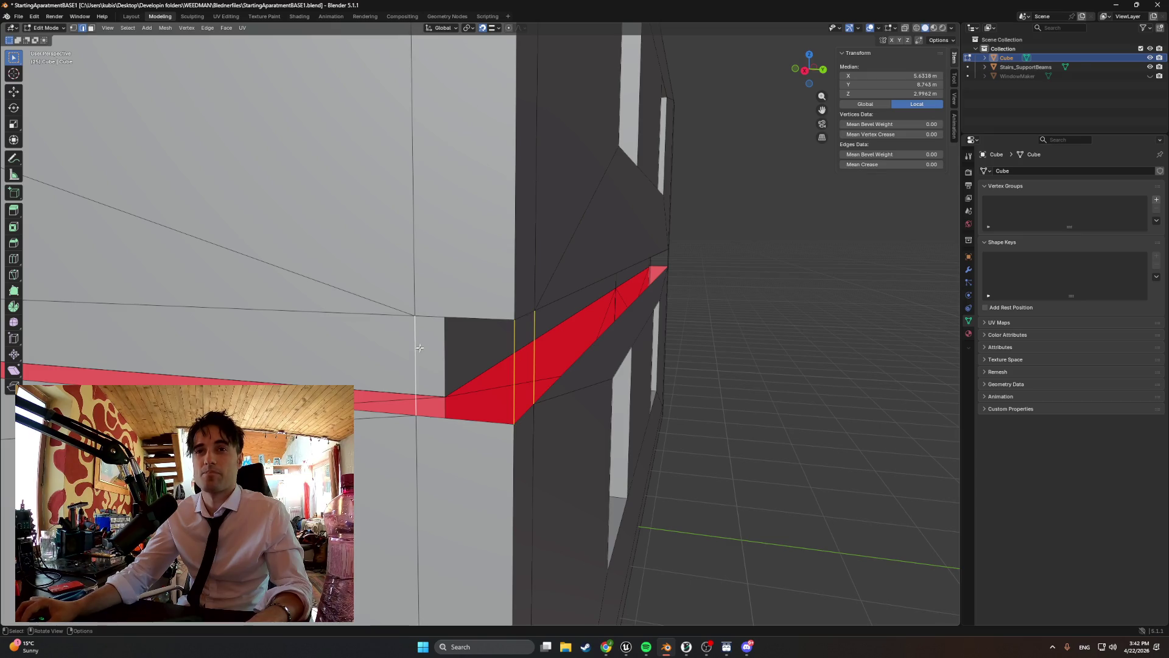
- Delete the stray edge on the floor-seam band
right_click(680, 271)
left_click(669, 263)
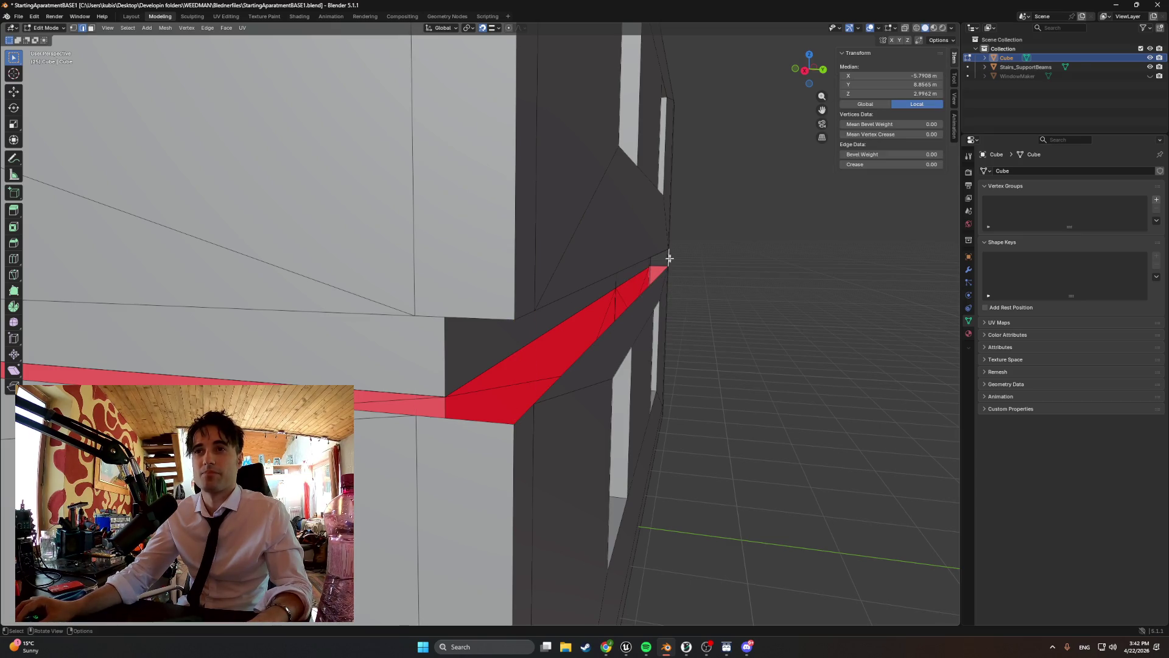
key("x")
left_click(680, 259)
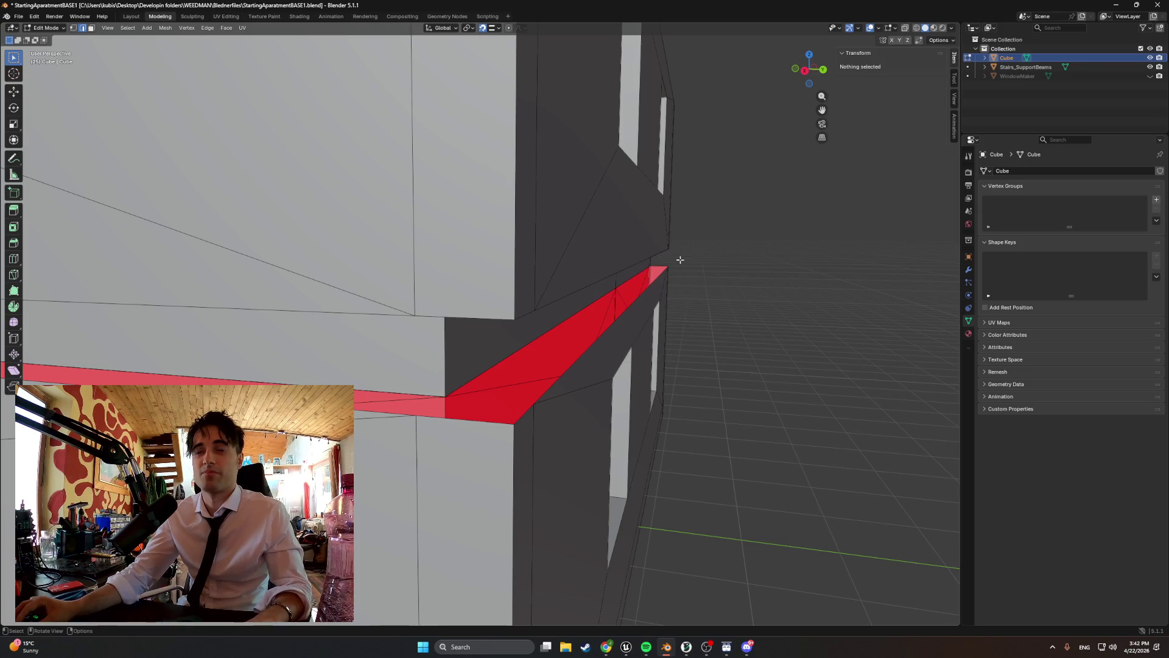
- Delete the small leftover element on the red band
middle_click_drag(710, 278, 717, 258)
right_click(806, 250)
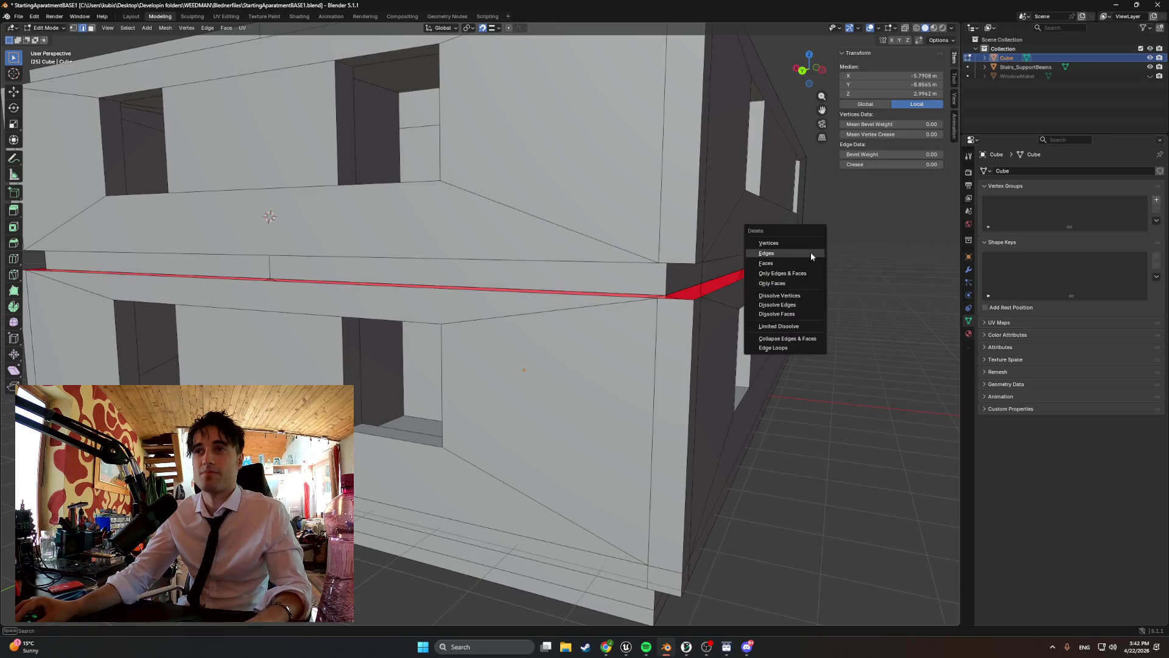
mouse_move(807, 250)
middle_mouse_down()
mouse_move(712, 279)
mouse_move(668, 265)
mouse_move(694, 243)
middle_mouse_up()
left_click(692, 236)
key("x")
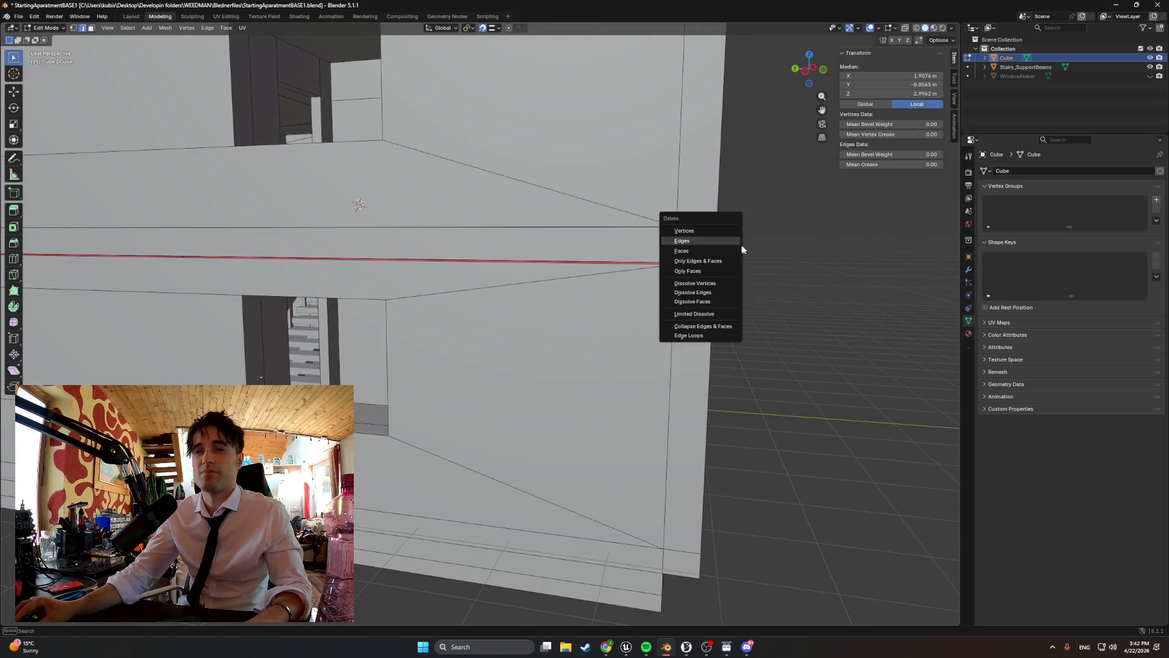
left_click(736, 248)
- Delete the small red face at the band end and select the edge above the seam
mouse_move(759, 255)
middle_mouse_down()
mouse_move(700, 253)
mouse_move(356, 308)
middle_mouse_up()
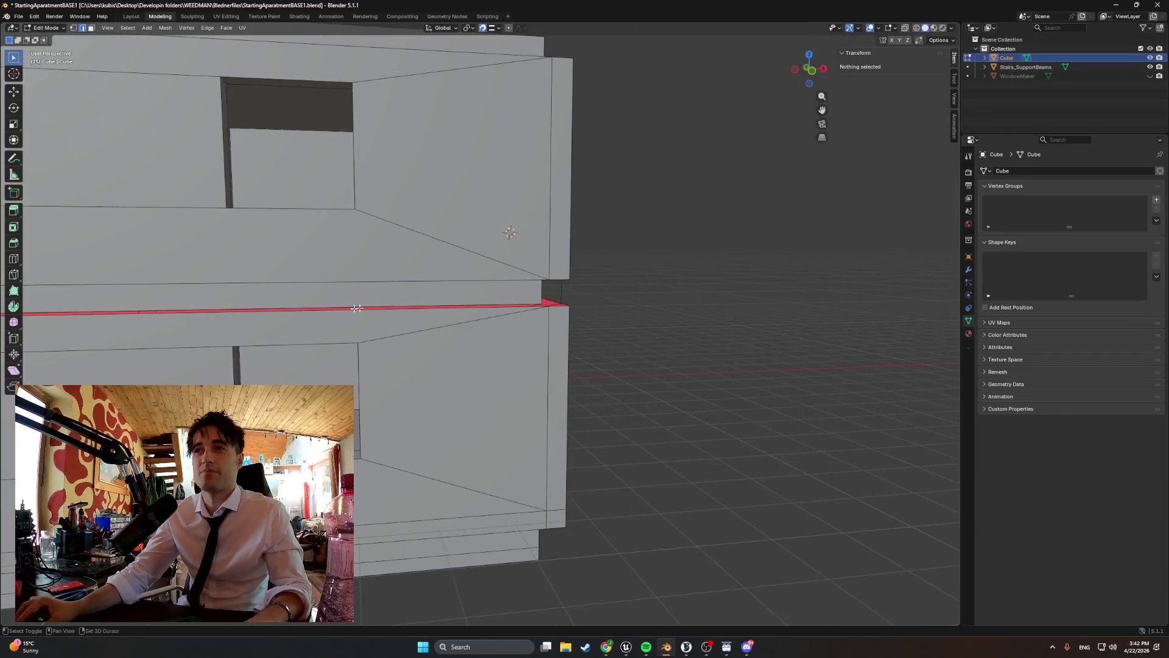
left_click(551, 294)
key("x")
left_click(590, 293)
mouse_move(589, 292)
middle_mouse_down()
mouse_move(562, 299)
mouse_move(615, 304)
mouse_move(601, 312)
middle_mouse_up()
left_click(443, 279)
- Select the upper seam-band edges along the left and front of the building
scroll(627, 295, "up", 3)
left_click(393, 312, "shift")
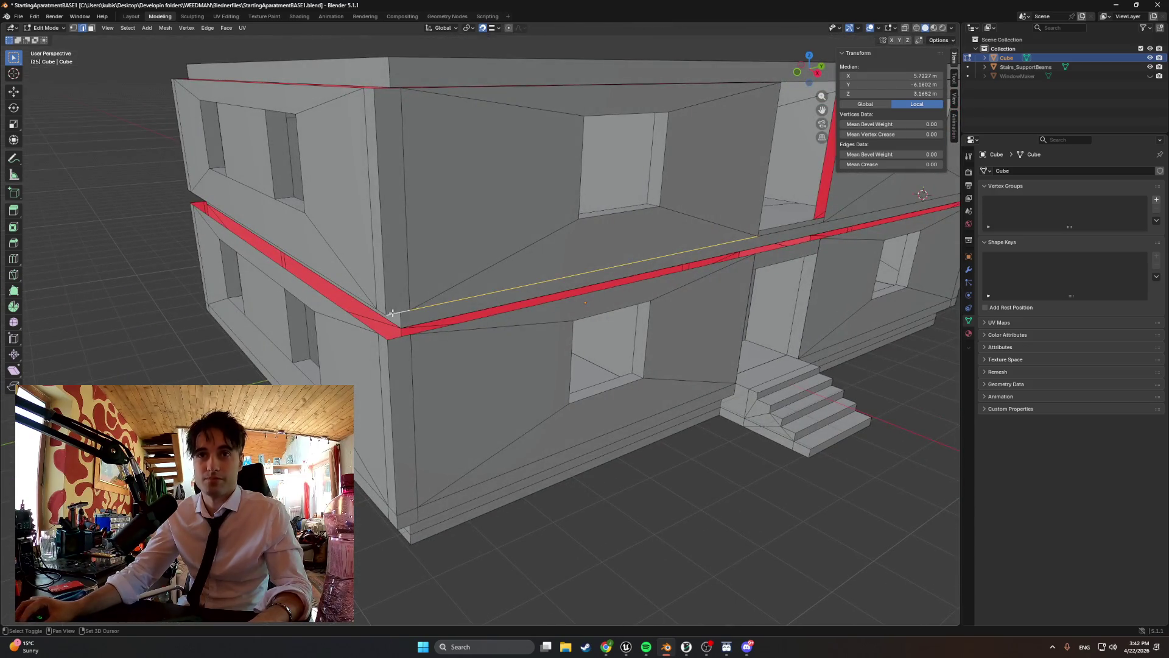
left_click(362, 300, "shift")
left_click(362, 300, "shift")
scroll(359, 302, "up", 5)
mouse_move(359, 302)
middle_mouse_down()
mouse_move(483, 267)
mouse_move(621, 487)
middle_mouse_up()
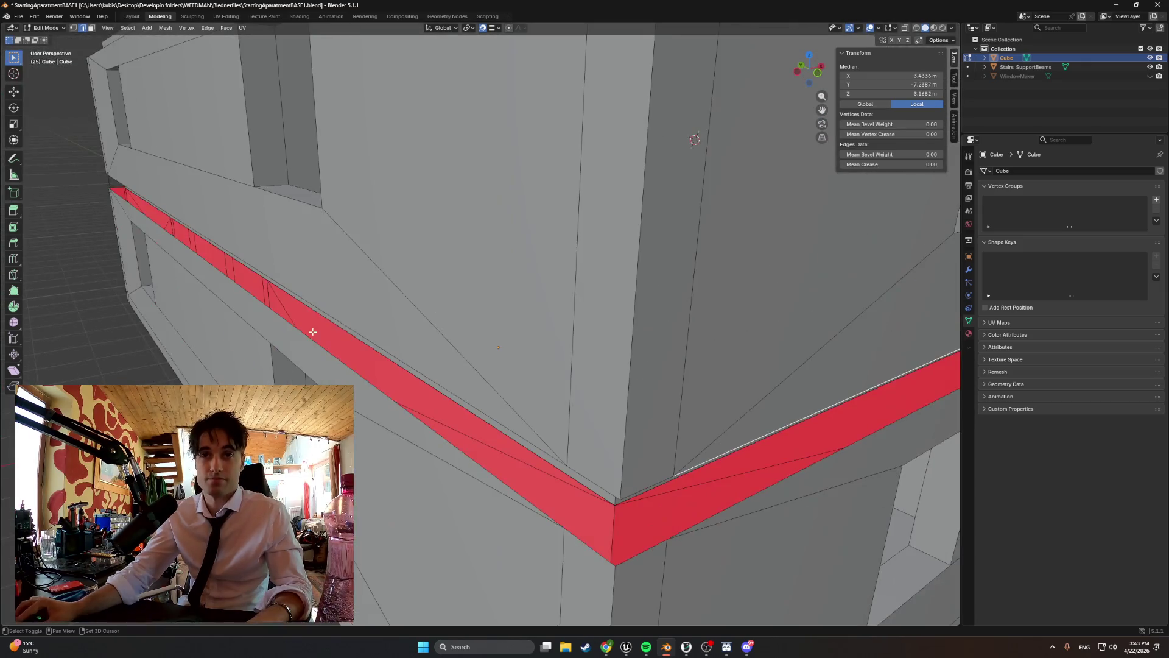
left_click(625, 490, "shift")
left_click(574, 467, "shift")
scroll(574, 468, "down", 6)
mouse_move(574, 468)
middle_mouse_down()
mouse_move(436, 354)
mouse_move(427, 362)
middle_mouse_up()
- Add the remaining upper band edges and the corner edges to the selection
left_click(405, 367, "shift")
scroll(431, 384, "up", 4)
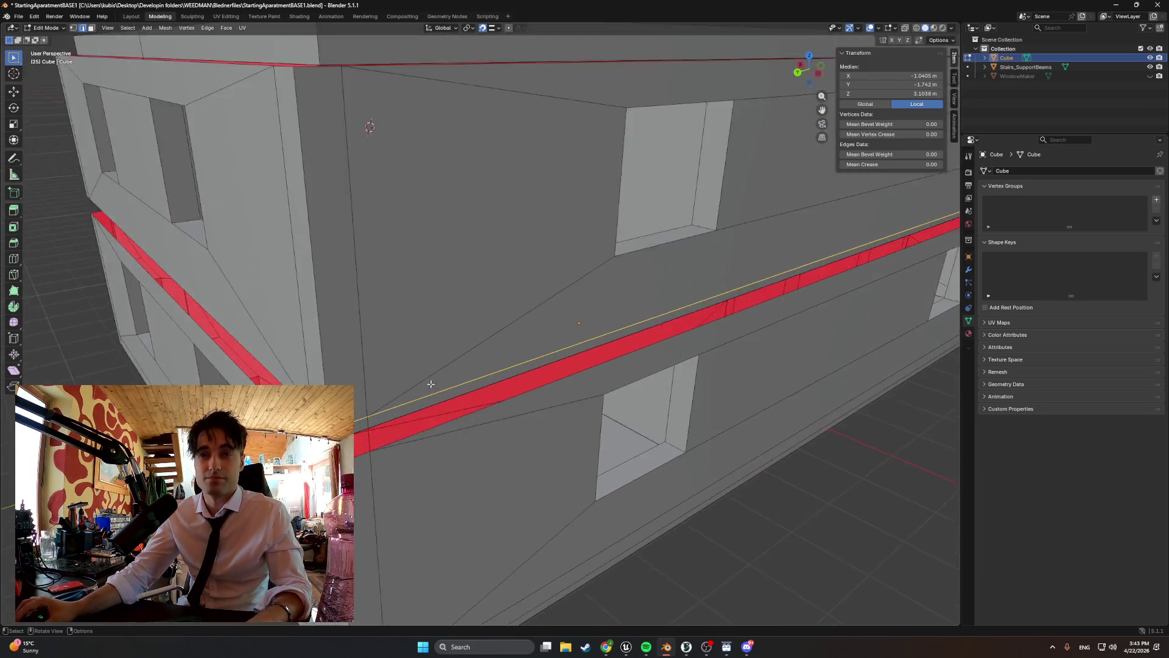
scroll(431, 383, "down", 4)
left_click(605, 253, "shift")
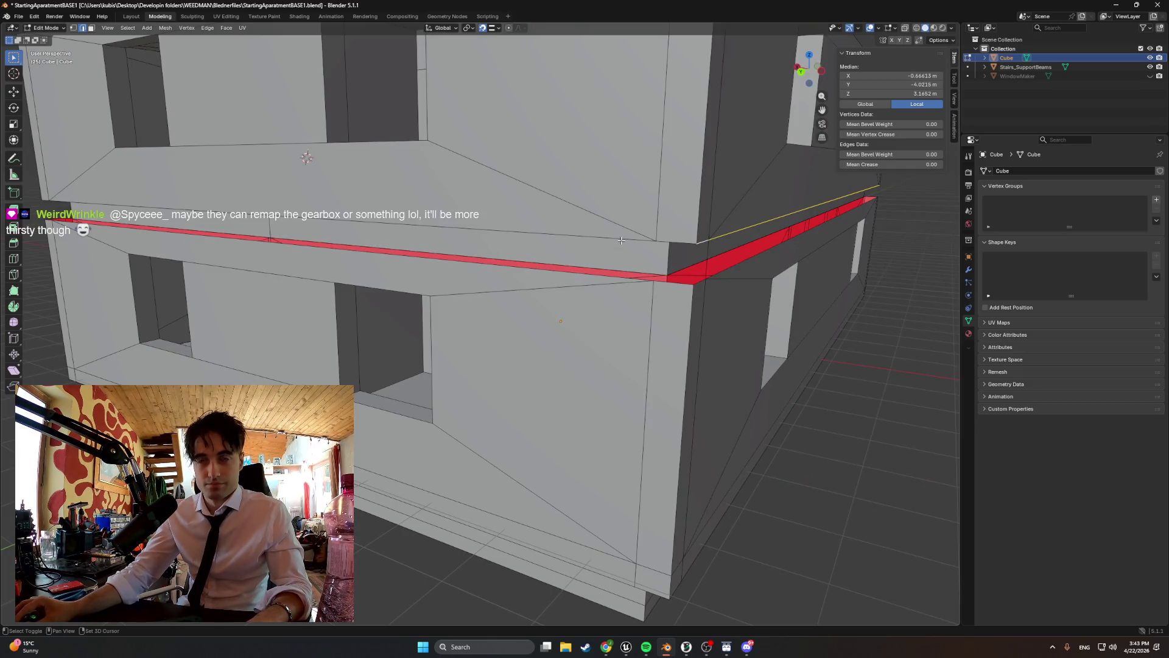
left_click(621, 241, "shift")
left_click(670, 244, "shift")
middle_click_drag(400, 251, 632, 302)
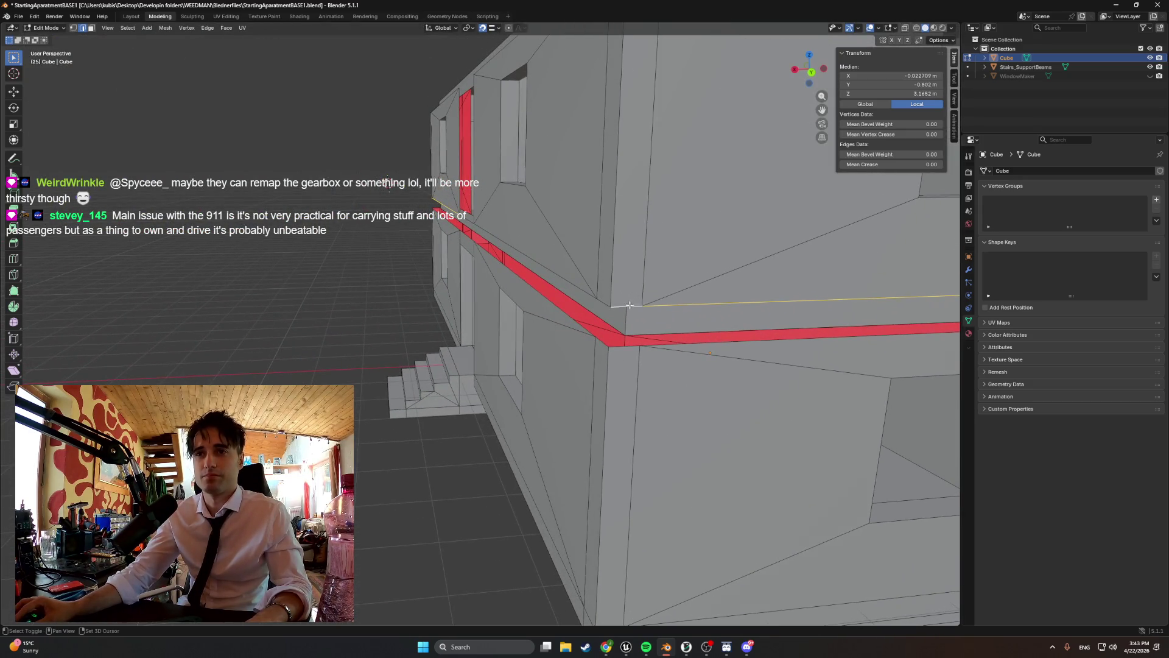
left_click(608, 302, "shift")
left_click(586, 298, "shift")
middle_click_drag(584, 299, 315, 190)
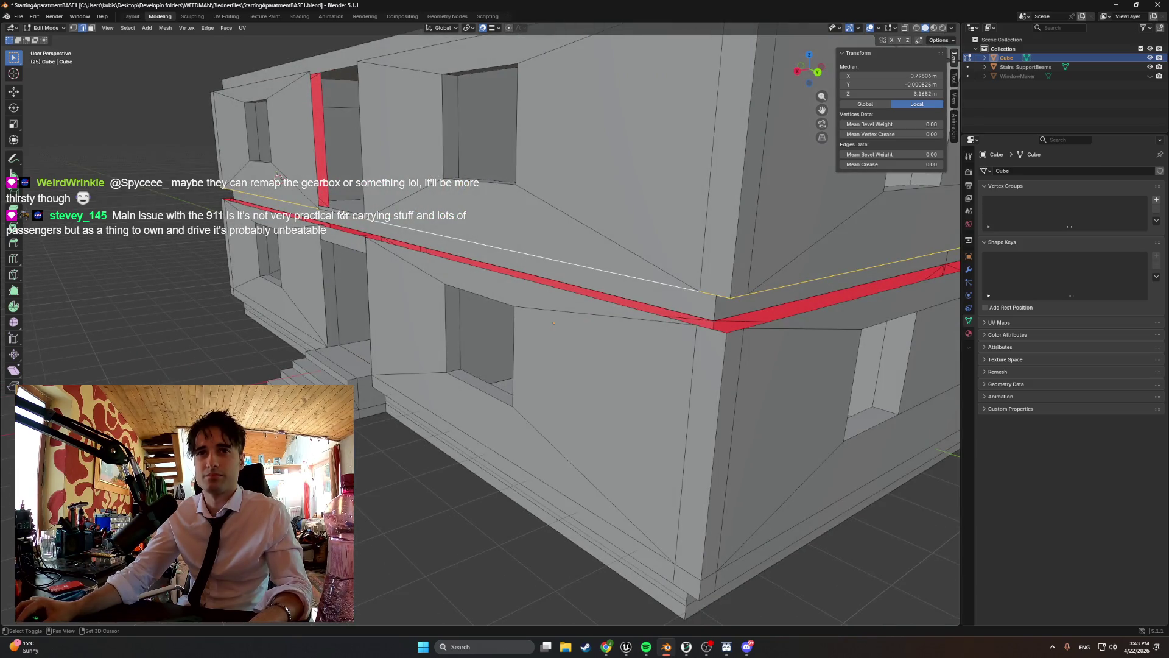
- Move the selected edges straight down along Z to close the seam gap
key("g")
key("y")
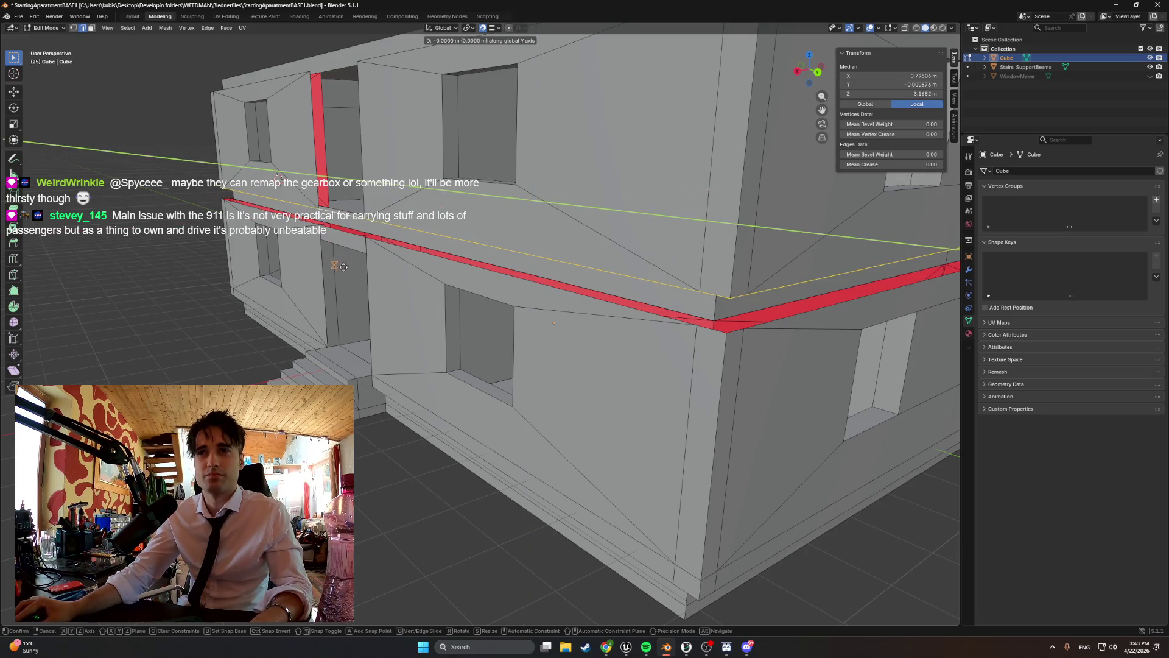
key("z")
left_click(384, 270)
mouse_move(384, 271)
middle_mouse_down()
mouse_move(499, 309)
mouse_move(374, 311)
mouse_move(336, 352)
mouse_move(295, 343)
middle_mouse_up()
scroll(374, 311, "down", 3)
scroll(359, 322, "up", 6)
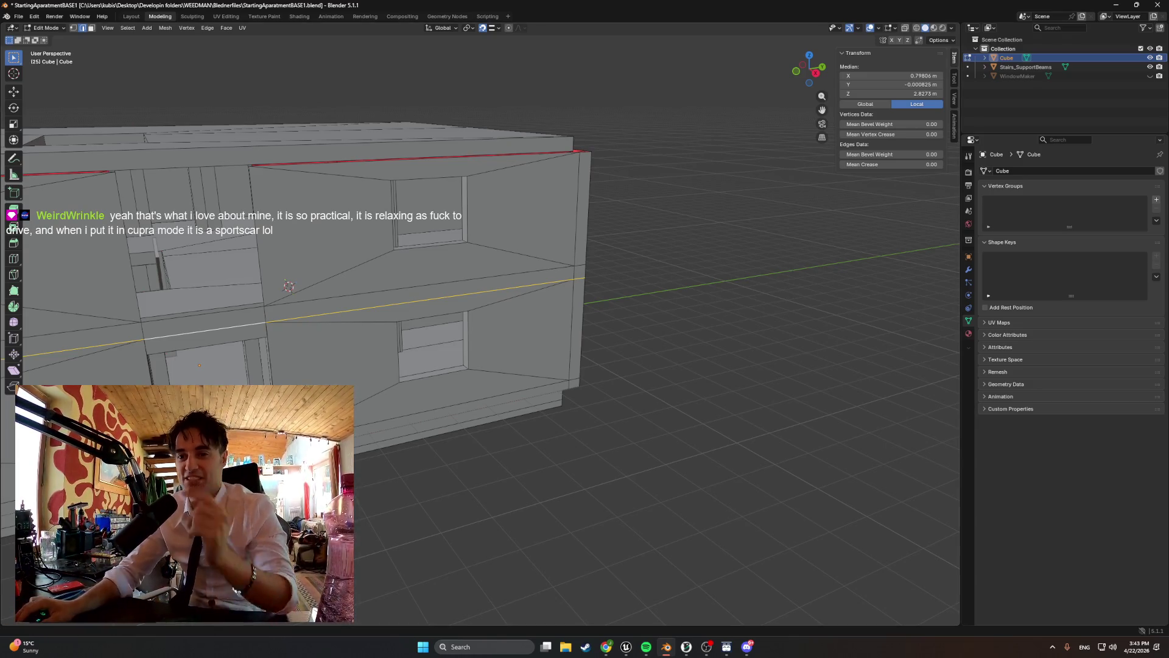
- Switch from Blender to the Chrome window showing porsche.com
key("alt+Tab")
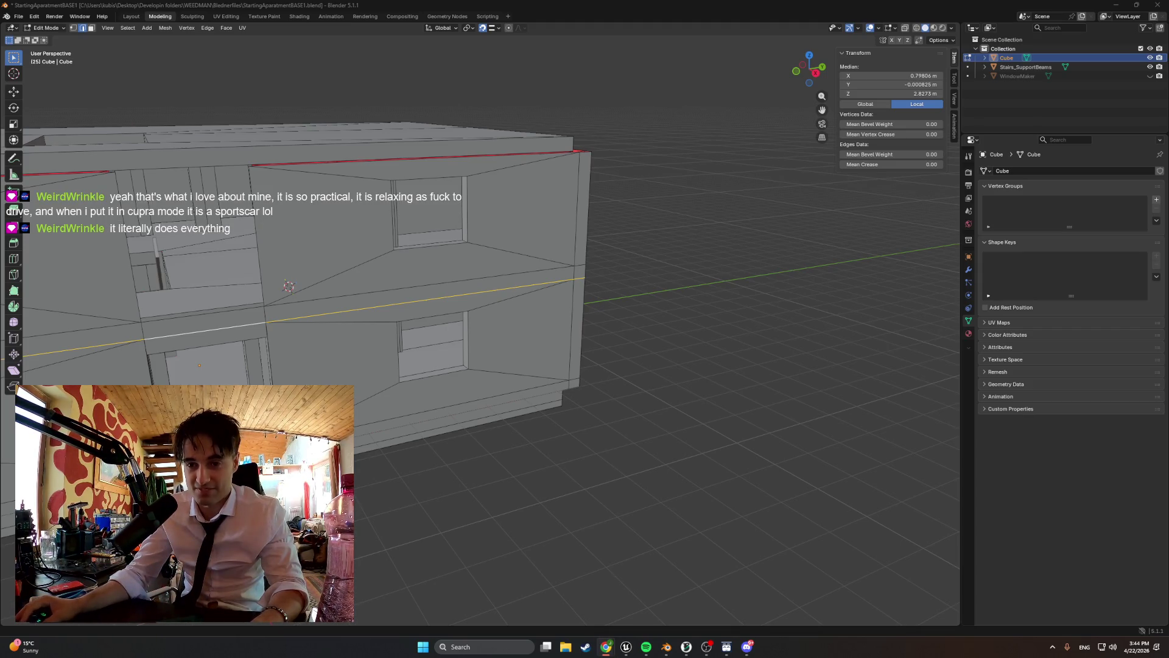
key("alt+Tab")
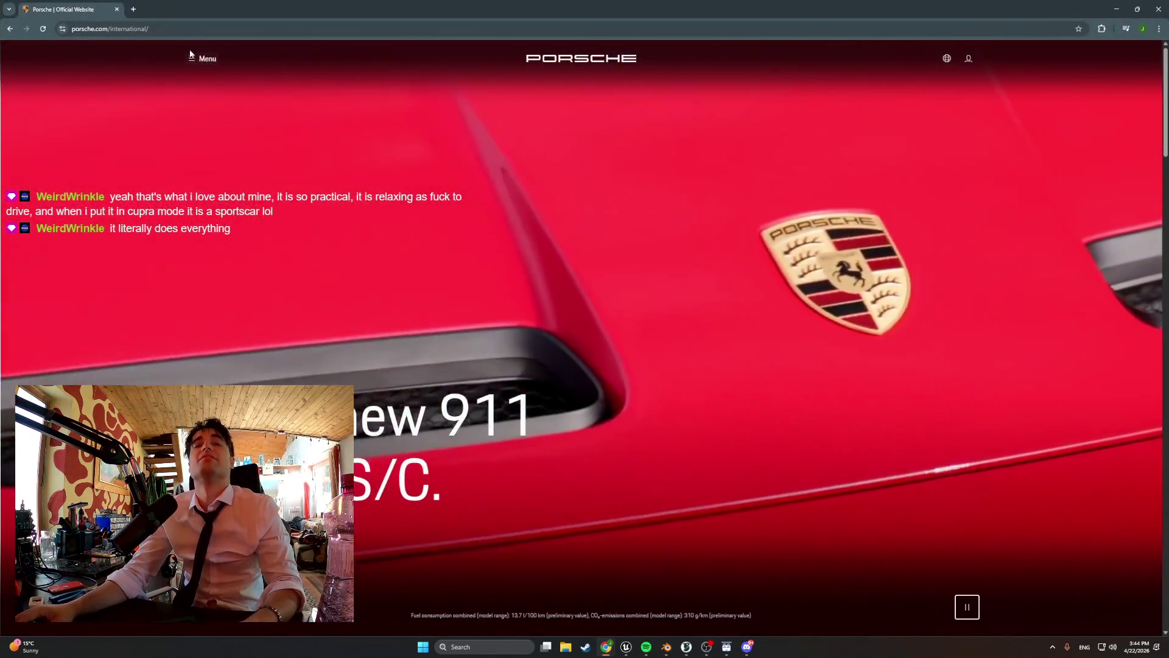
- Browse the Cayenne variants and open the Cayenne Electric model page and configurator
left_click(190, 56)
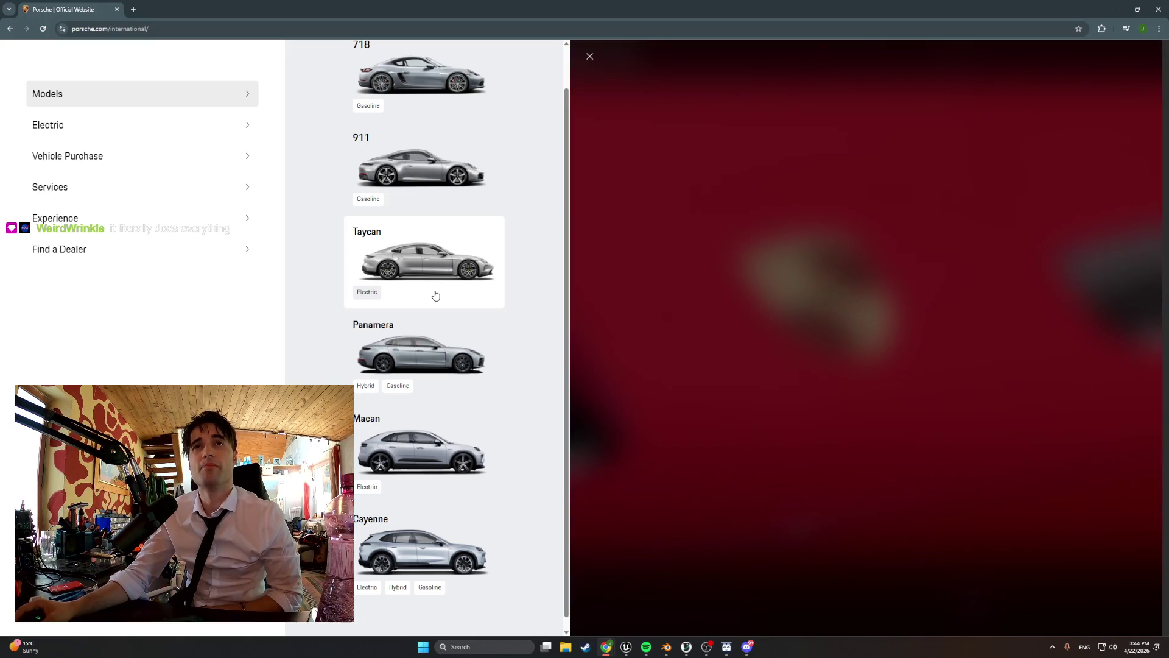
scroll(435, 295, "down", 1)
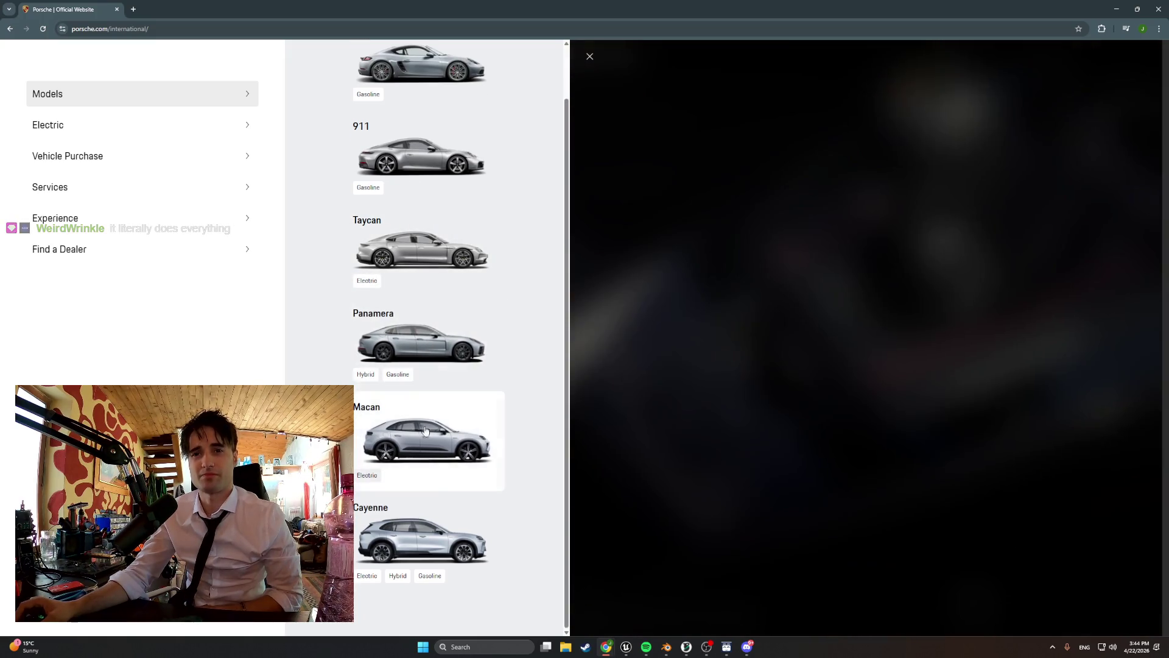
left_click(436, 512)
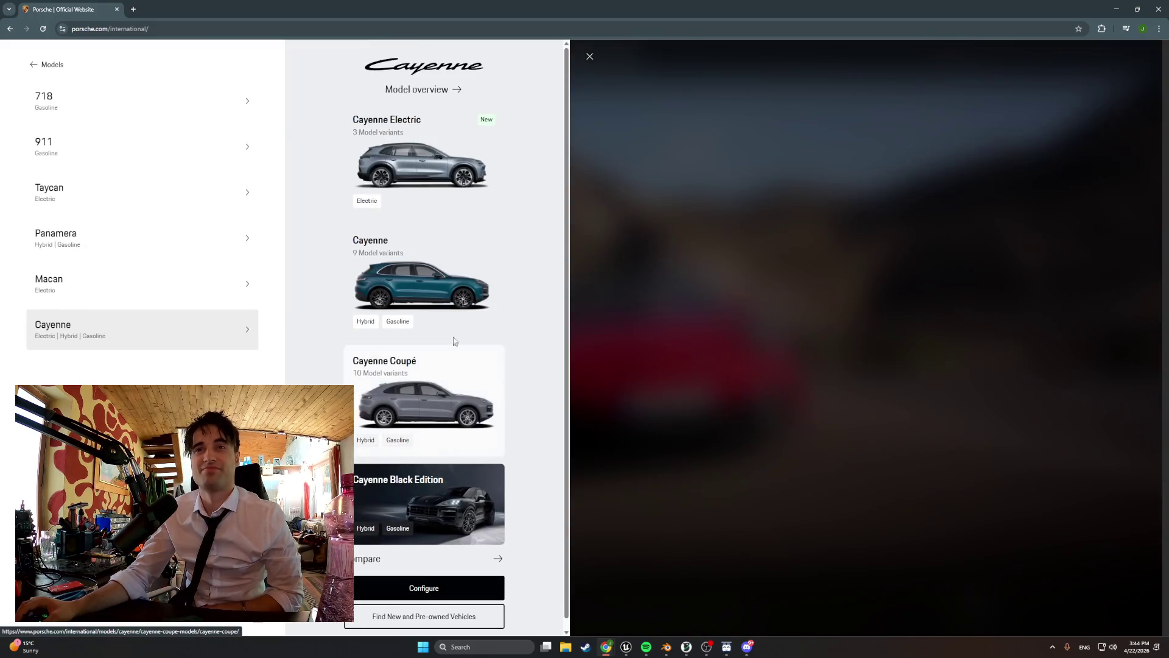
left_click(425, 168)
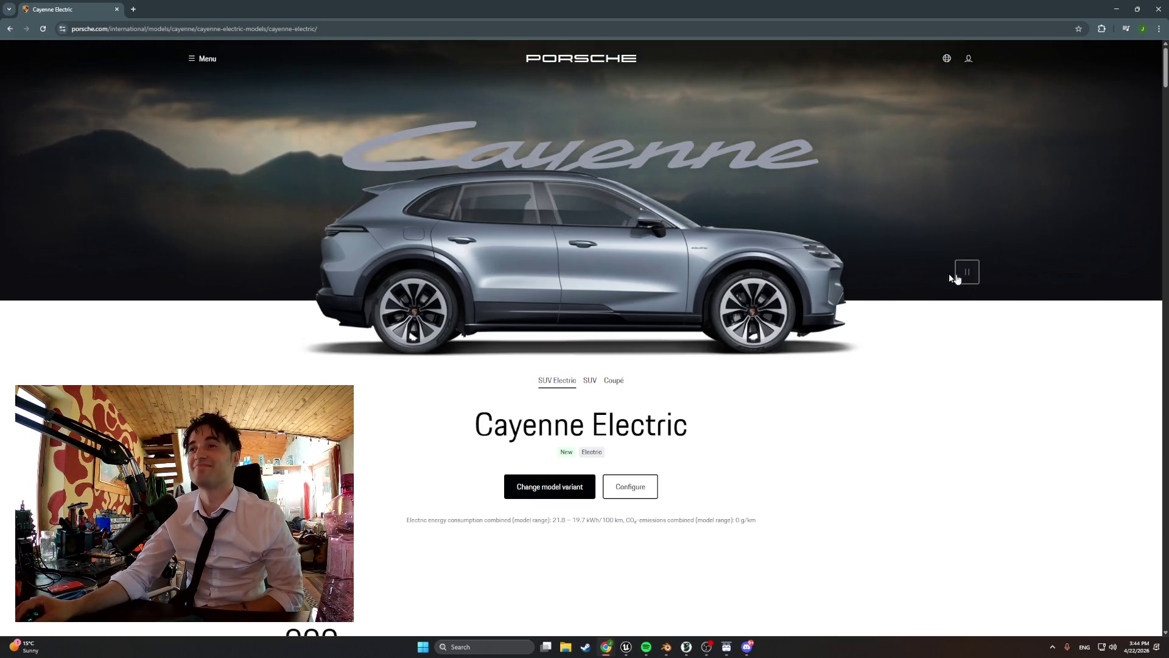
left_click(607, 489)
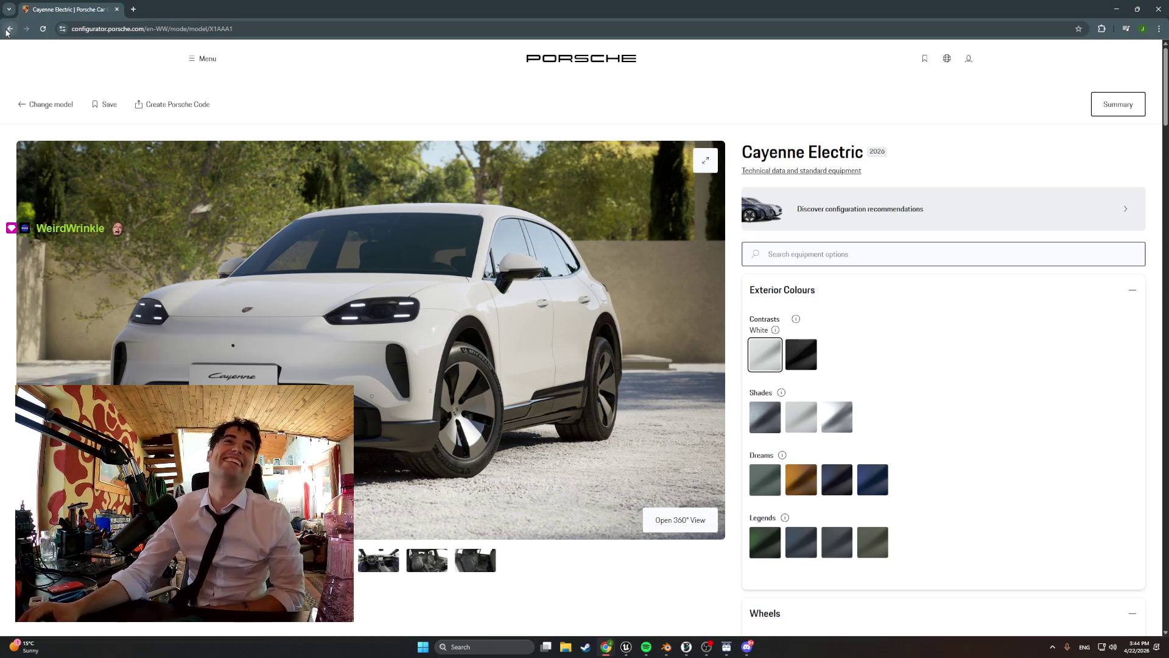
- Return to the models menu, pick the 911 Turbo S from the 911 range and open its configurator
key("alt+Left")
key("alt+Left")
scroll(436, 292, "down", 1)
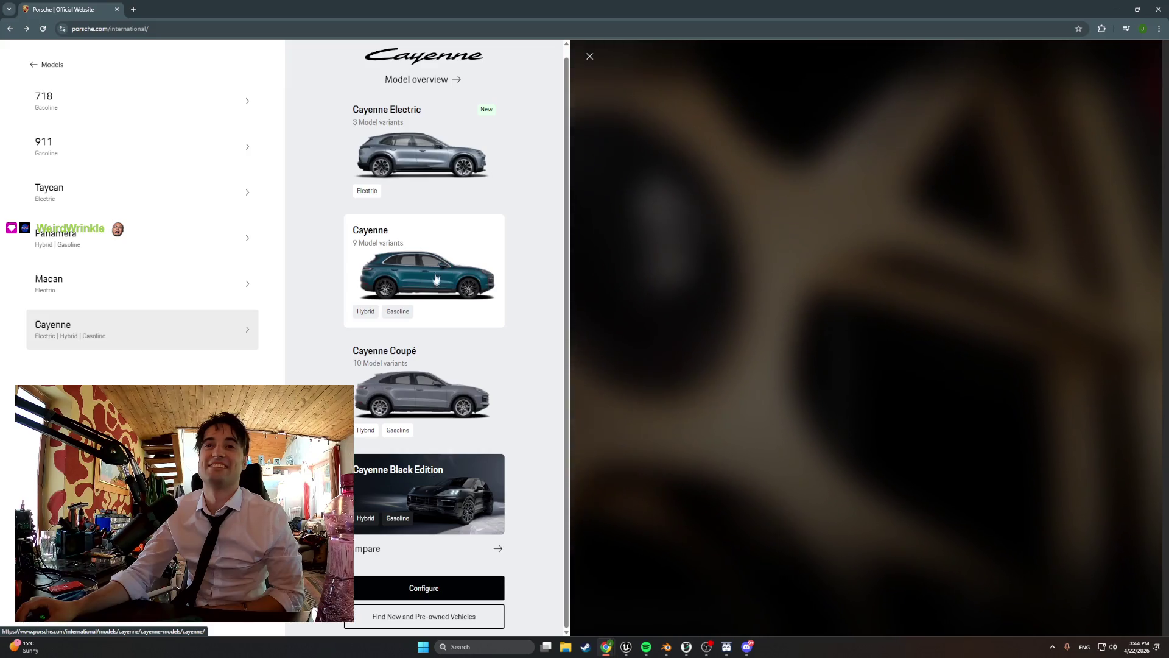
scroll(436, 270, "up", 1)
scroll(435, 270, "up", 1)
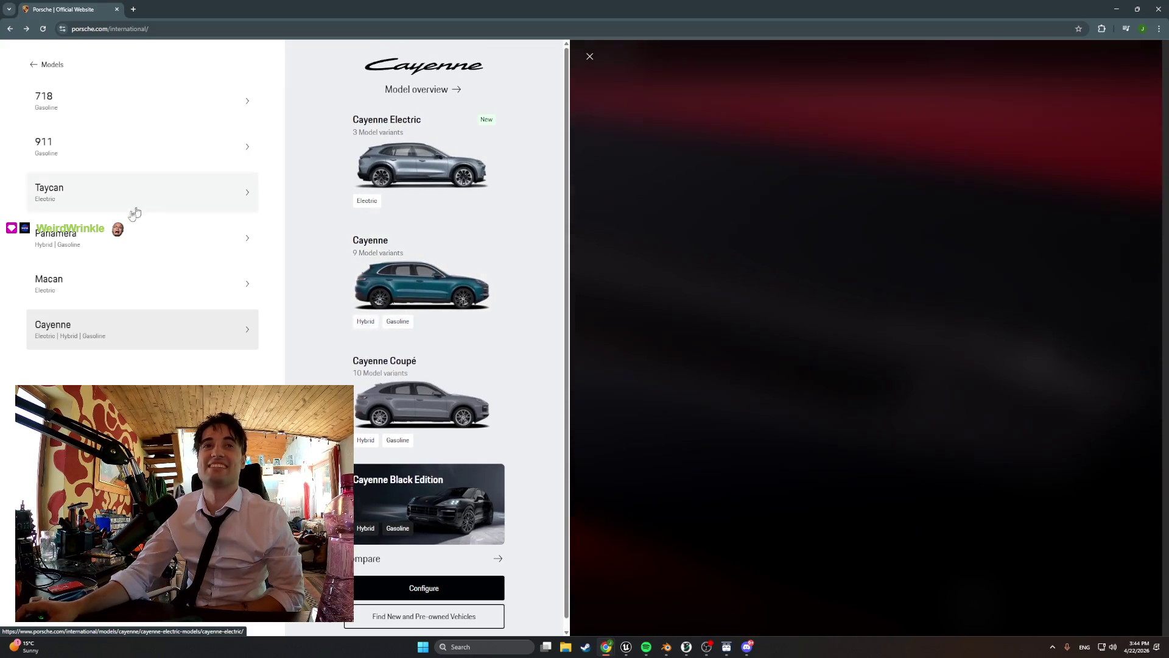
left_click(102, 161)
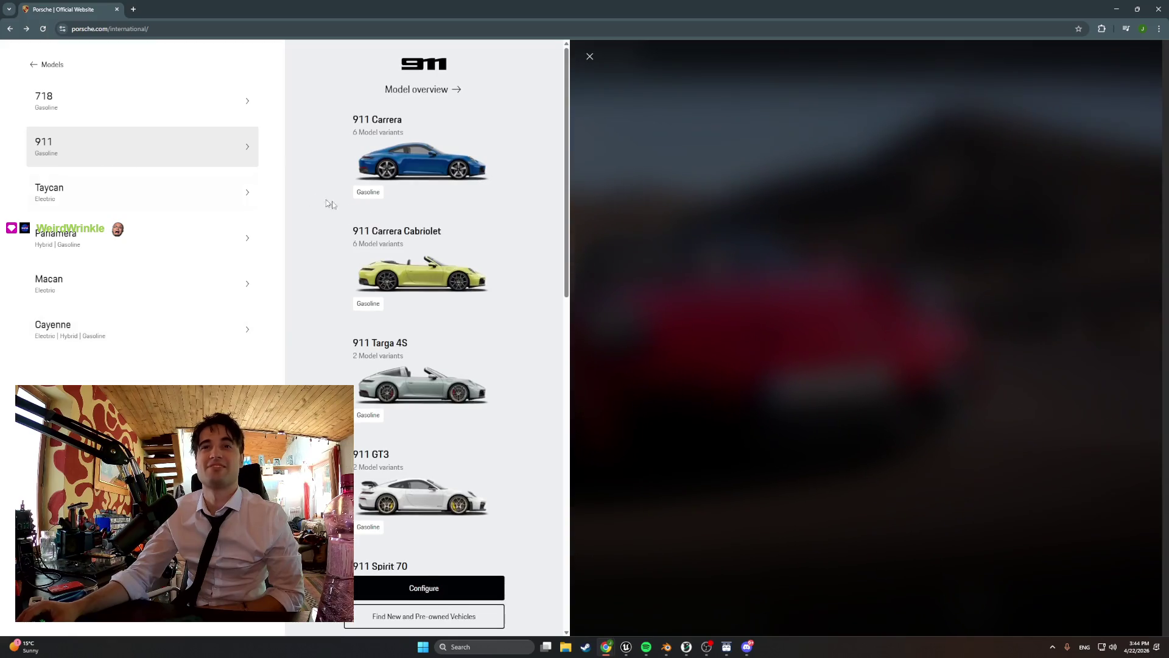
scroll(439, 268, "down", 3)
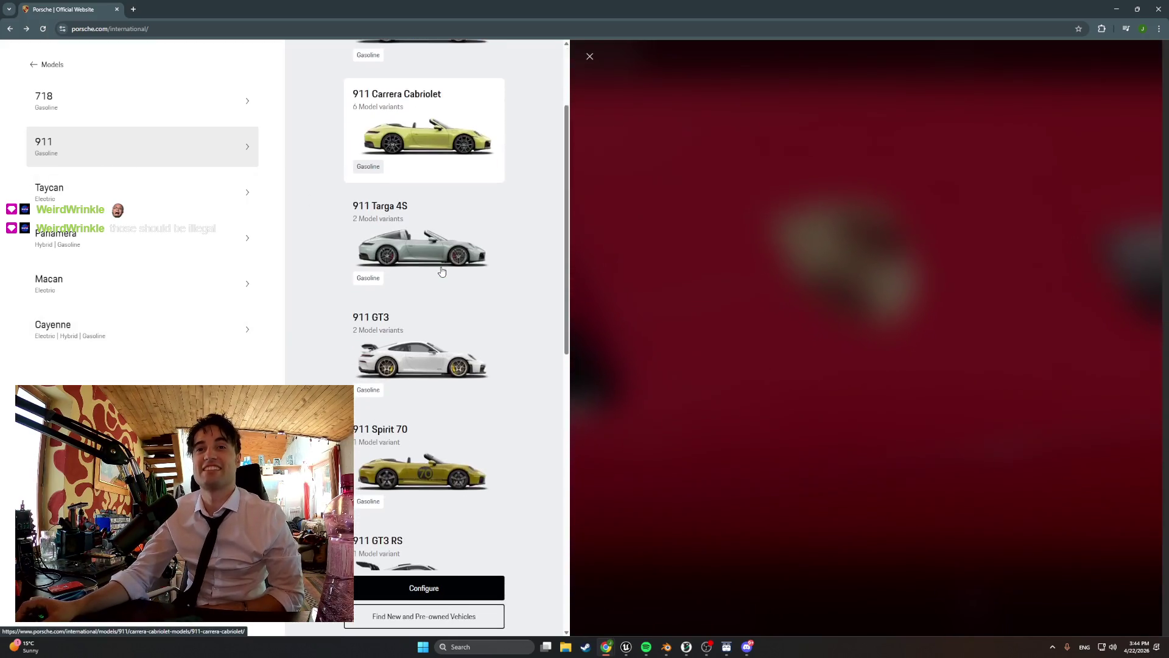
scroll(441, 271, "down", 2)
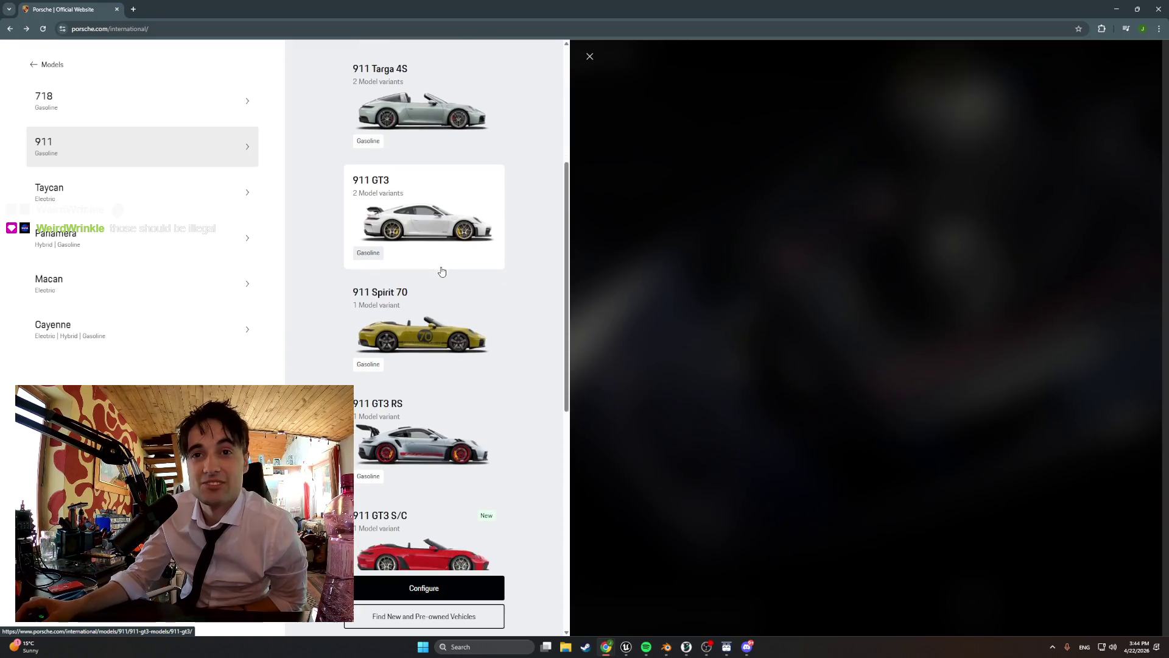
scroll(441, 271, "down", 1)
left_click(426, 548)
scroll(542, 386, "down", 5)
scroll(544, 387, "down", 1)
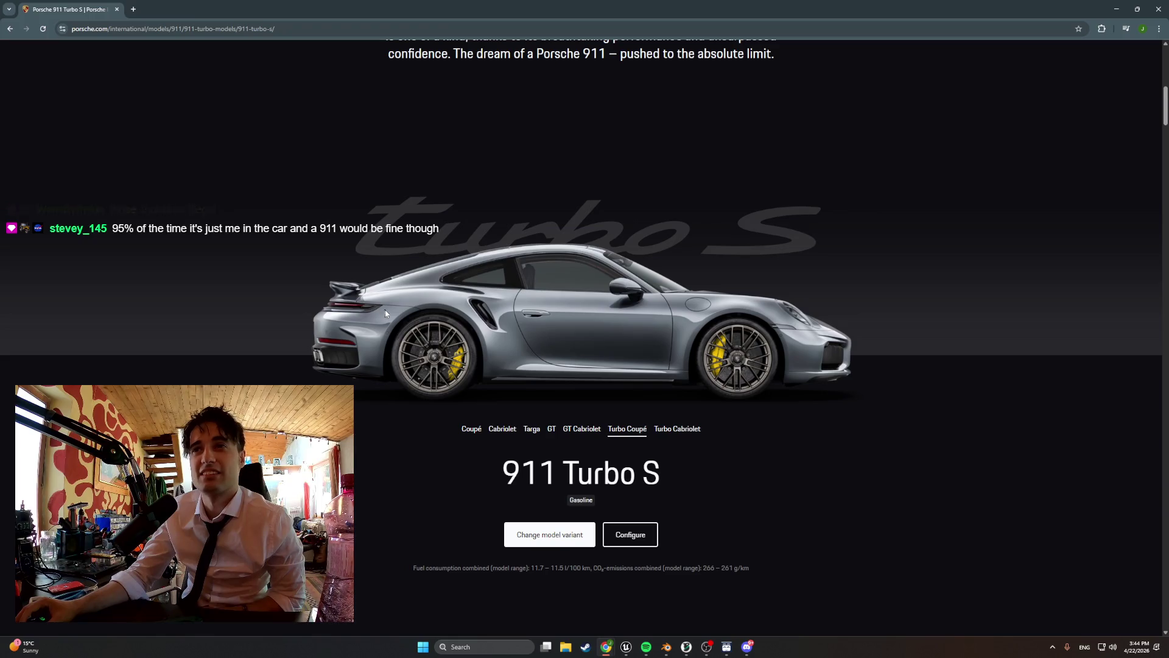
left_click(630, 533)
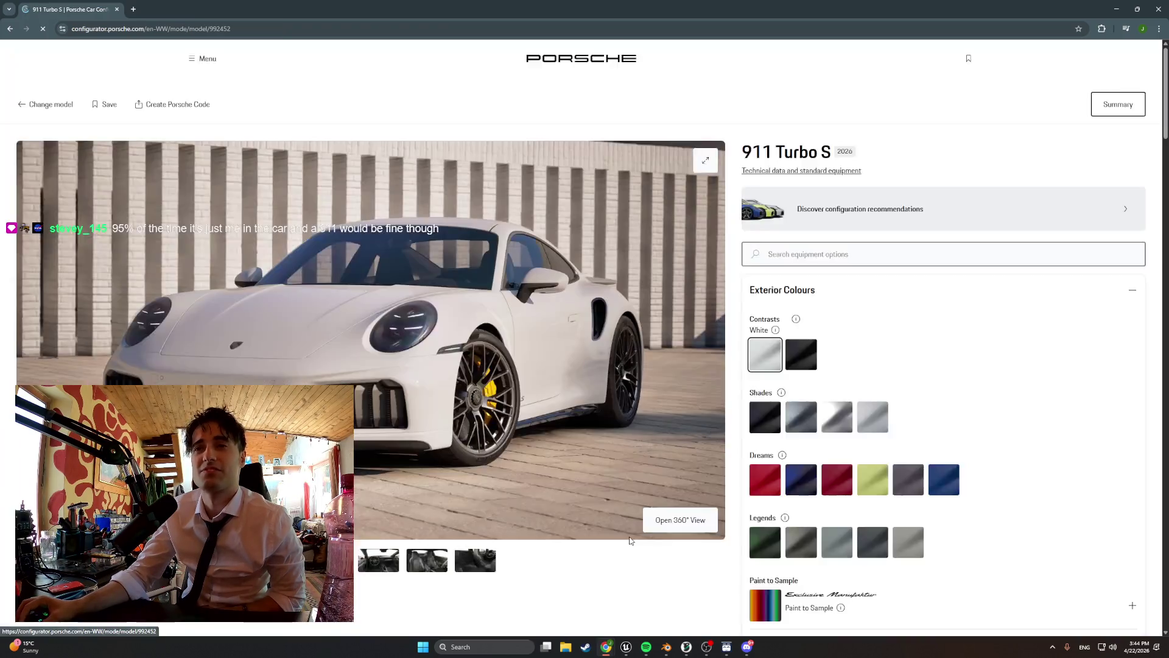
- Paint the 911 Turbo S in Oak Green Metallic Neo
scroll(707, 438, "down", 3)
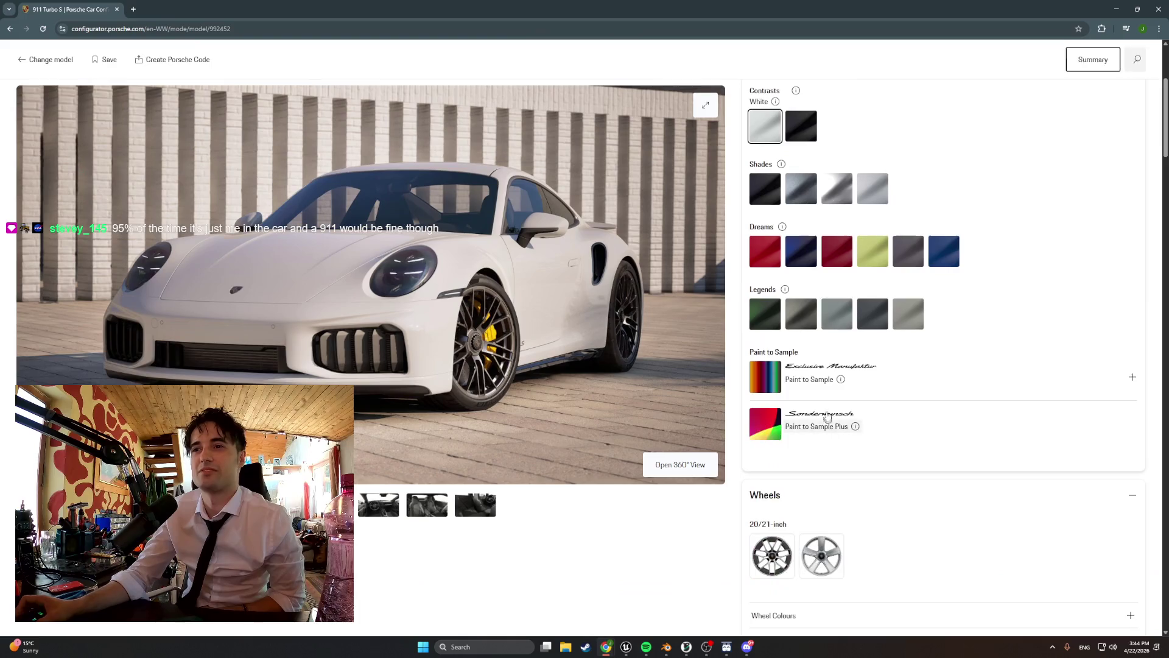
left_click(765, 315)
scroll(791, 365, "down", 3)
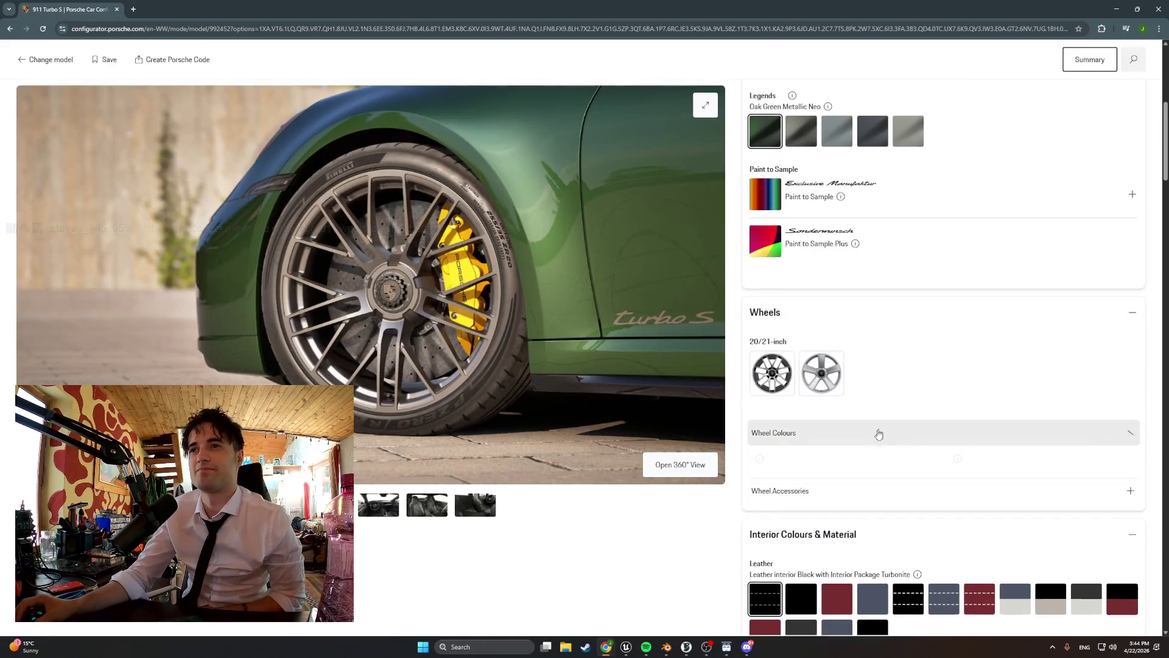
- Expand the wheel options, try the second 20/21-inch design, then return to the carbon-bladed wheels
left_click(877, 433)
scroll(882, 448, "down", 4)
scroll(883, 451, "down", 2)
scroll(882, 448, "up", 5)
left_click(813, 237)
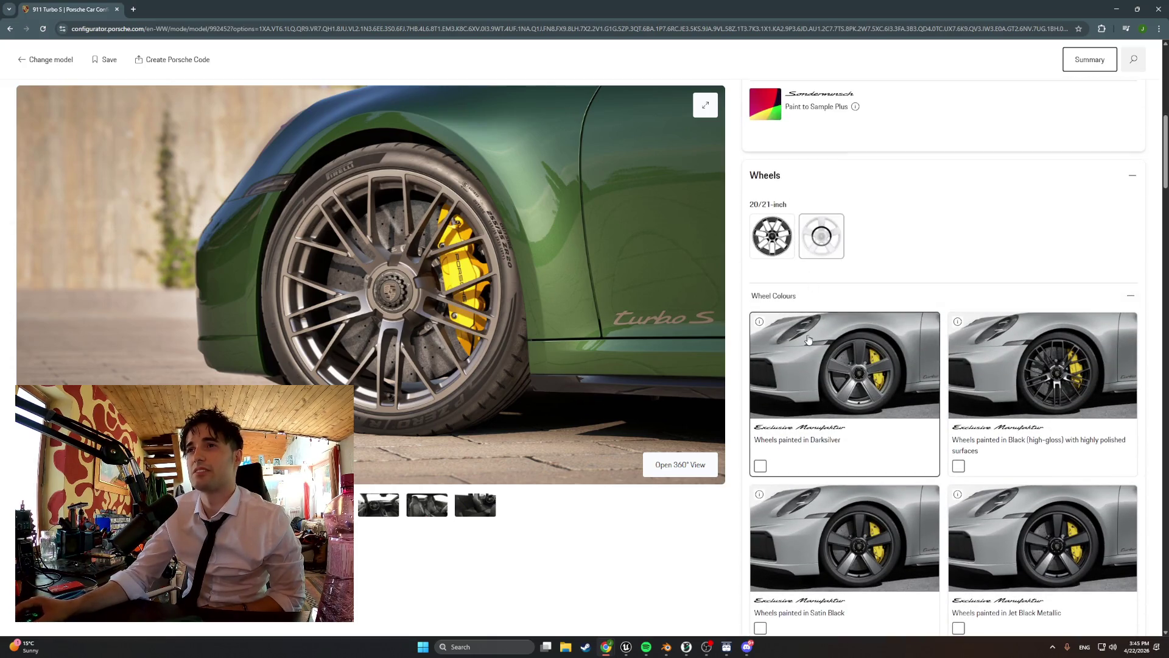
scroll(865, 374, "down", 5)
scroll(865, 375, "up", 5)
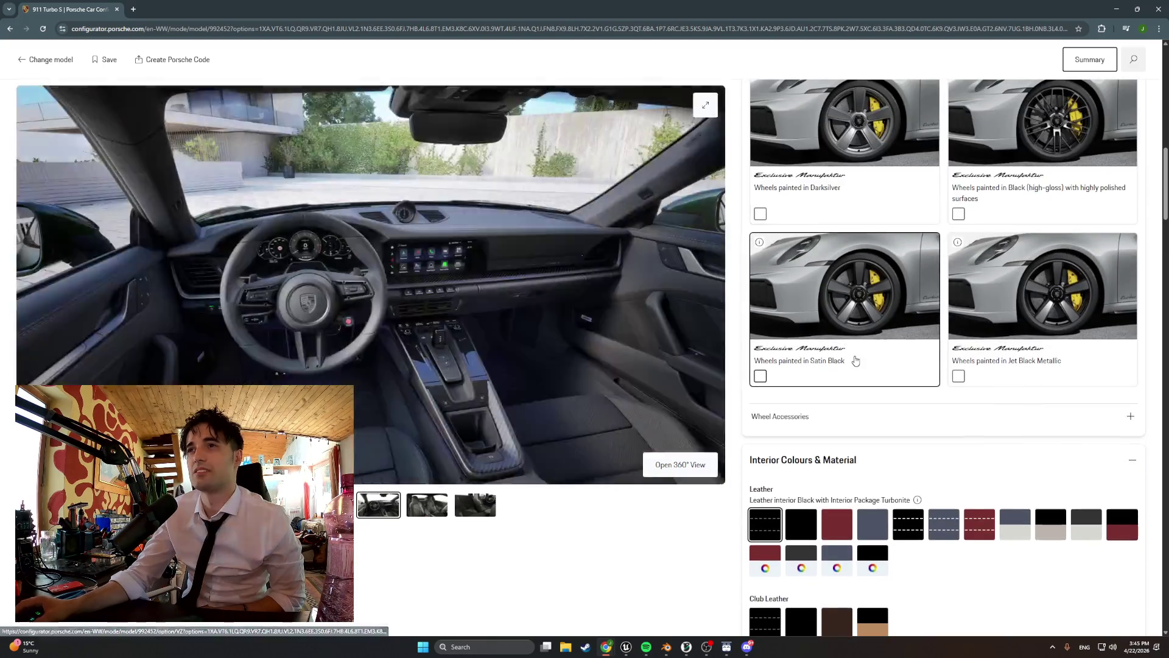
left_click(772, 140)
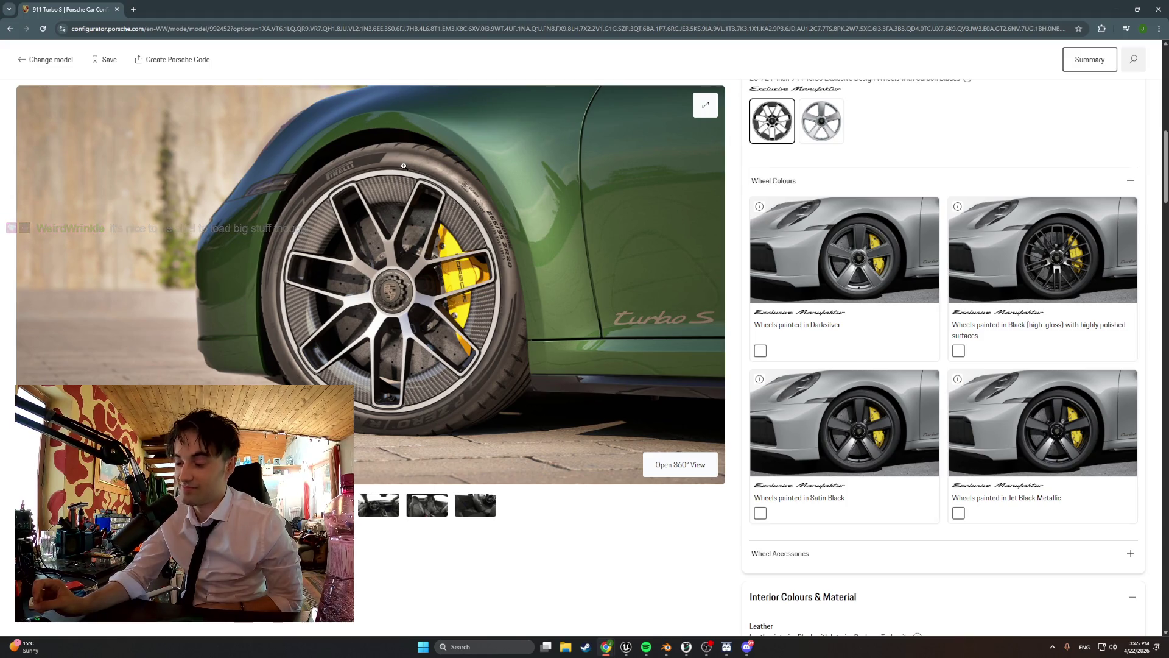
- Scroll the options panel back up to the paint colours and open a blank Chrome tab
scroll(238, 195, "up", 3)
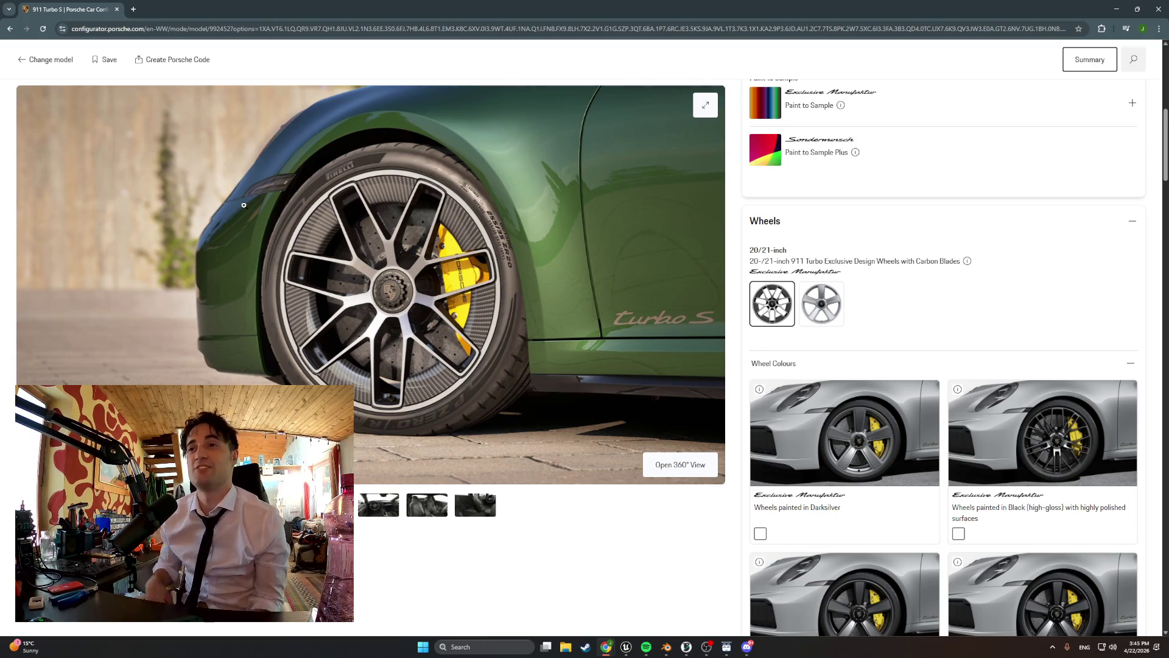
scroll(300, 276, "up", 3)
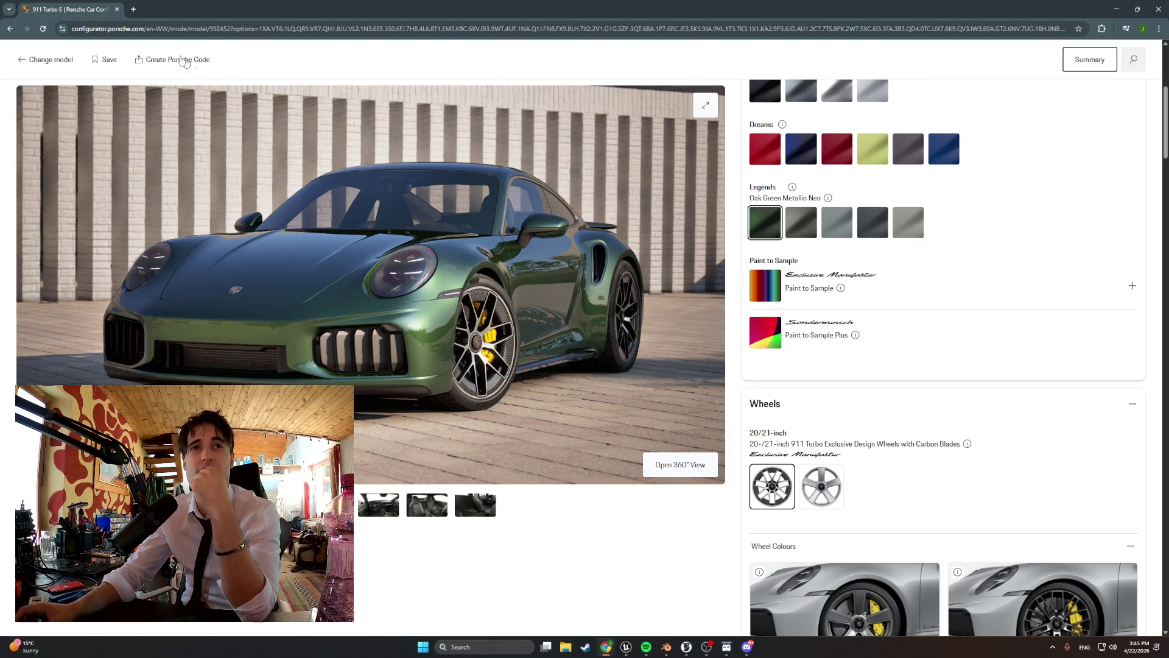
left_click(133, 11)
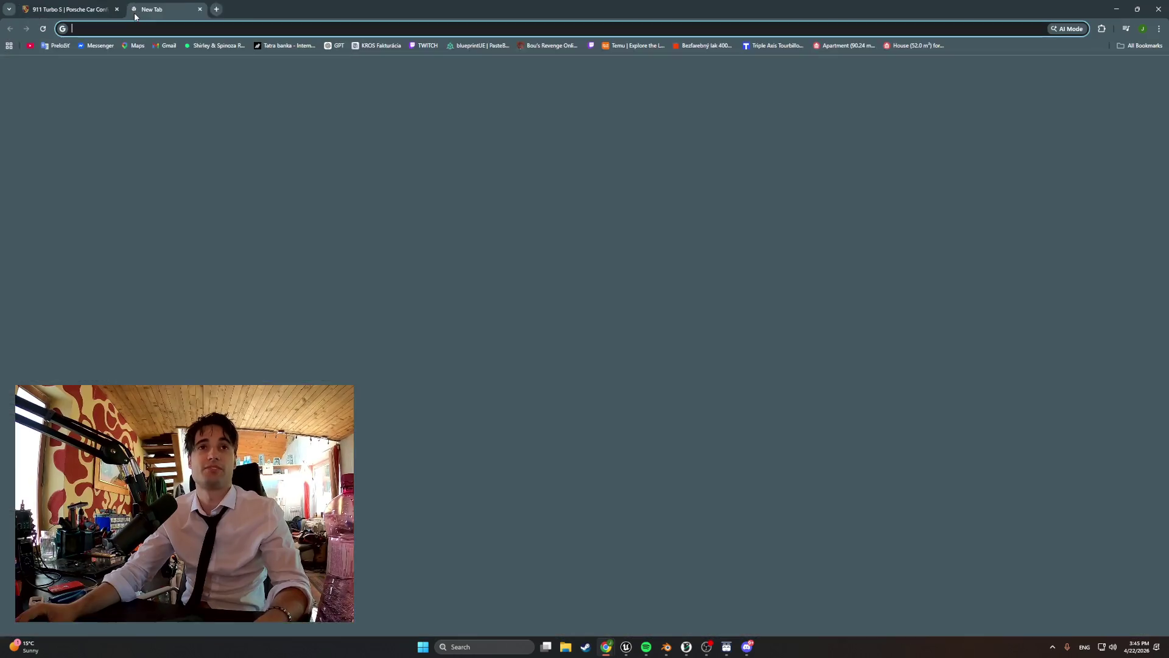
- Search Google for 'porsche 911 trunk' and show the image results
type("porsd")
key("BackSpace")
type("che 911 ")
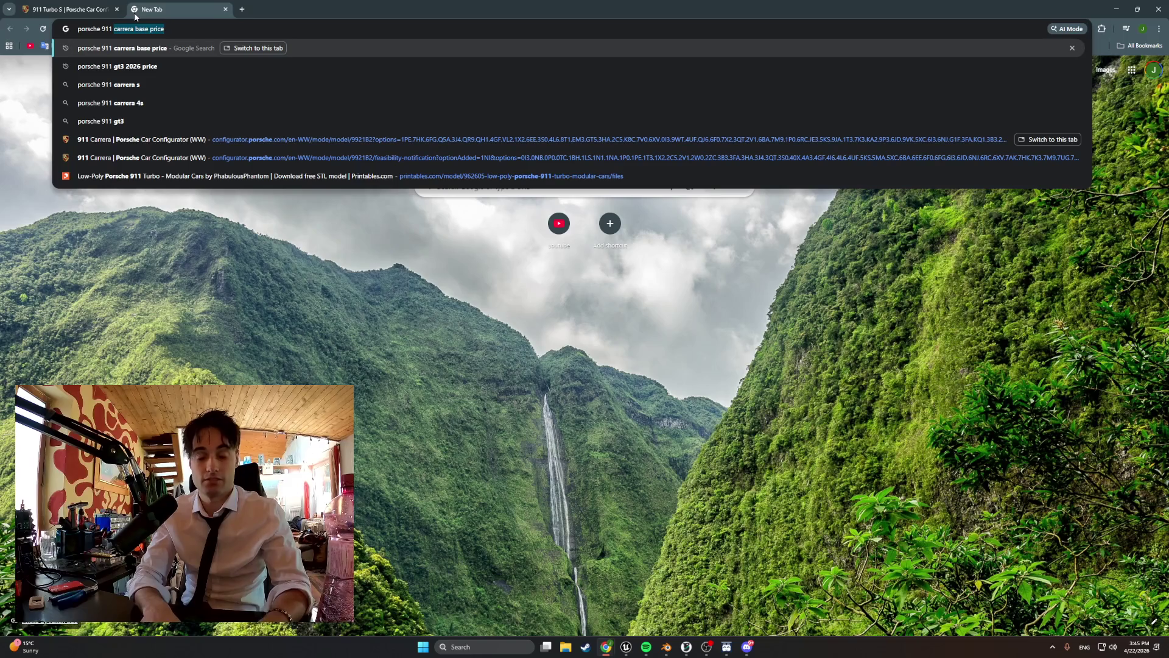
type("trunk")
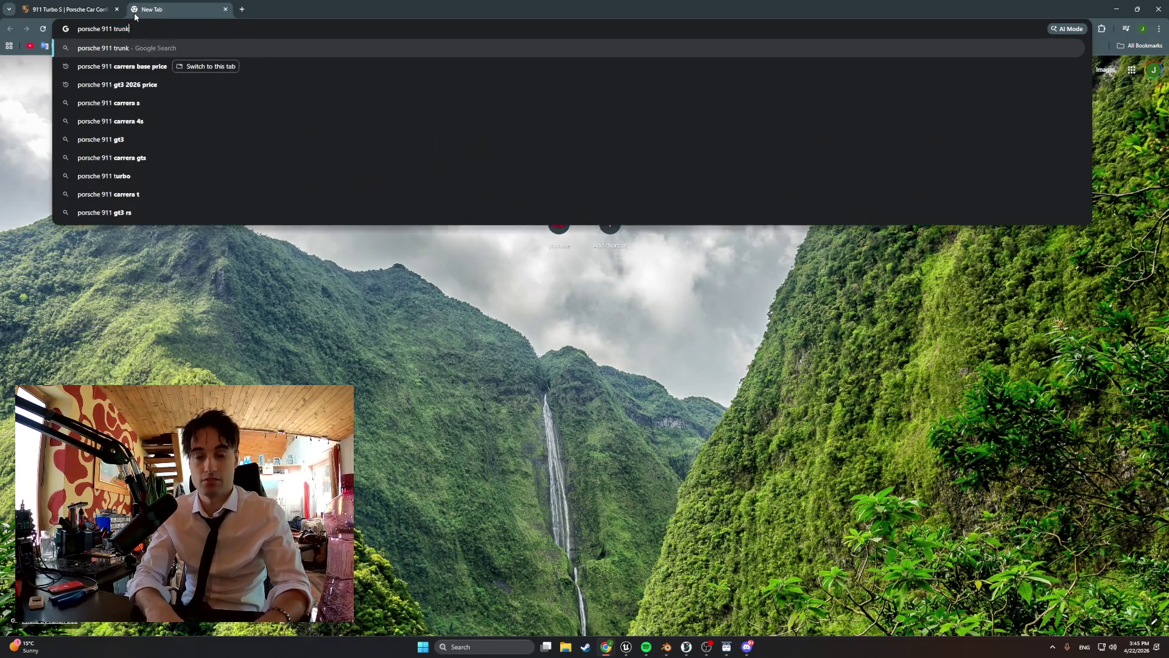
key("Return")
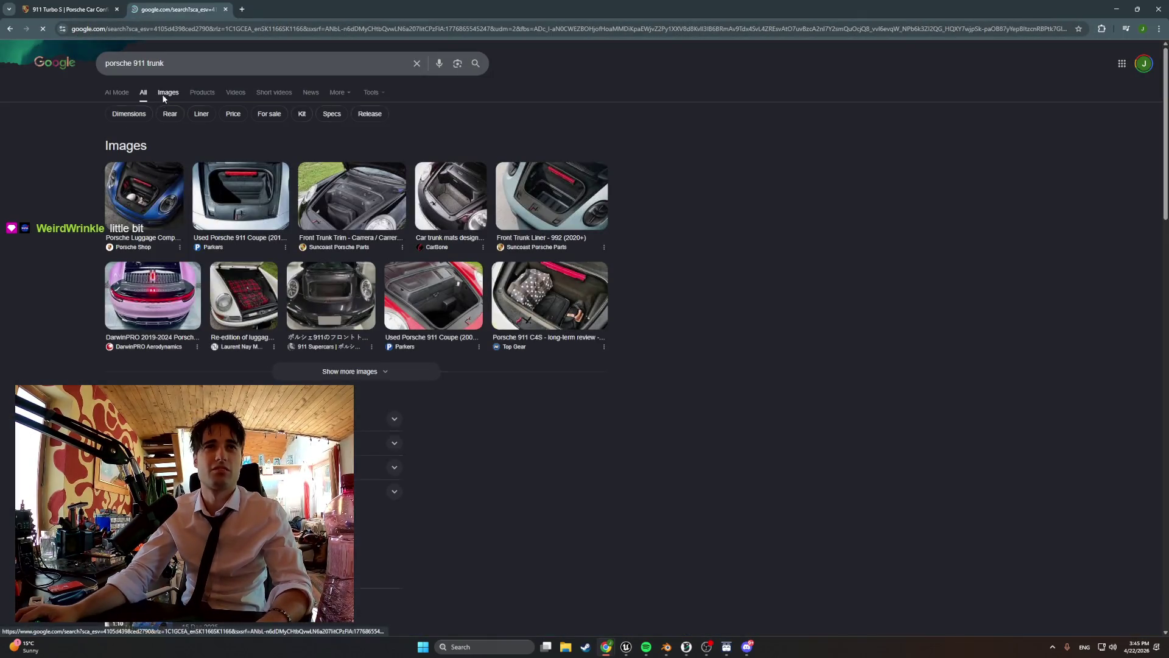
left_click(163, 94)
- Preview the trunk liner, 911 Cabriolet boot and 911 Coupe (2026) boot-space images
left_click(420, 282)
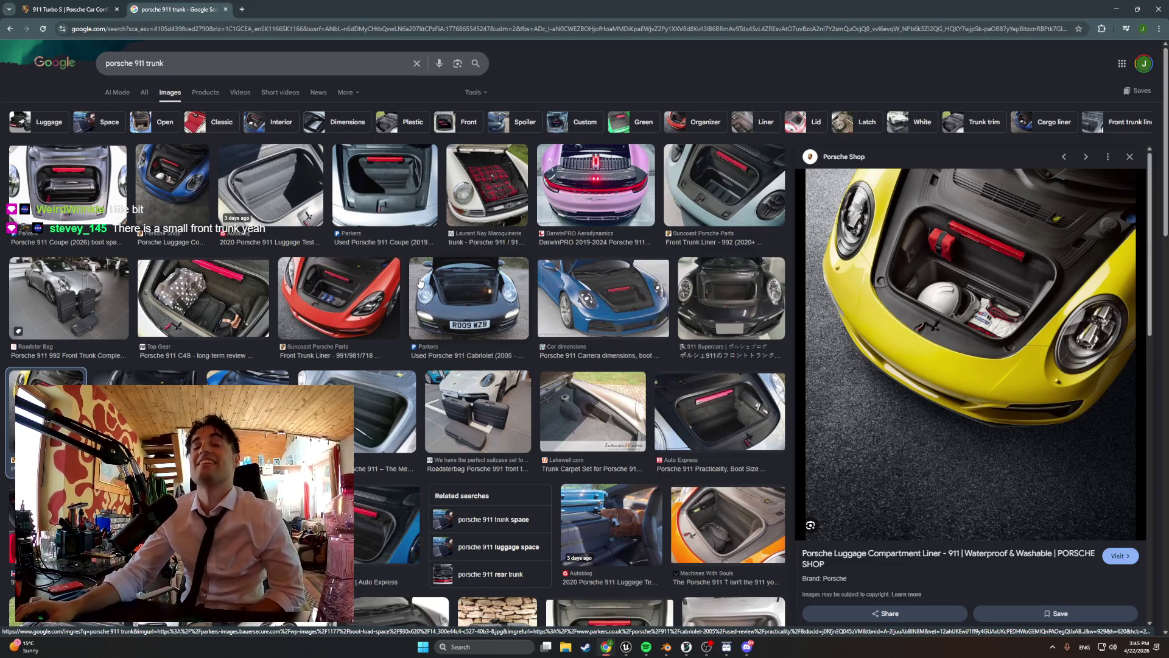
left_click(459, 295)
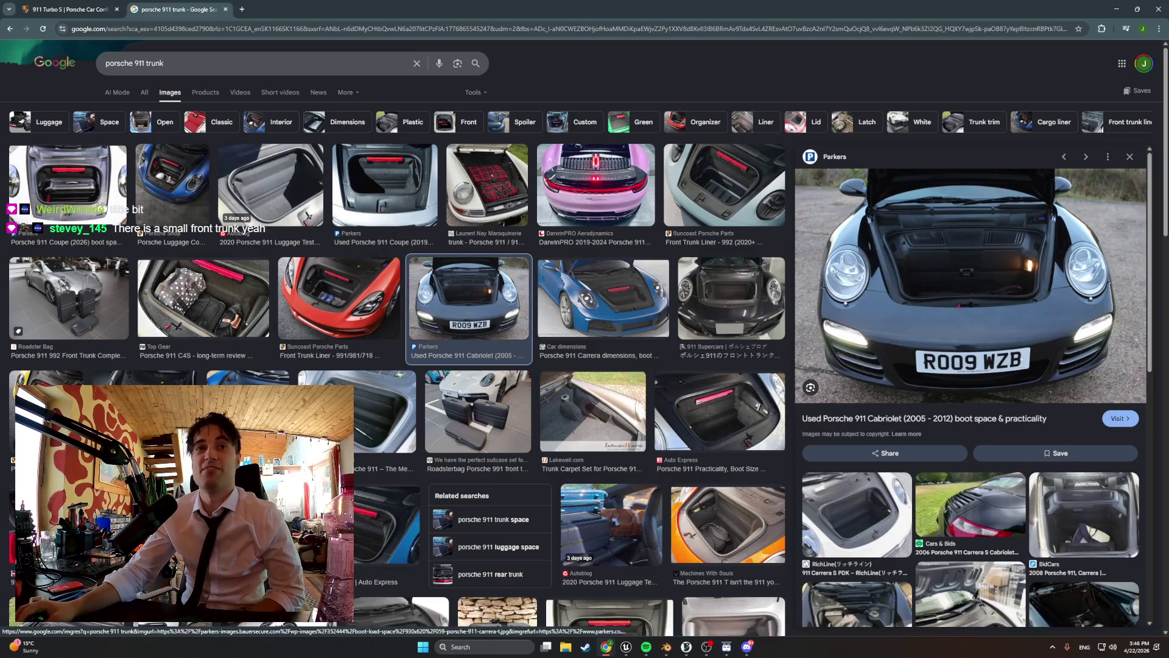
left_click(85, 208)
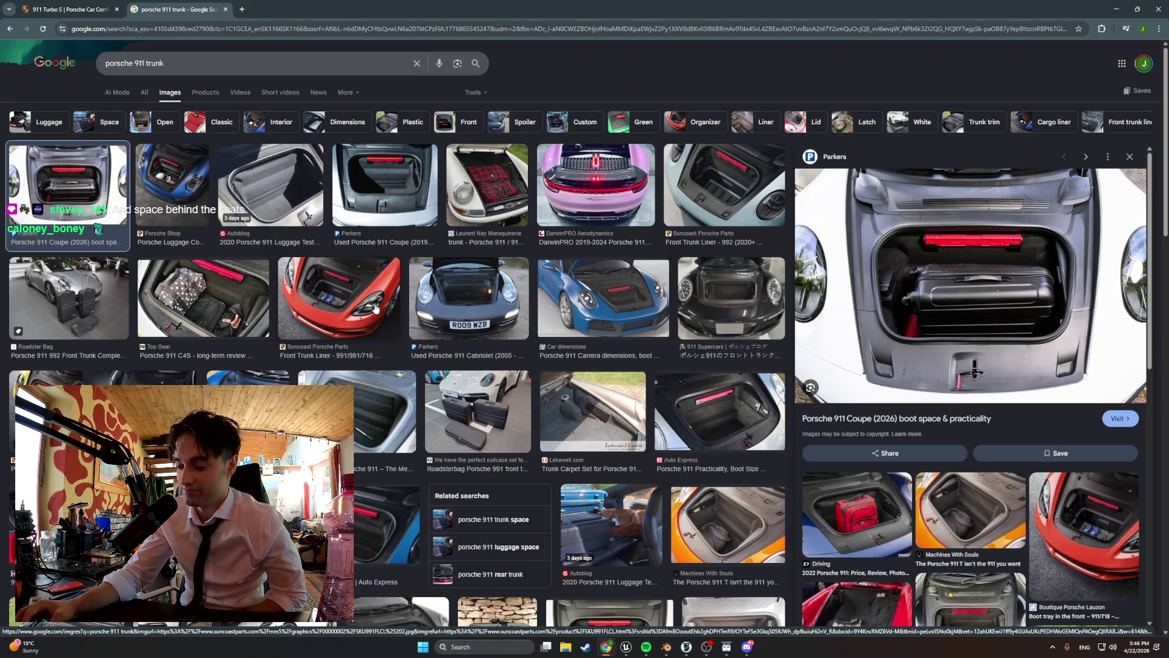
double_click(149, 72)
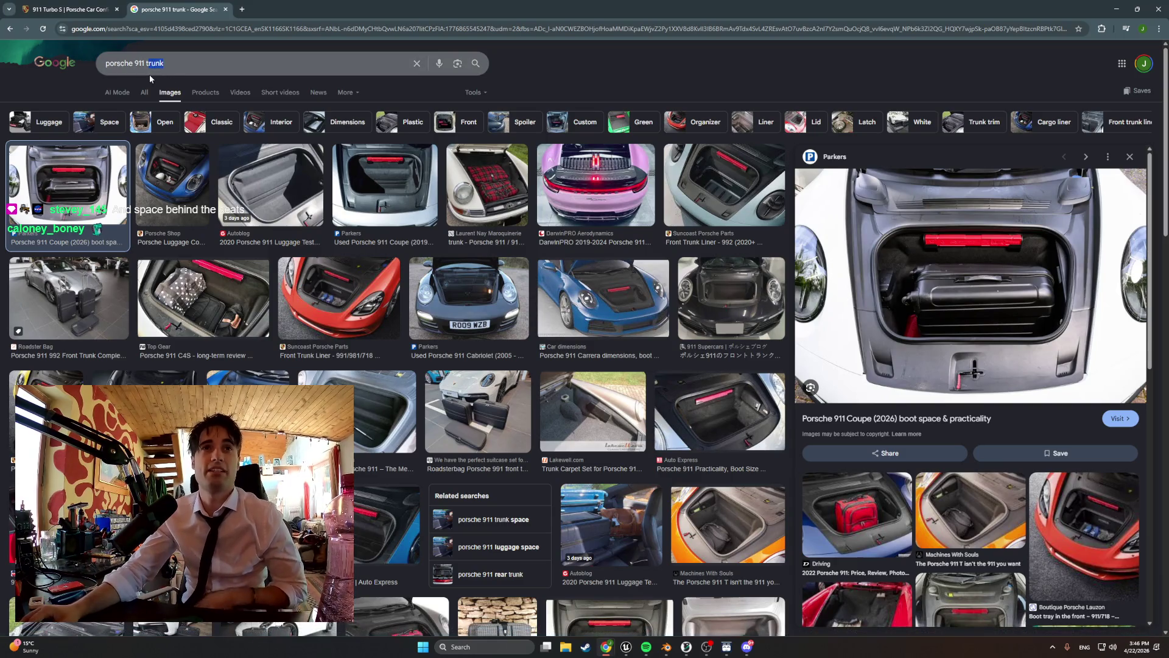
- Search 'porsche 911 space behind the seats' and preview four rear-seat images
type("space behi")
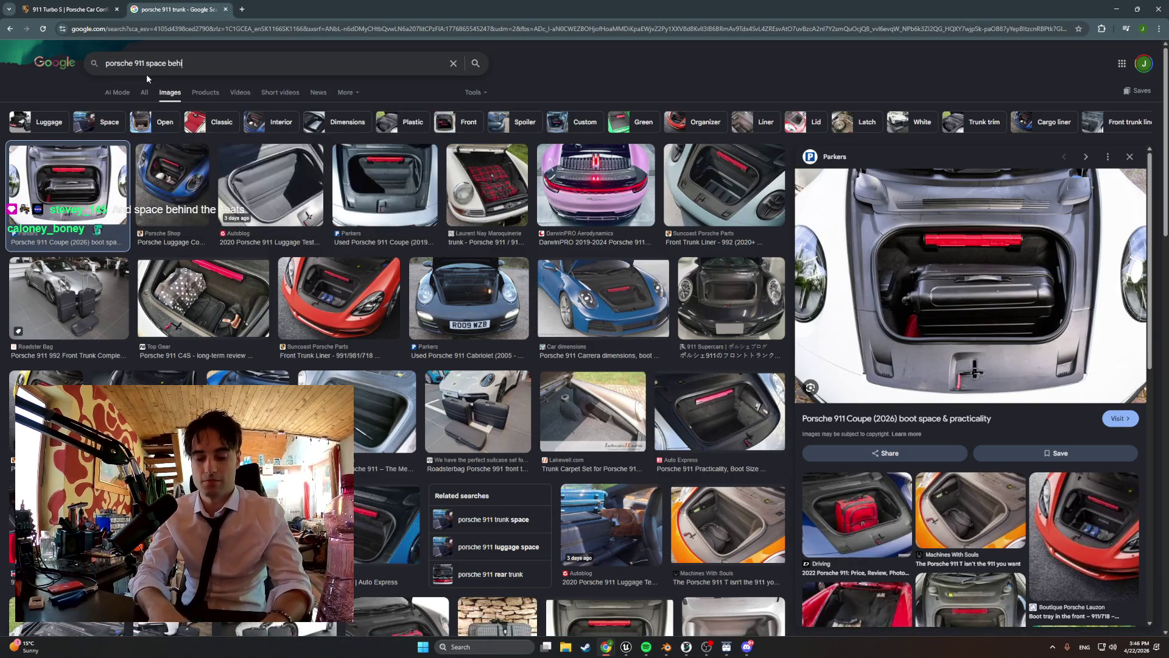
type("nd the sea")
type("ts")
key("Return")
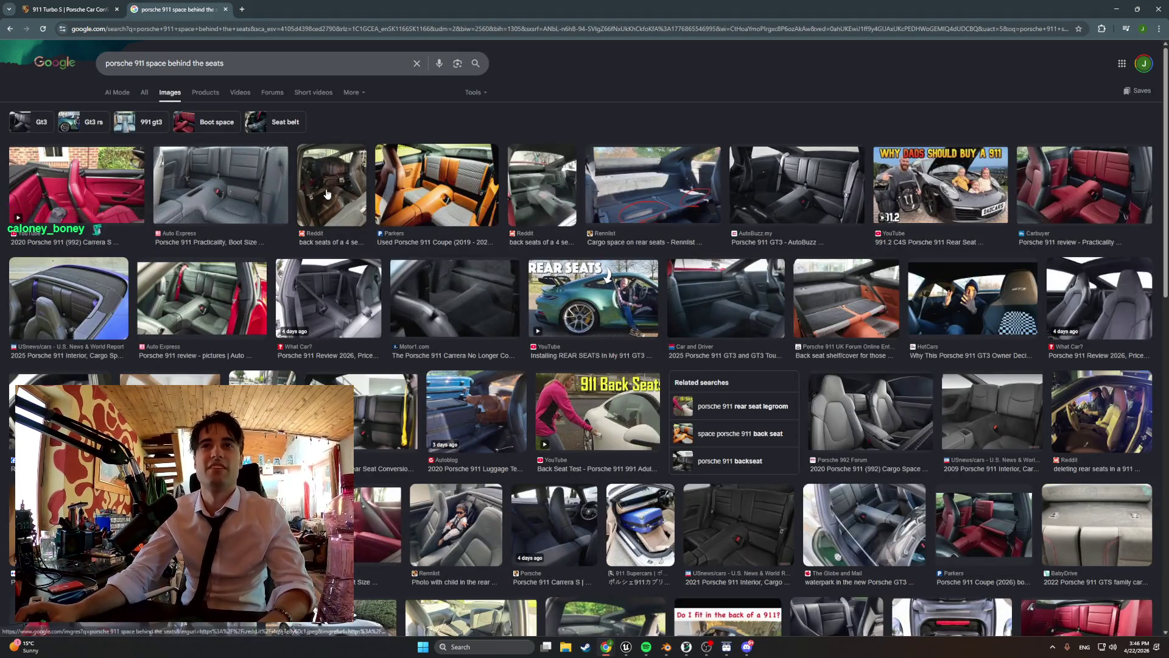
left_click(323, 197)
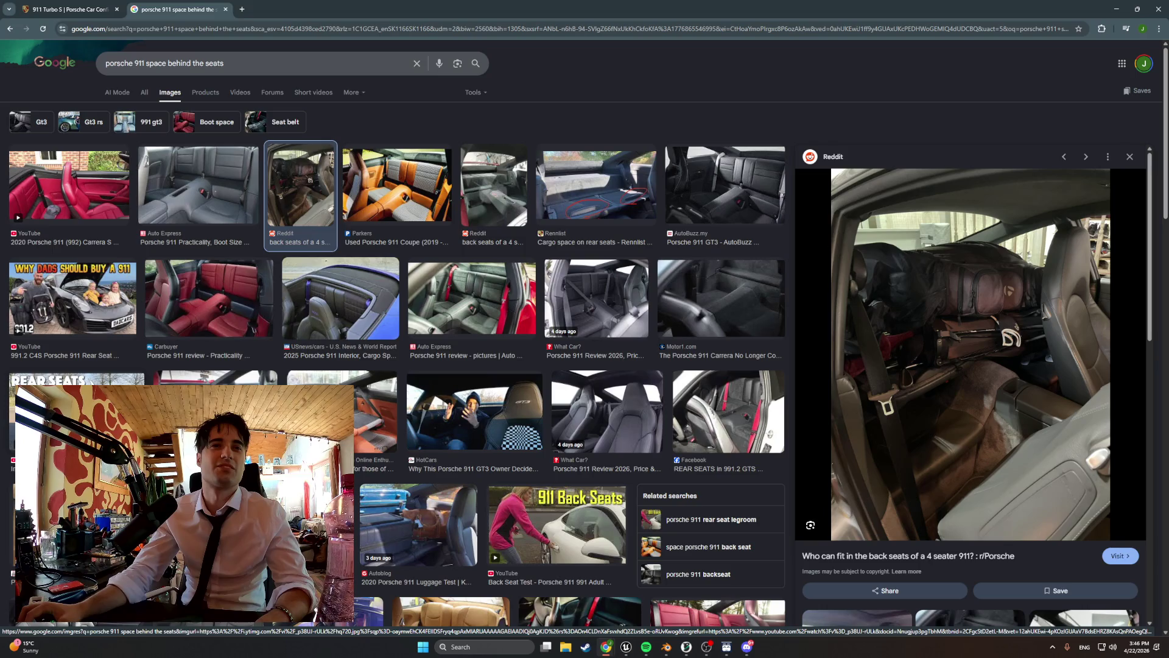
left_click(79, 396)
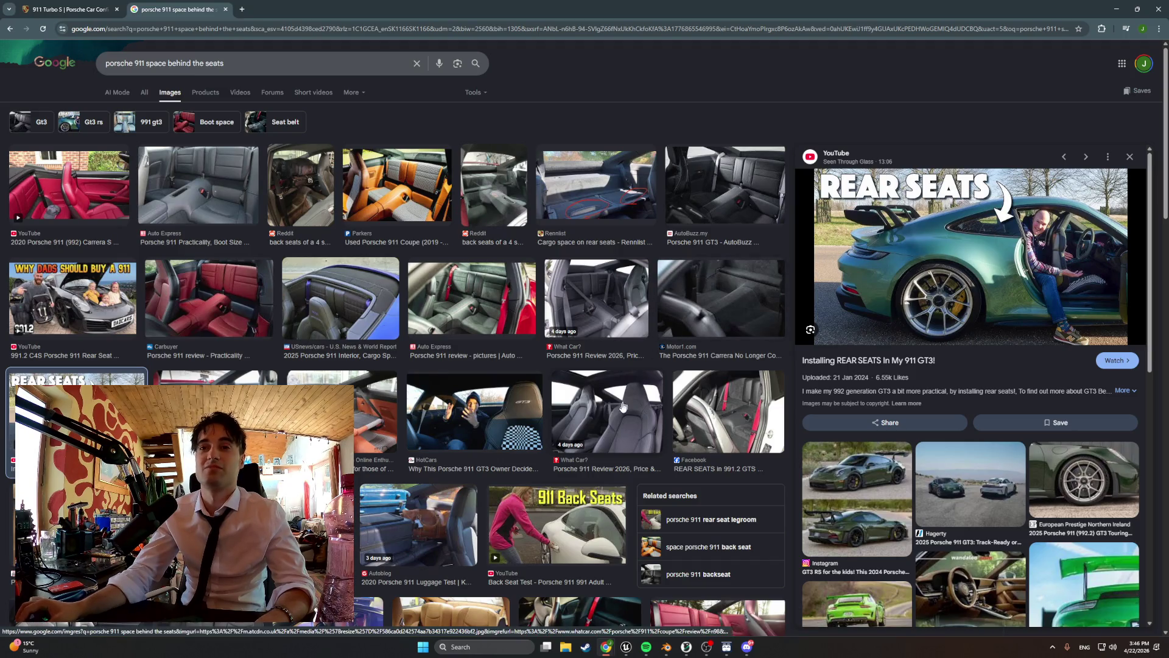
left_click(604, 422)
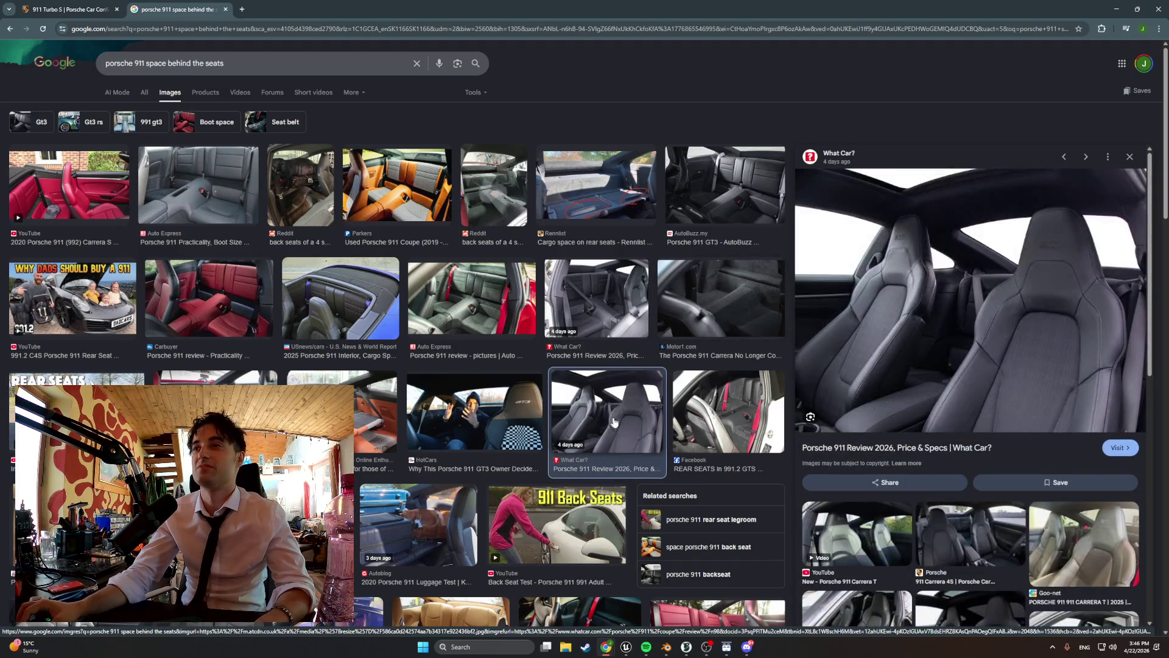
left_click(721, 416)
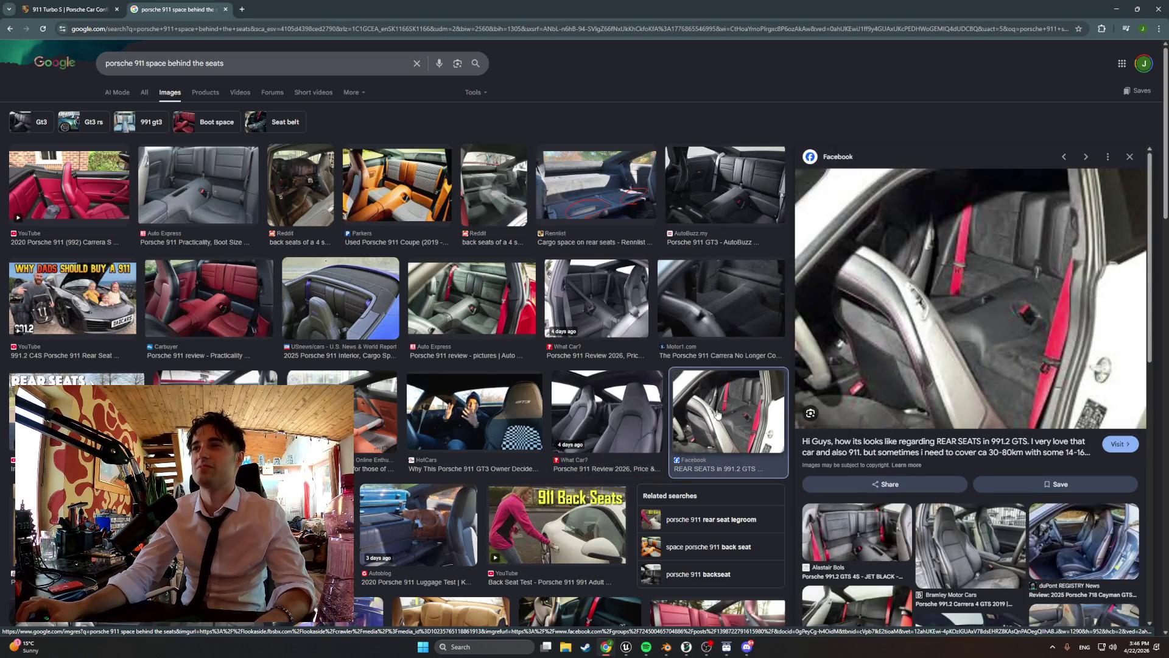
scroll(719, 414, "down", 1)
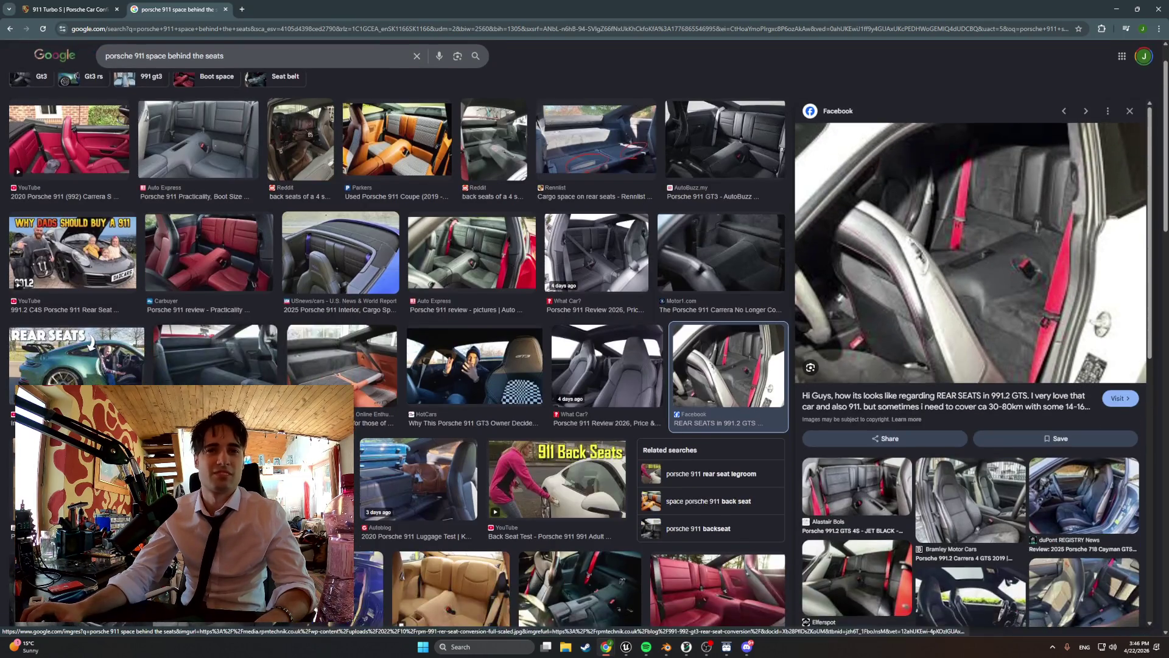
scroll(396, 244, "up", 1)
- Search 'porsche 911 interior back 2025' and preview the El Paso and Autopediame interior images
left_click_drag(225, 63, 162, 65)
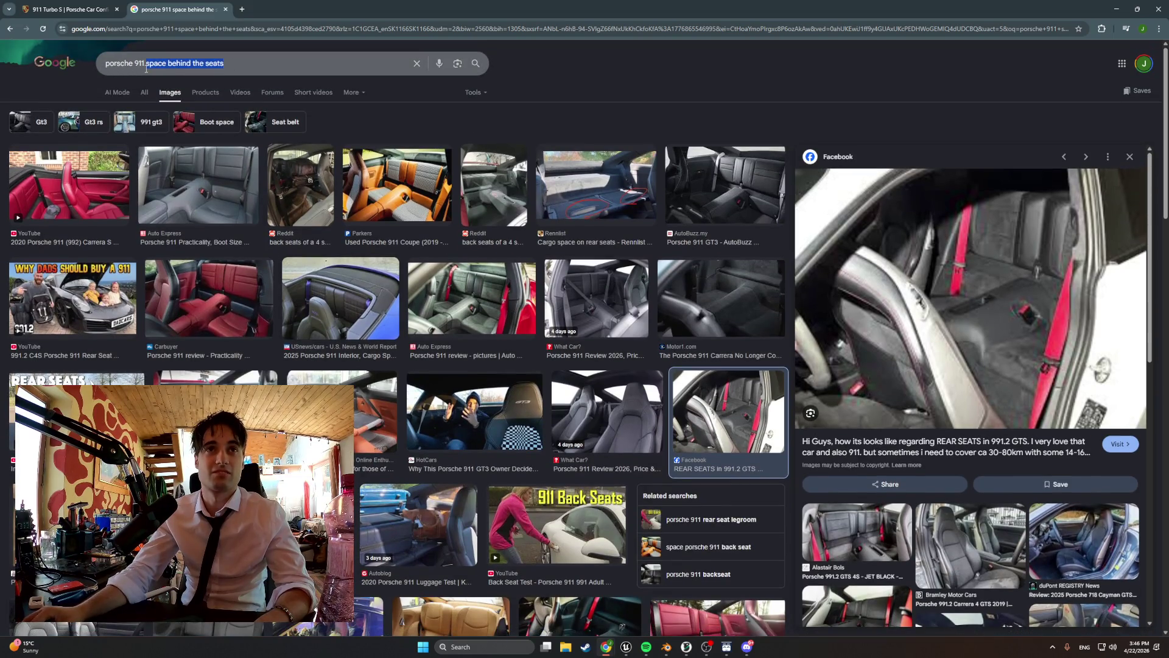
type("interior")
key("Down")
key("Return")
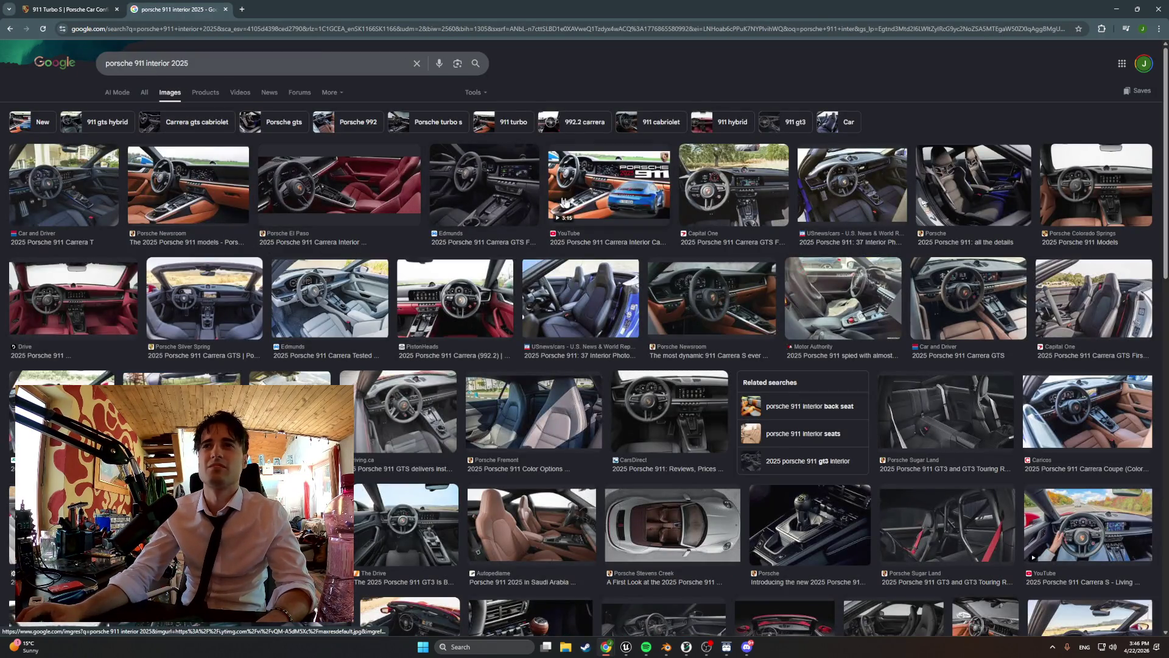
left_click(174, 62)
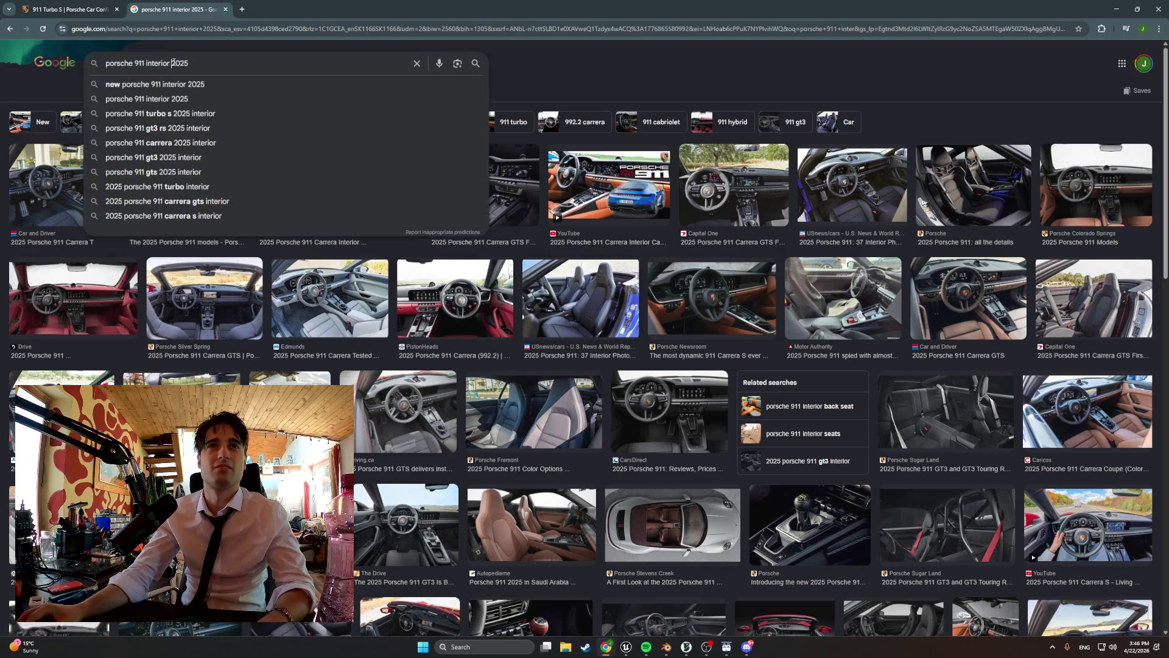
type("back")
key("Return")
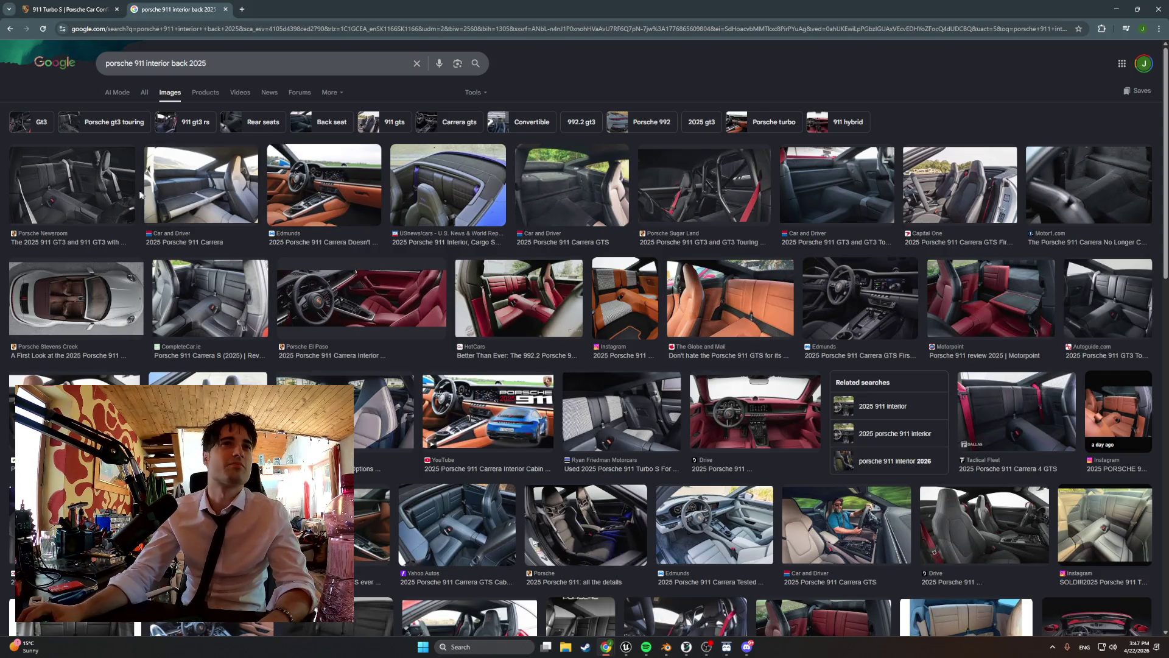
left_click(376, 297)
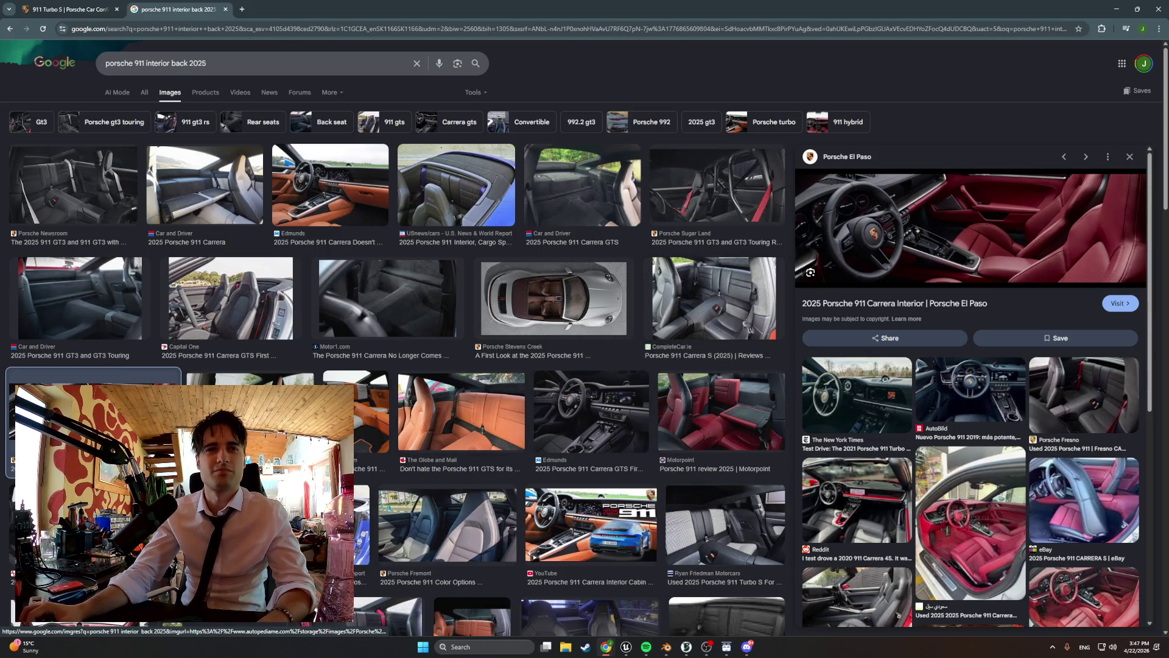
left_click(91, 420)
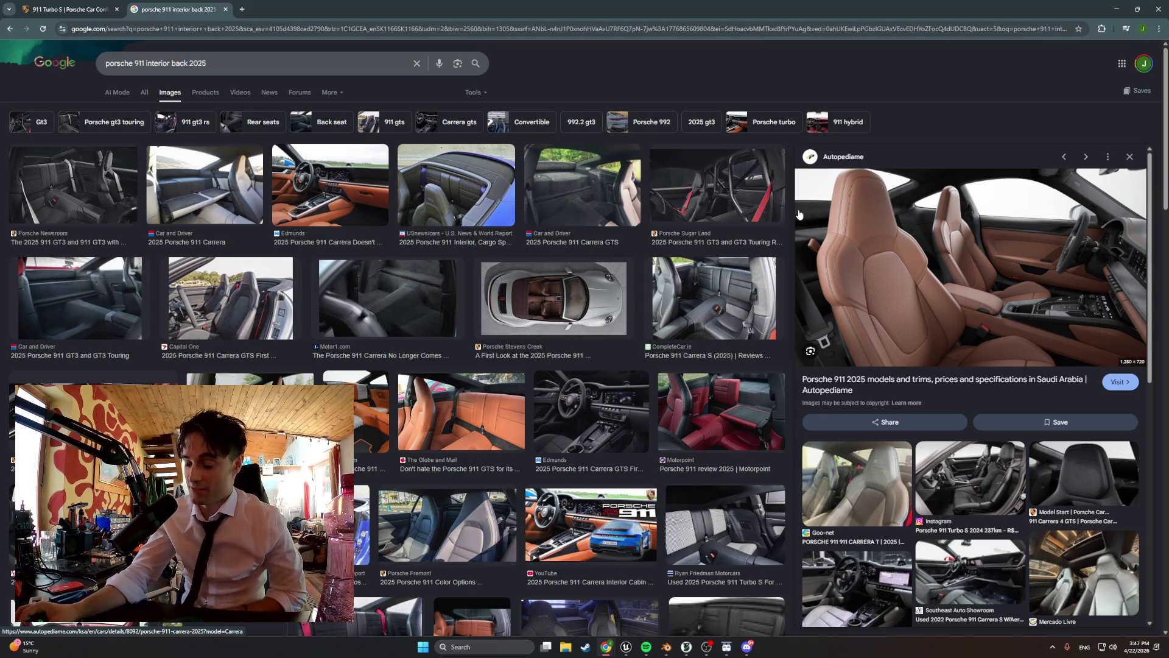
- Minimize Chrome and view the apartment building from another angle in Blender
left_click(1113, 7)
scroll(497, 329, "down", 5)
middle_click_drag(497, 328, 418, 325)
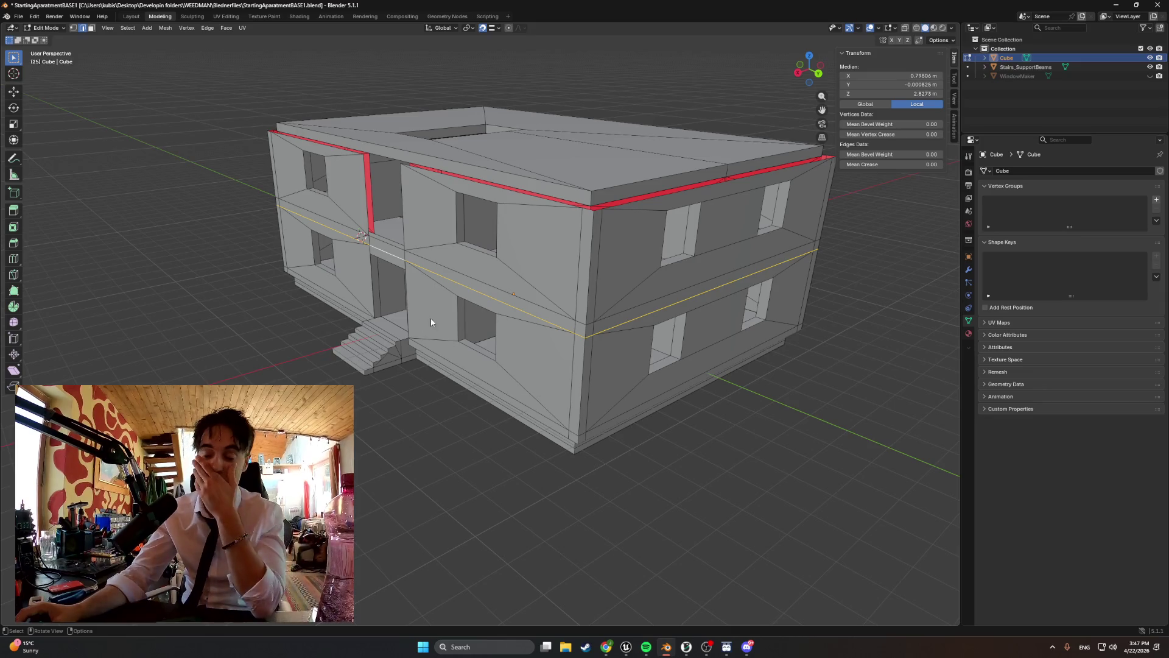
mouse_move(561, 312)
middle_mouse_down()
mouse_move(520, 378)
mouse_move(551, 392)
mouse_move(608, 373)
mouse_move(338, 326)
mouse_move(495, 370)
mouse_move(483, 380)
mouse_move(583, 381)
mouse_move(535, 381)
mouse_move(444, 347)
mouse_move(405, 357)
mouse_move(472, 396)
mouse_move(597, 382)
middle_mouse_up()
scroll(597, 382, "up", 3)
scroll(517, 322, "up", 2)
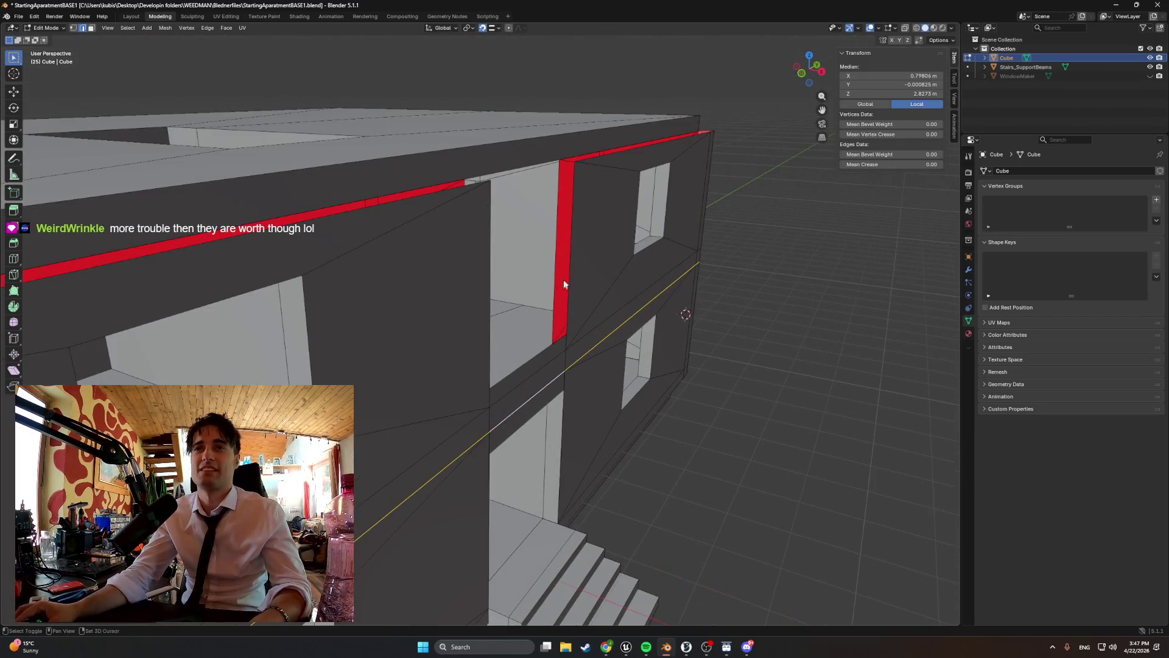
scroll(556, 287, "up", 2)
left_click(509, 272)
mouse_move(510, 277)
middle_mouse_down()
mouse_move(475, 272)
mouse_move(577, 290)
mouse_move(667, 277)
mouse_move(658, 300)
middle_mouse_up()
key("grave")
left_click(598, 303)
scroll(598, 302, "up", 2)
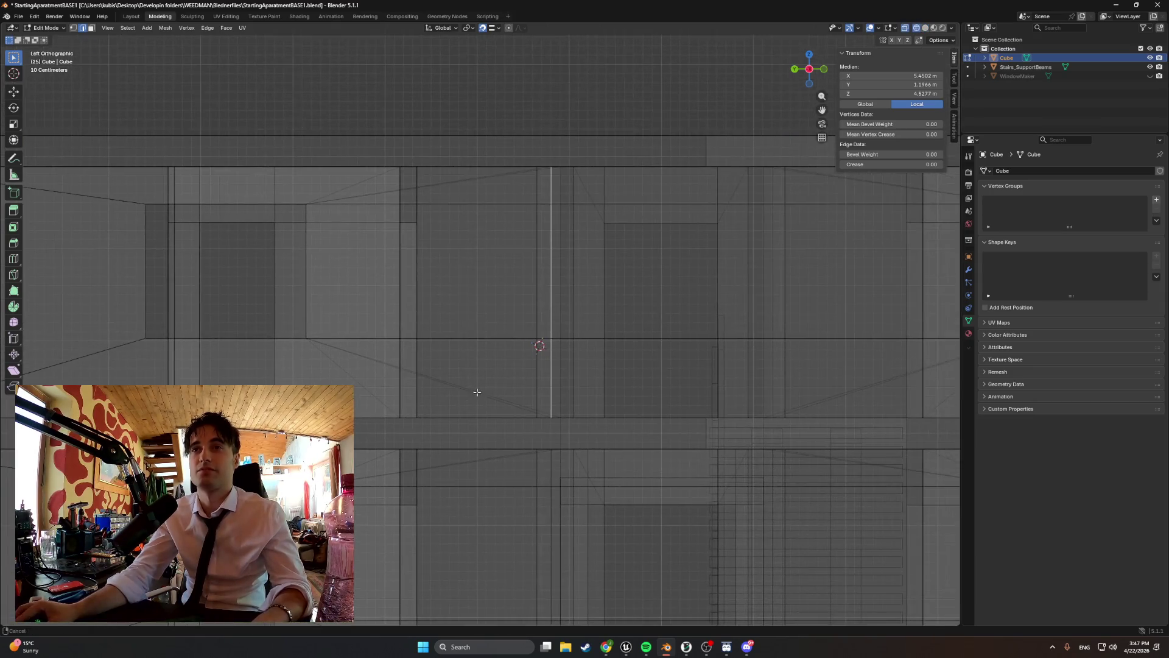
key("g")
key("z")
key("y")
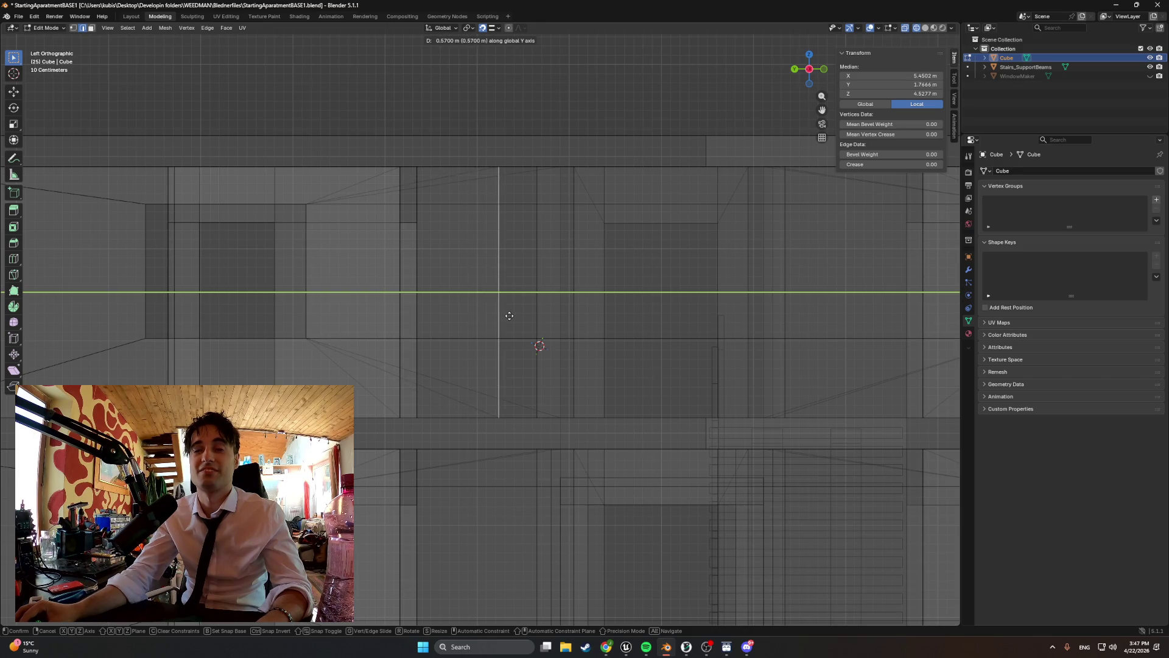
left_click(508, 316)
mouse_move(538, 324)
middle_mouse_down()
mouse_move(467, 352)
mouse_move(448, 347)
mouse_move(486, 345)
middle_mouse_up()
key("z")
left_click(539, 343)
mouse_move(793, 324)
middle_mouse_down()
mouse_move(642, 350)
mouse_move(539, 425)
middle_mouse_up()
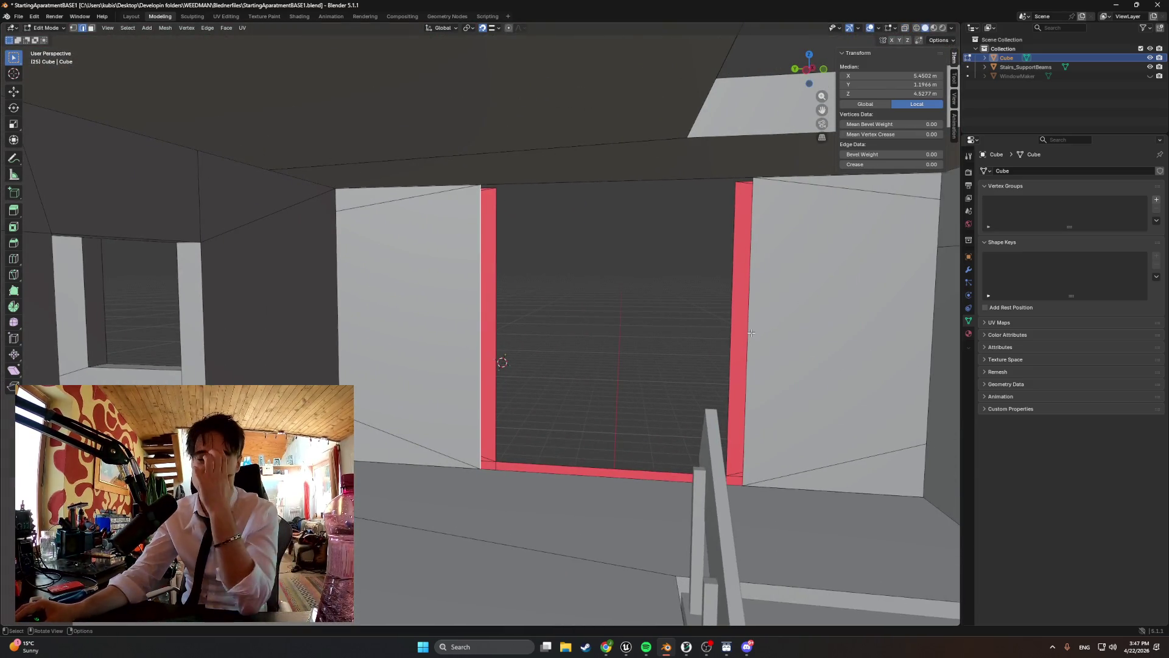
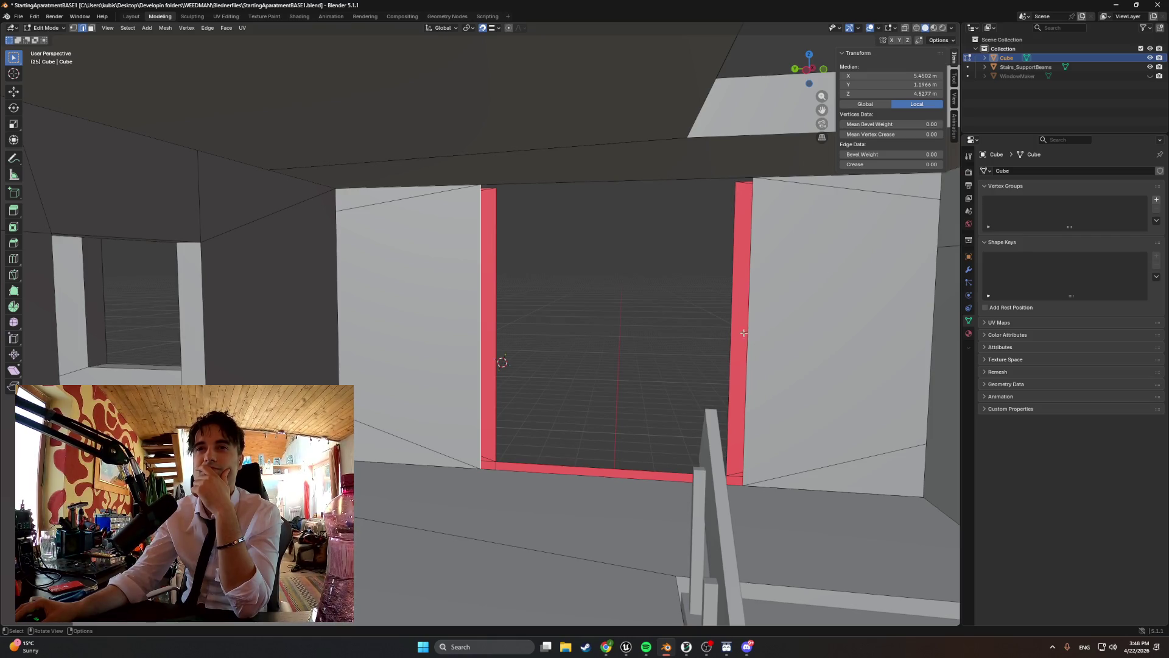
- Move the doorway's left side face along Y until it meets the wall
middle_click_drag(526, 332, 527, 331)
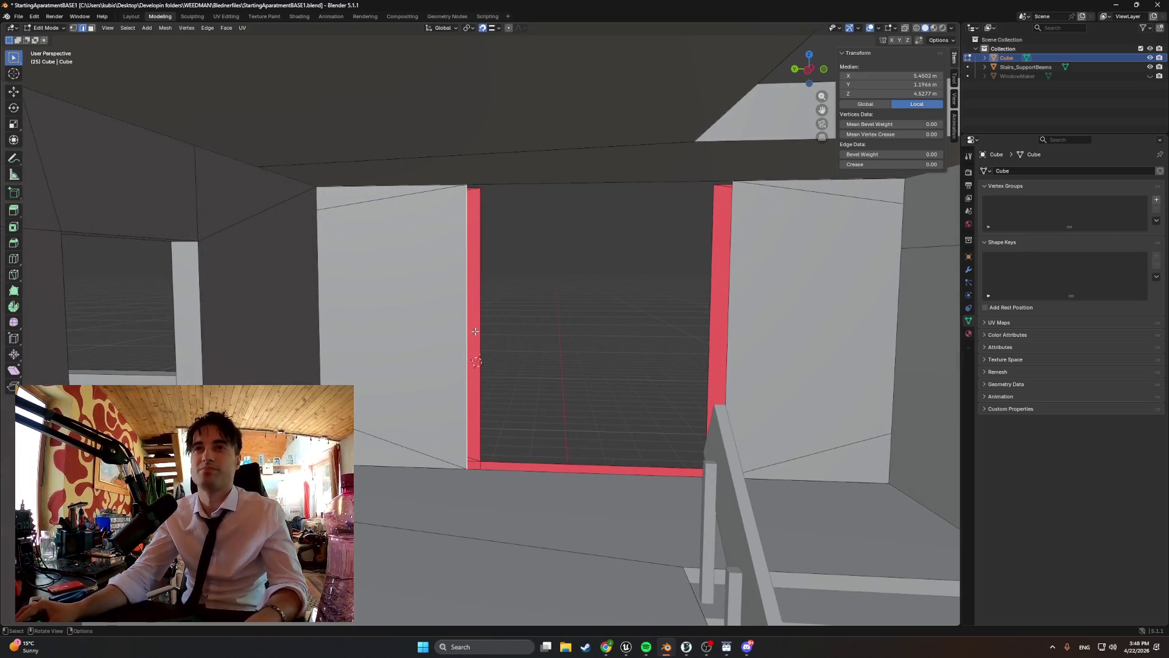
key("g")
key("y")
key("Return")
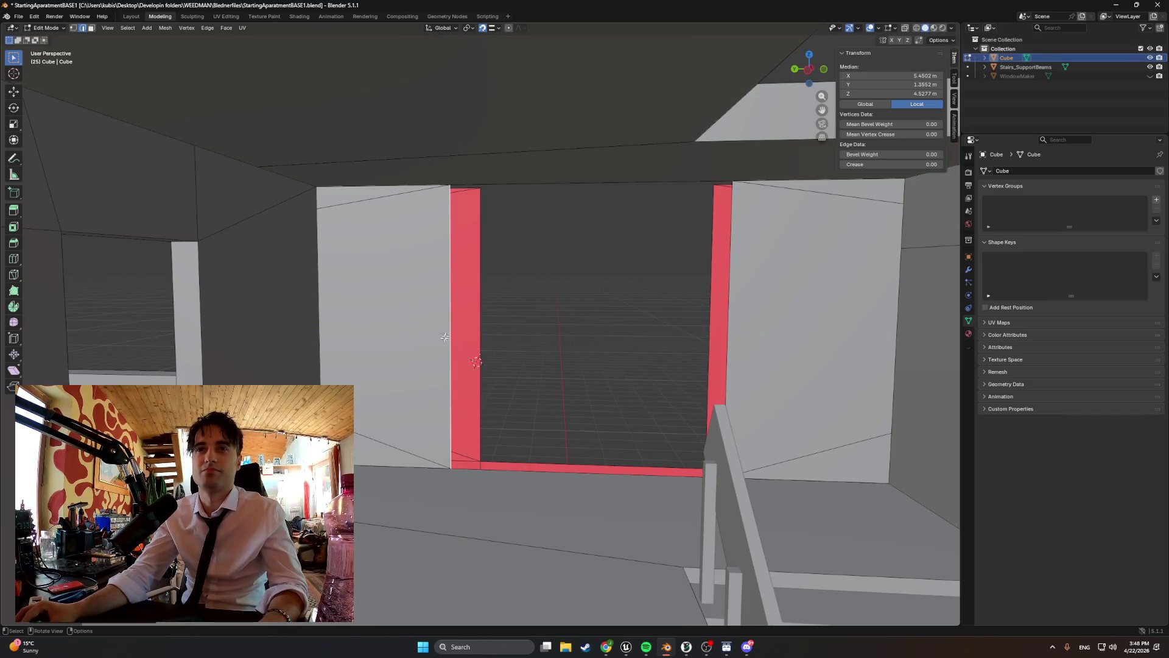
key("g")
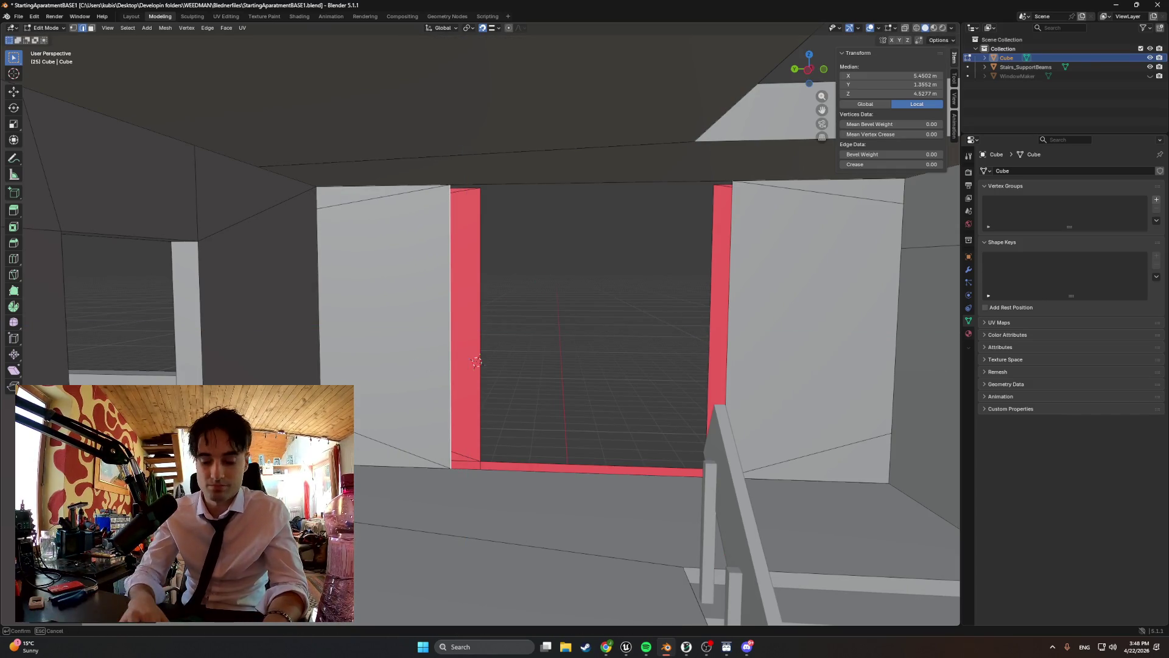
key("y")
key("Return")
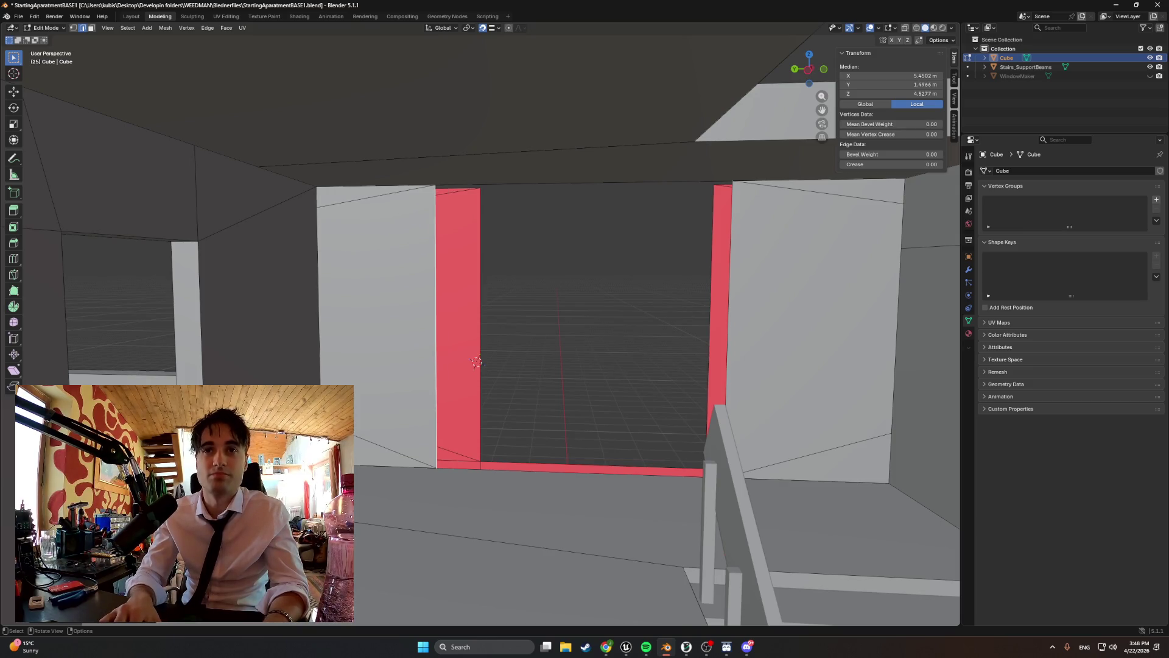
- Move the doorway's right side face along Y to meet the opposite wall
key("Tab")
key("Tab")
left_click(722, 338)
key("g")
key("y")
left_click(747, 347)
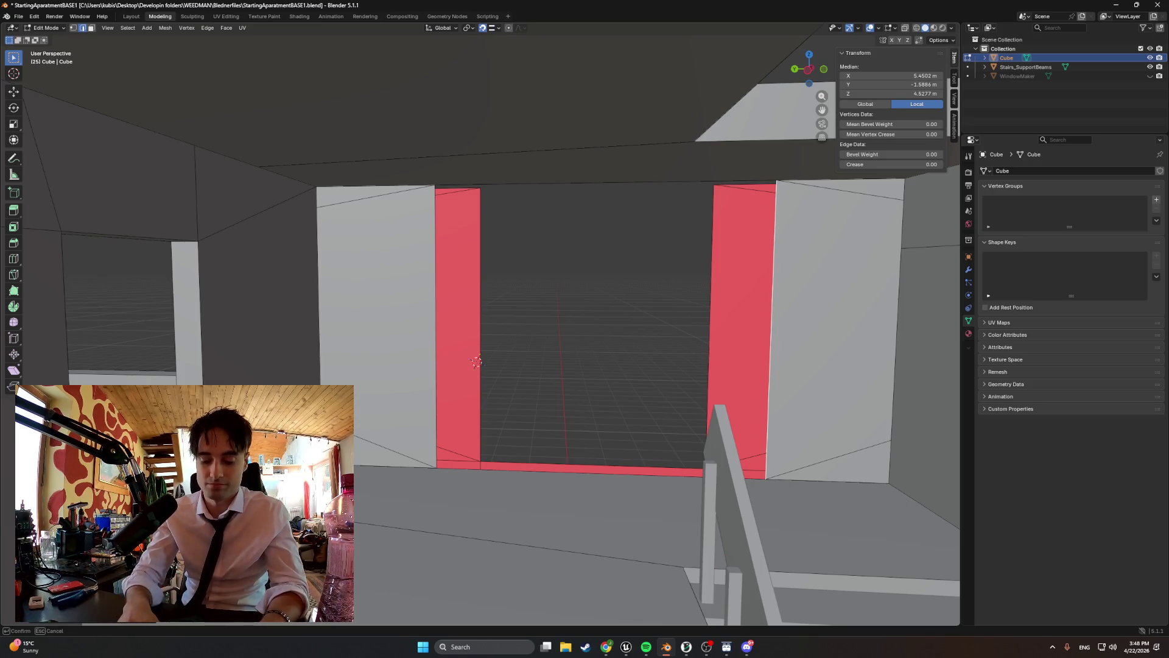
left_click(462, 425)
- Check the jamb alignment in a wireframe side view, then return to solid shading
middle_click_drag(463, 425, 424, 431)
scroll(424, 431, "up", 2)
key("z")
left_click(429, 346)
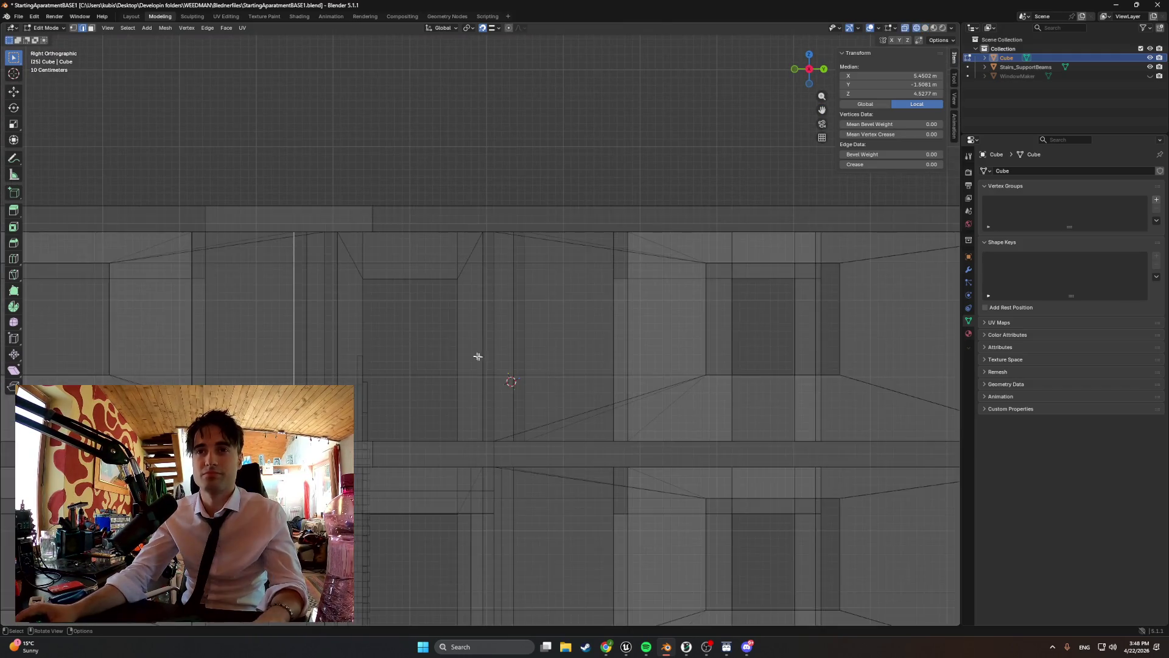
scroll(483, 360, "up", 4)
left_click(484, 360)
mouse_move(486, 362)
middle_mouse_down()
mouse_move(491, 386)
mouse_move(539, 383)
middle_mouse_up()
key("shift+z")
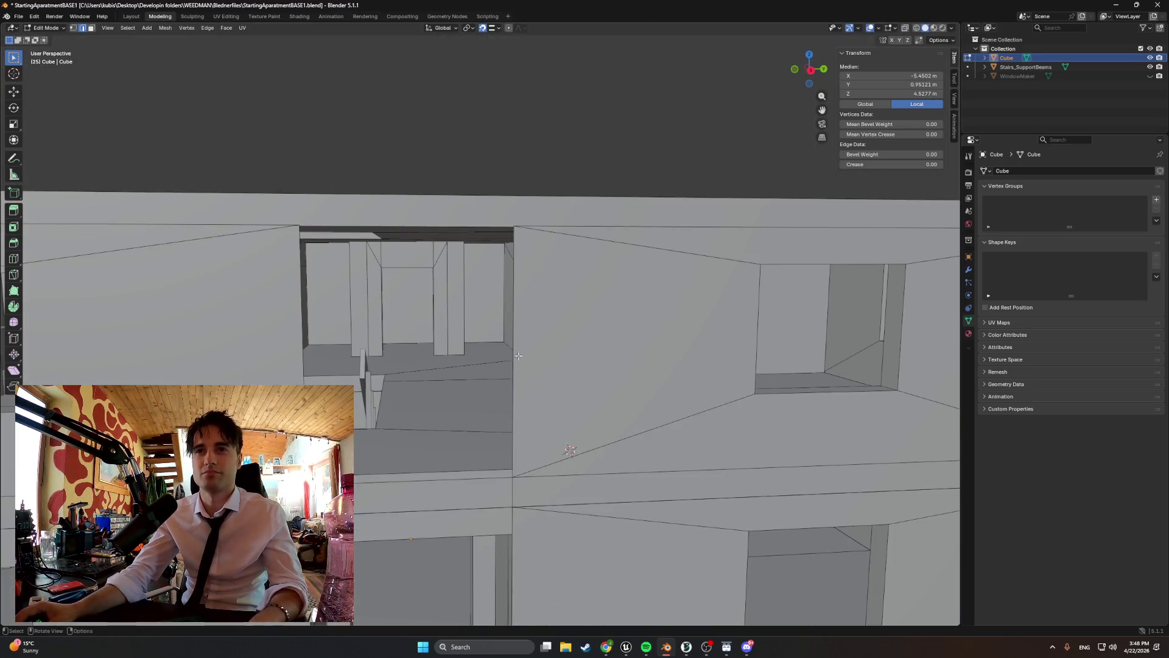
- Align the opening's two vertical side edges with the walls along Y
left_click(541, 381)
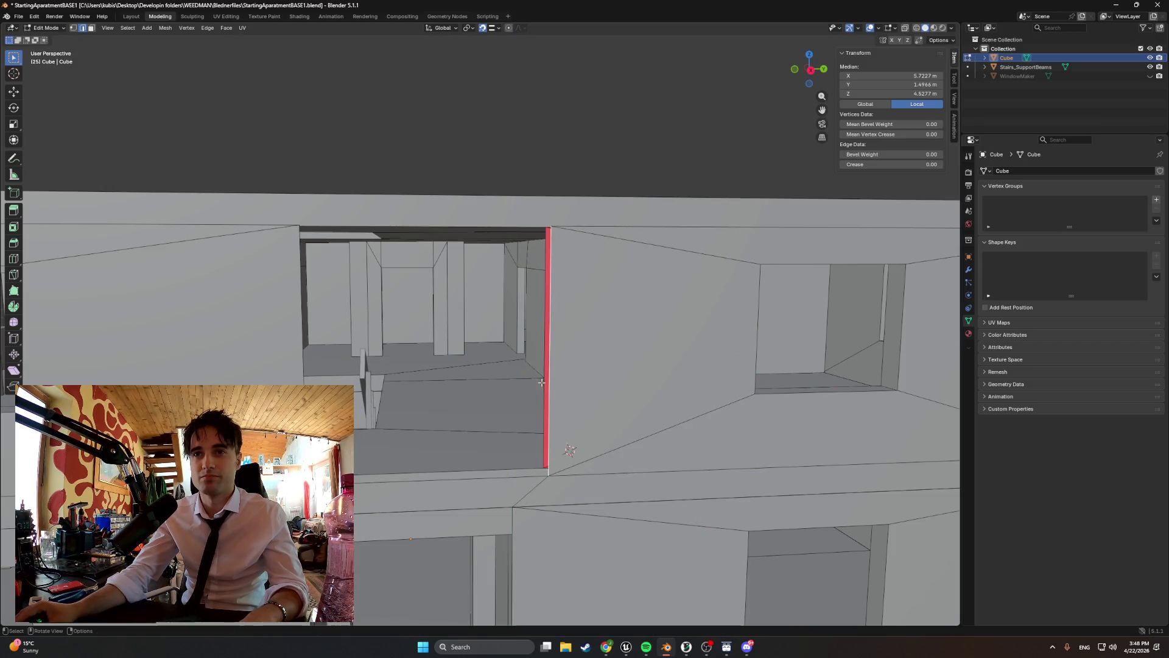
left_click(307, 352, "shift")
key("g")
key("y")
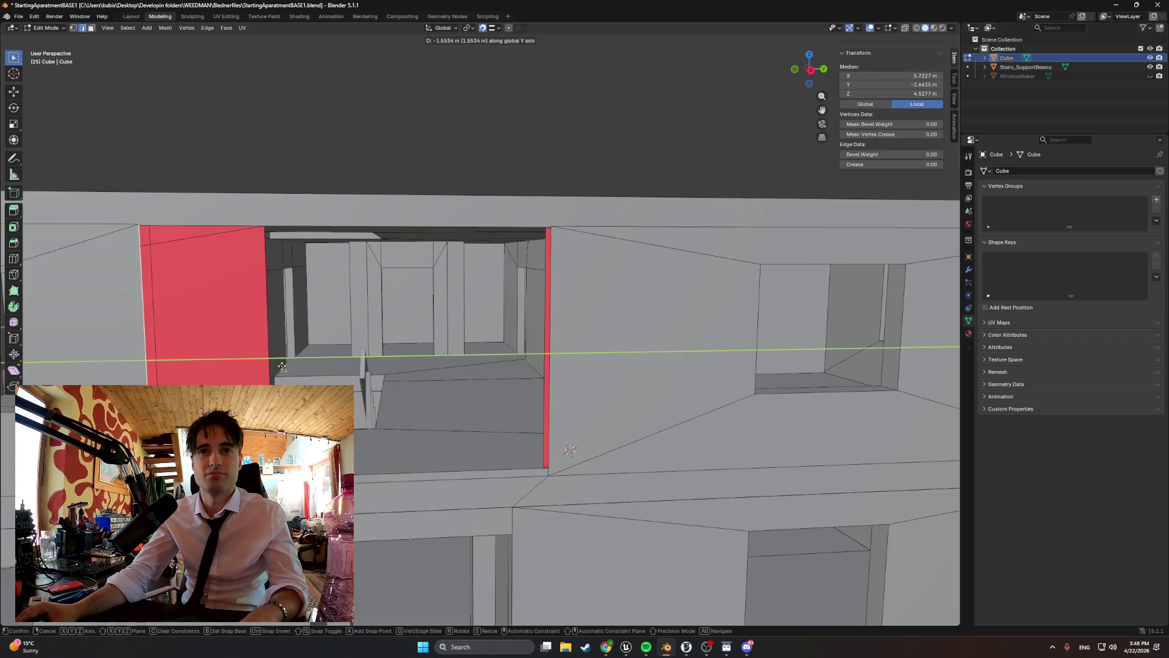
left_click(609, 450)
mouse_move(609, 450)
middle_mouse_down()
mouse_move(487, 420)
mouse_move(390, 433)
middle_mouse_up()
middle_click_drag(500, 489, 574, 481)
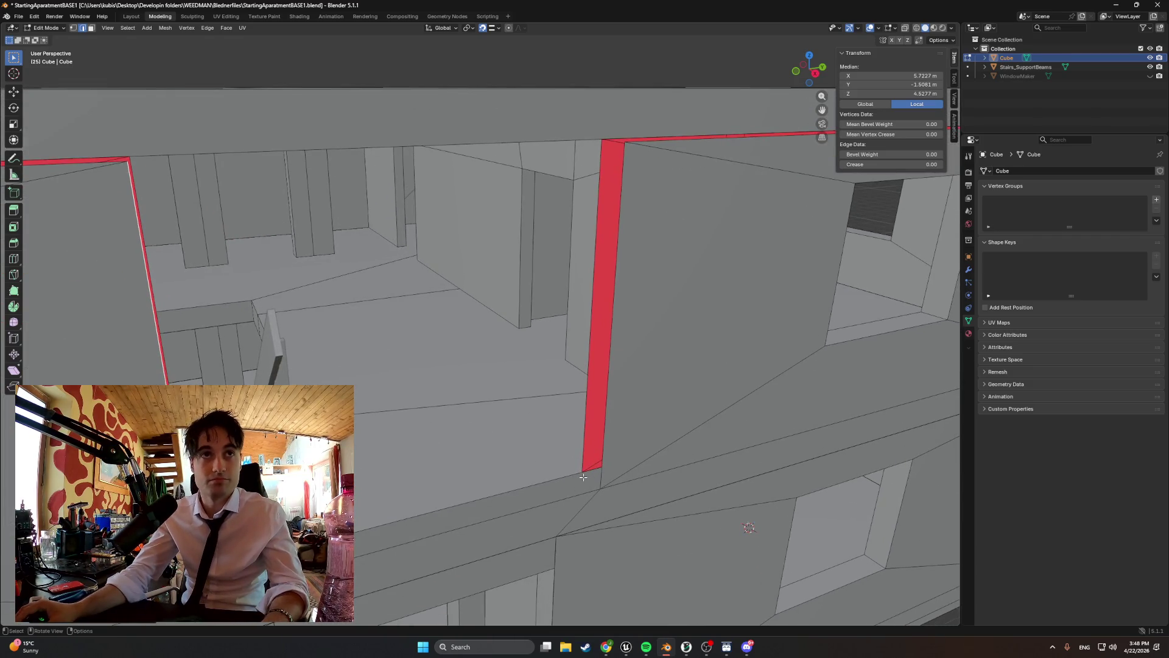
- Move the two base vertices of the red face along Y to the wall
key("alt+a")
left_click(583, 471)
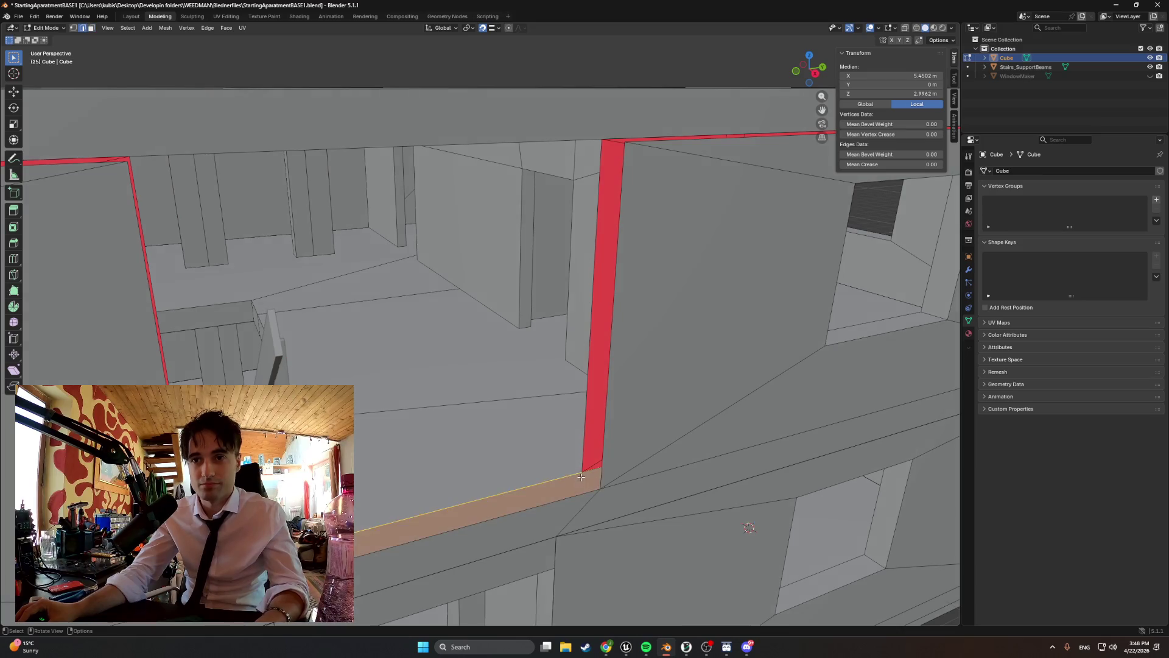
left_click(597, 486, "shift")
middle_click_drag(596, 487, 581, 494)
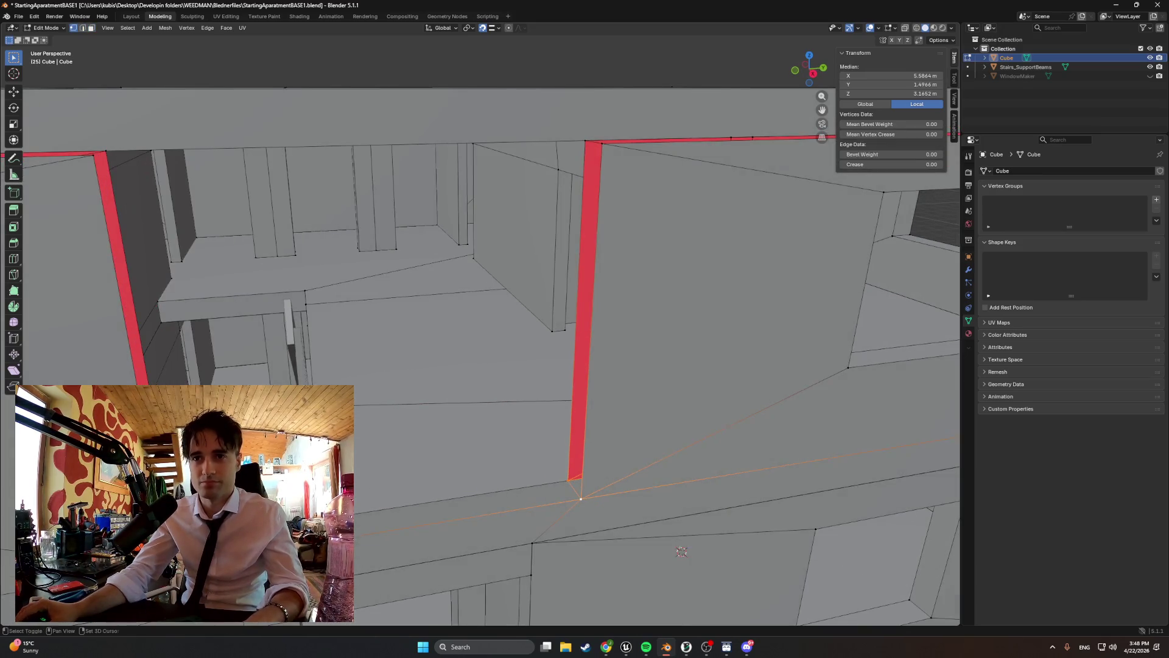
key("g")
key("y")
left_click(358, 514)
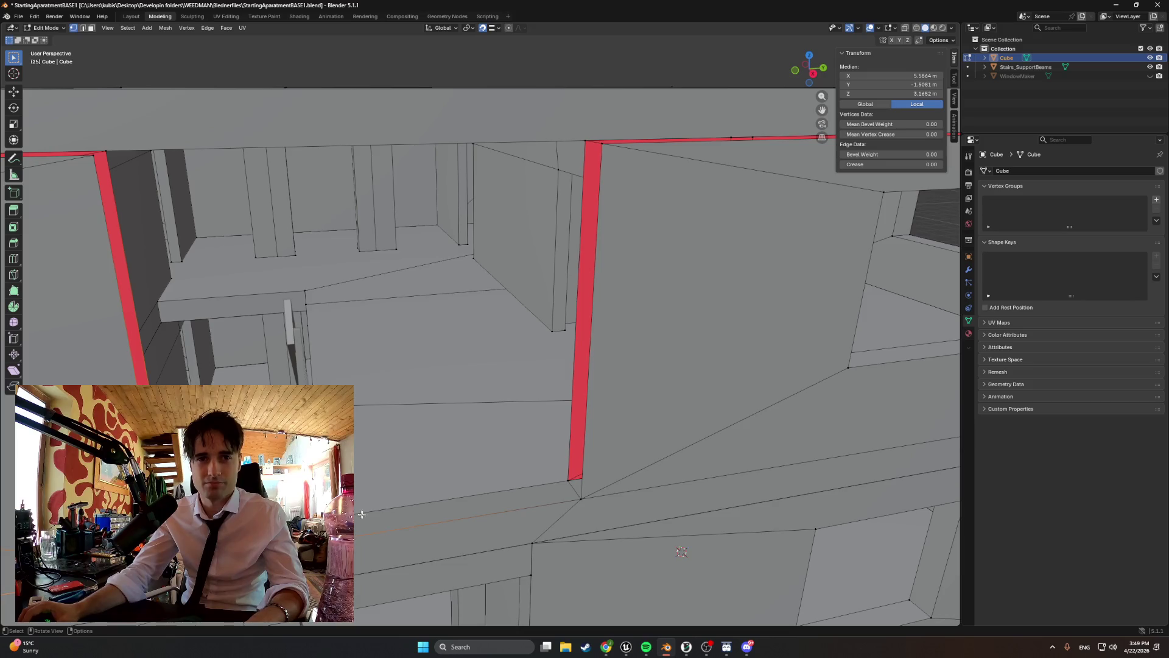
- Inspect the upper edge at the red face, cancelling a trial move
key("2")
left_click(453, 498)
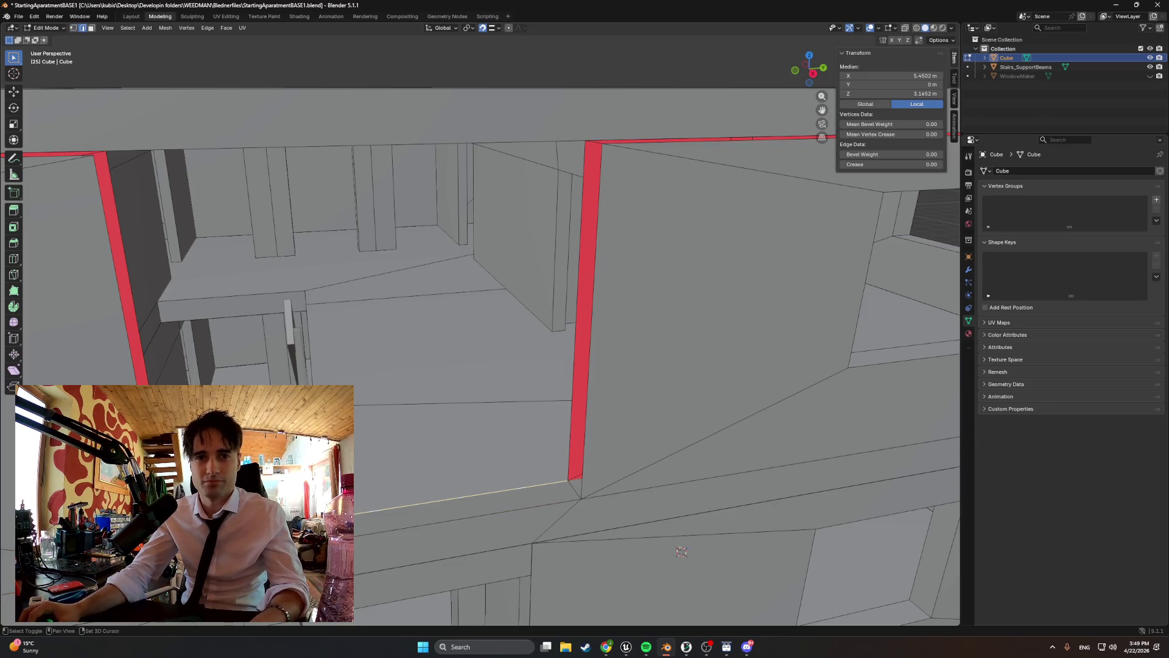
middle_click_drag(577, 496, 414, 456)
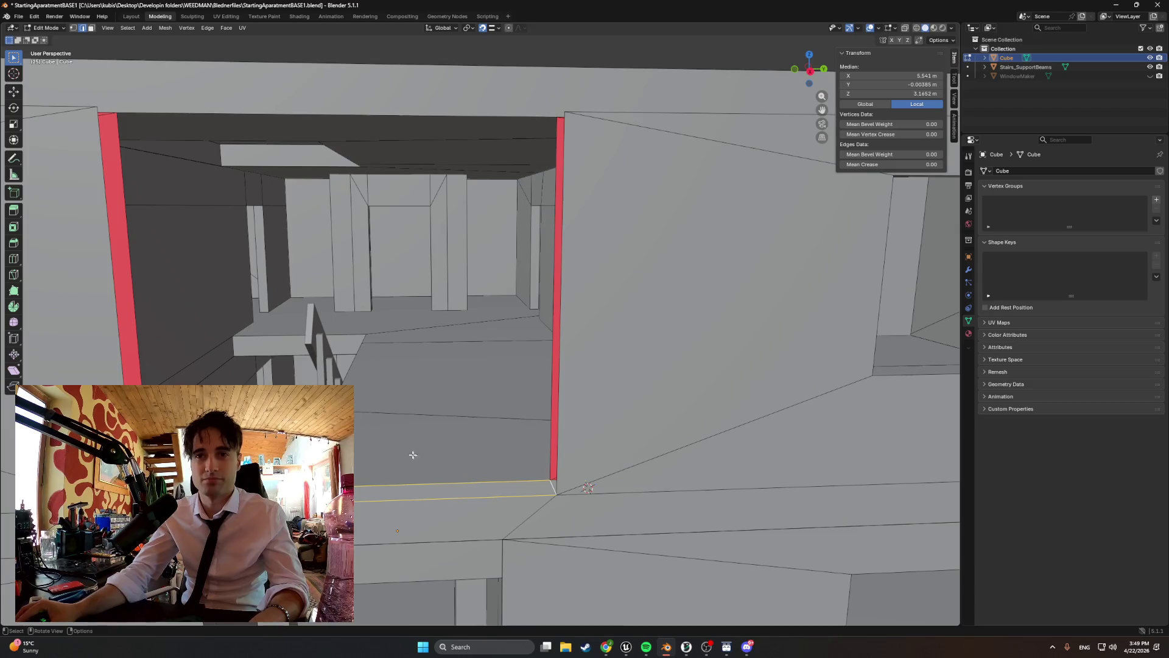
key("g")
key("Escape")
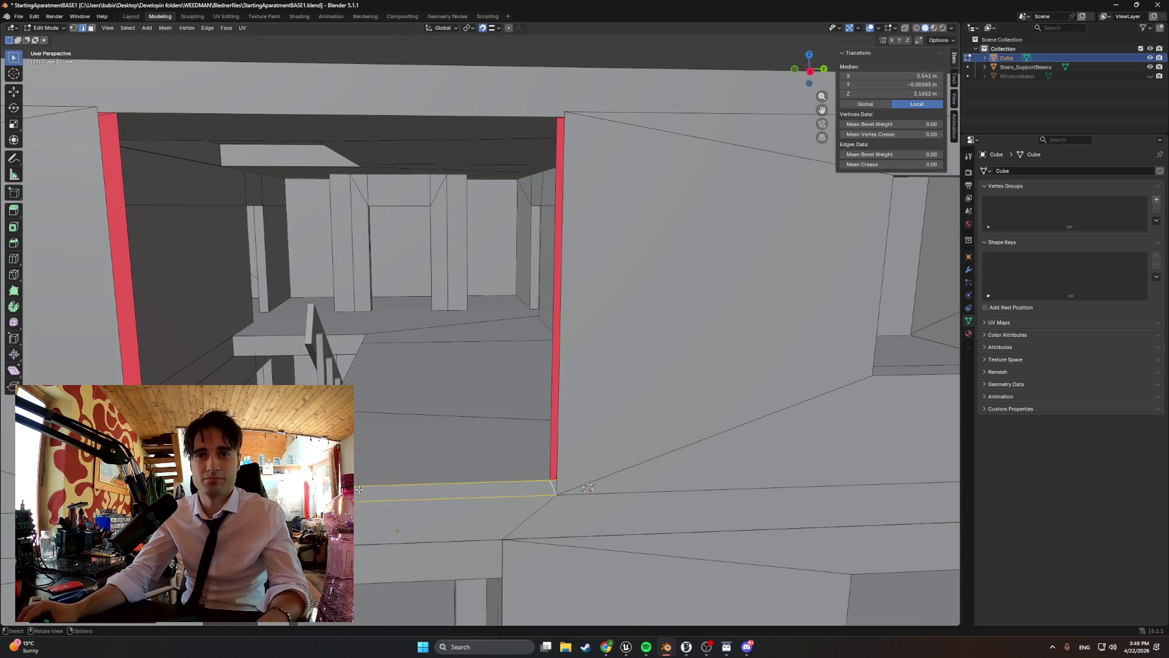
mouse_move(587, 487)
middle_mouse_down()
mouse_move(505, 561)
mouse_move(387, 506)
mouse_move(489, 516)
mouse_move(566, 506)
middle_mouse_up()
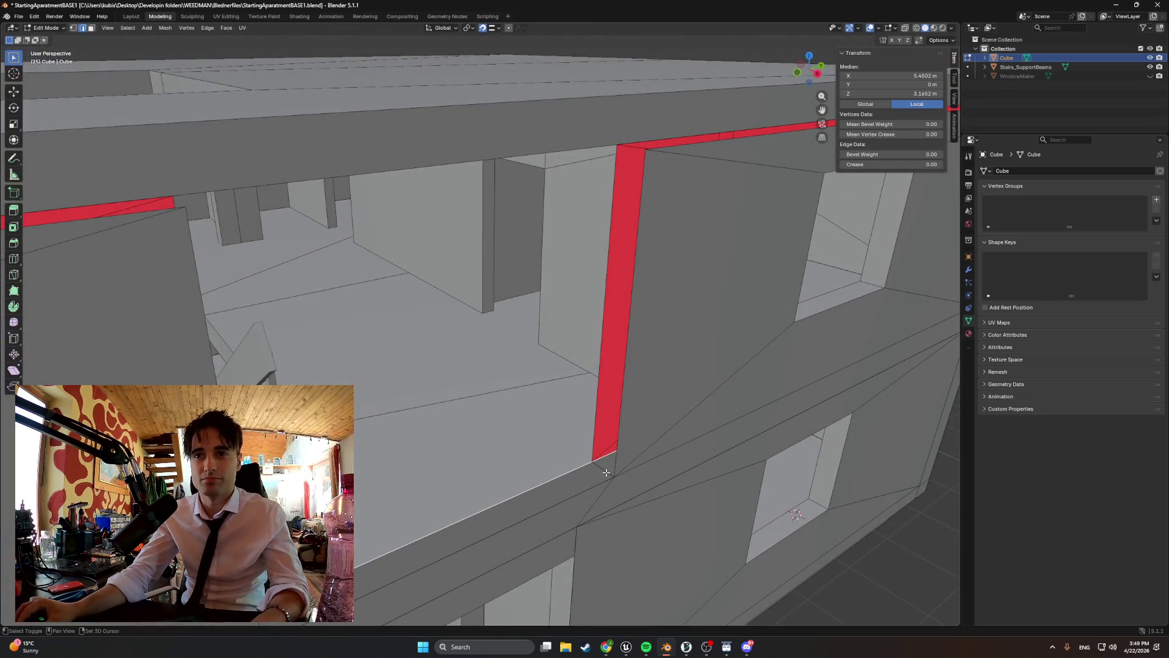
mouse_move(606, 472)
middle_mouse_down()
mouse_move(571, 480)
mouse_move(609, 450)
mouse_move(582, 477)
mouse_move(535, 464)
mouse_move(549, 468)
middle_mouse_up()
- Select the long strip face along the opening's base and raise it 0.1956 m
key("1")
left_click(562, 462)
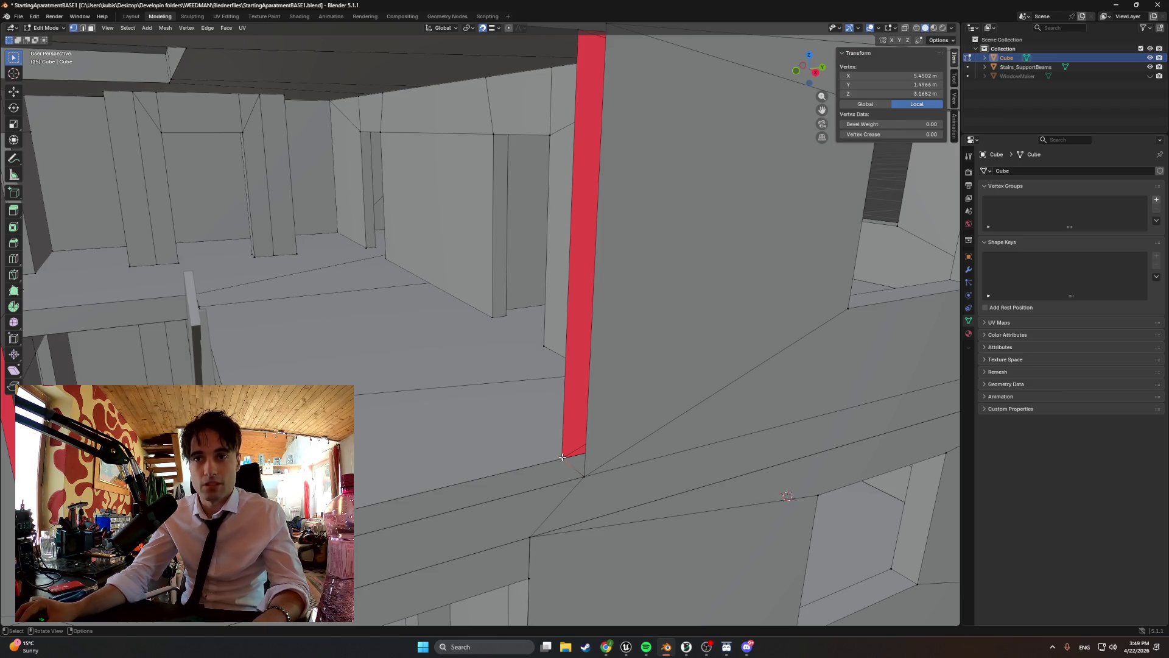
mouse_move(511, 479)
middle_mouse_down()
mouse_move(473, 464)
mouse_move(584, 454)
middle_mouse_up()
left_click(533, 462, "alt")
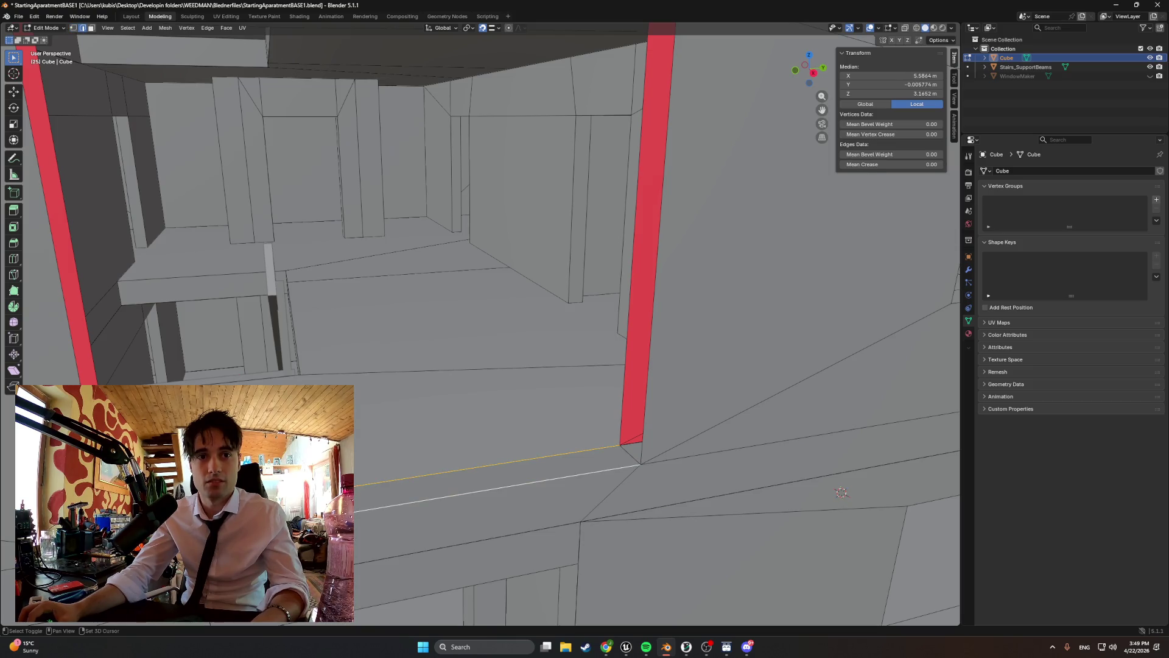
left_click(479, 478, "shift")
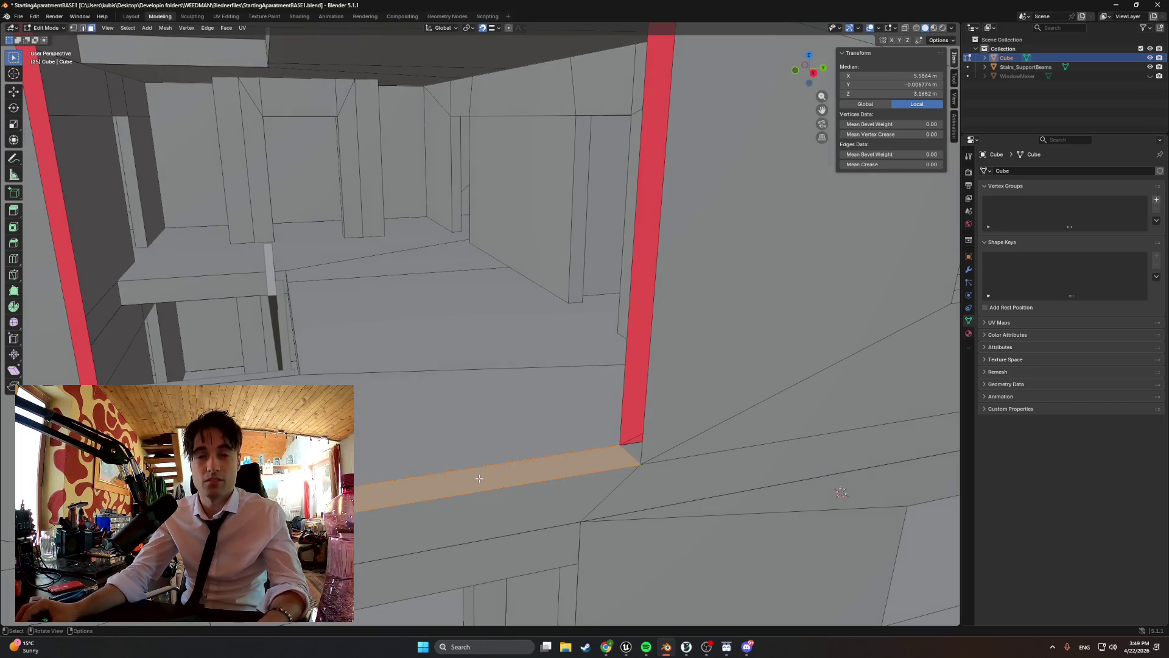
key("g")
key("z")
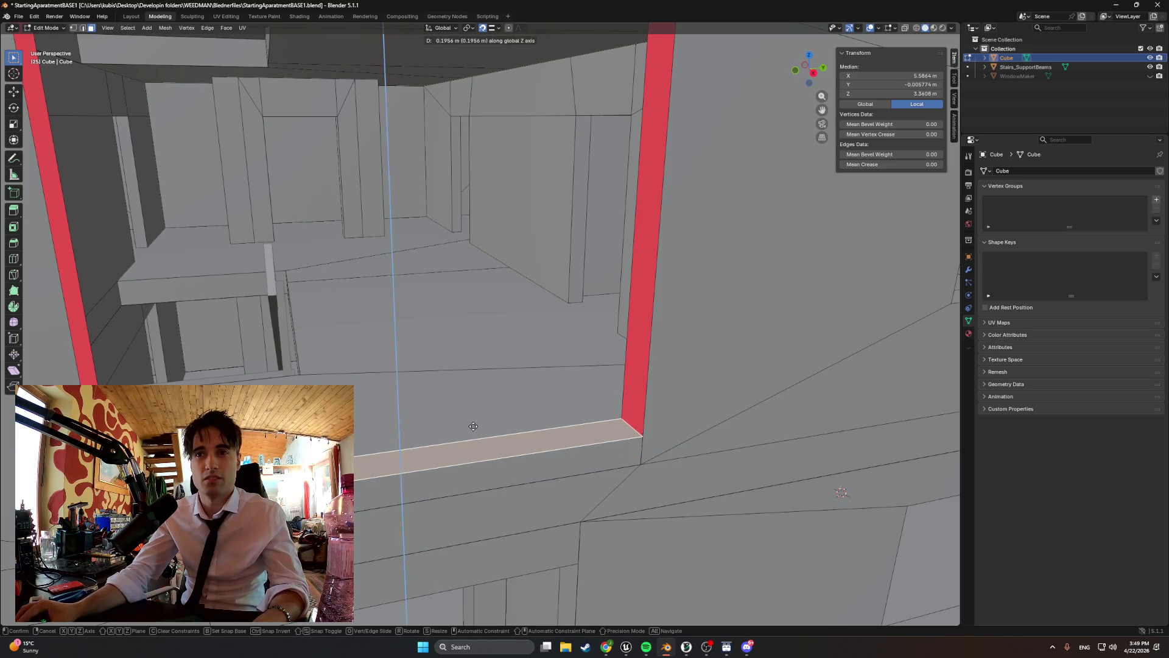
left_click(473, 426)
middle_click_drag(474, 426, 473, 377)
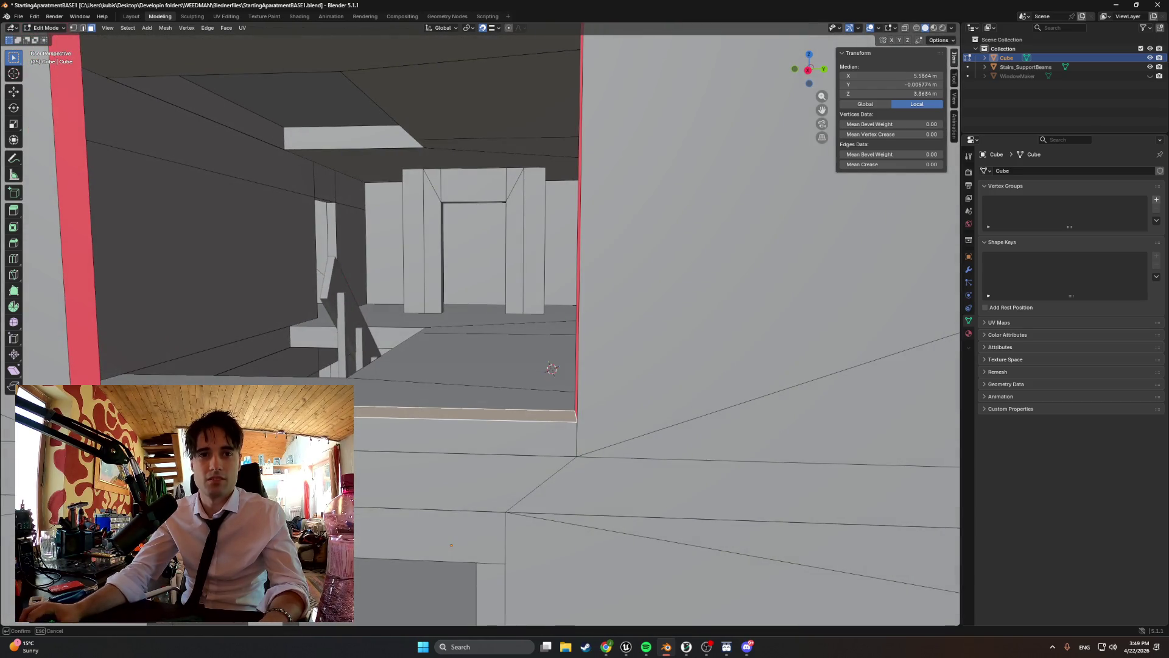
left_click(438, 369)
middle_click_drag(438, 368, 206, 373)
mouse_move(313, 327)
middle_mouse_down()
mouse_move(381, 327)
mouse_move(334, 368)
mouse_move(257, 346)
middle_mouse_up()
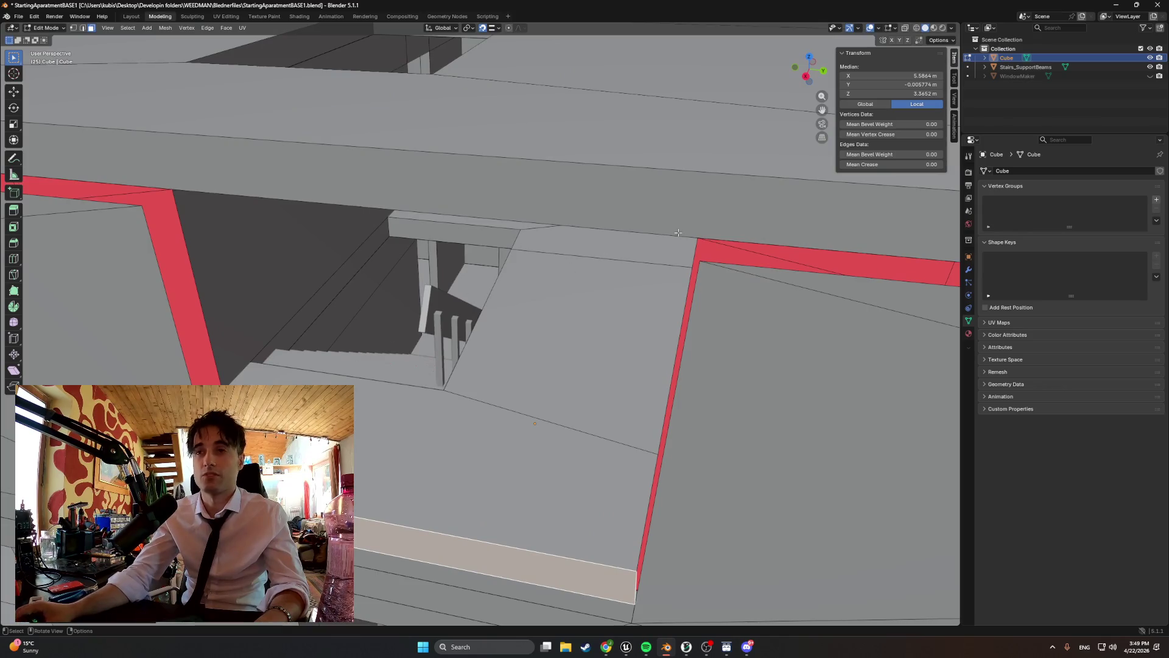
- Select vertices and edges around the red band by the upper opening
key("1")
left_click(701, 262)
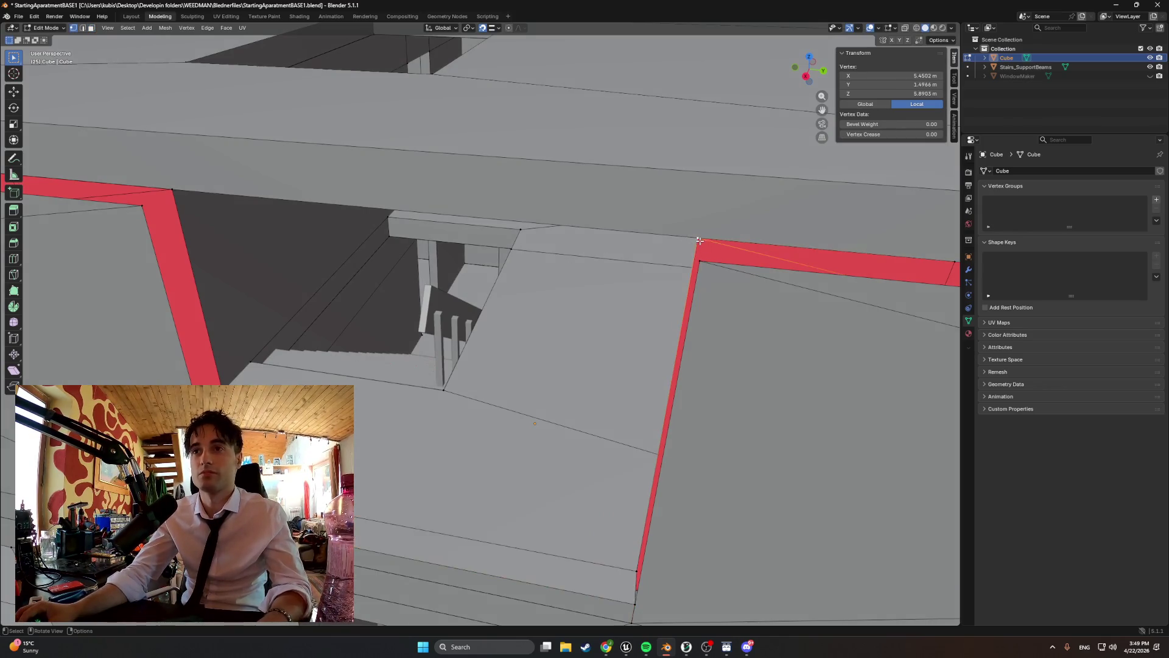
left_click(164, 195)
left_click(138, 206, "shift")
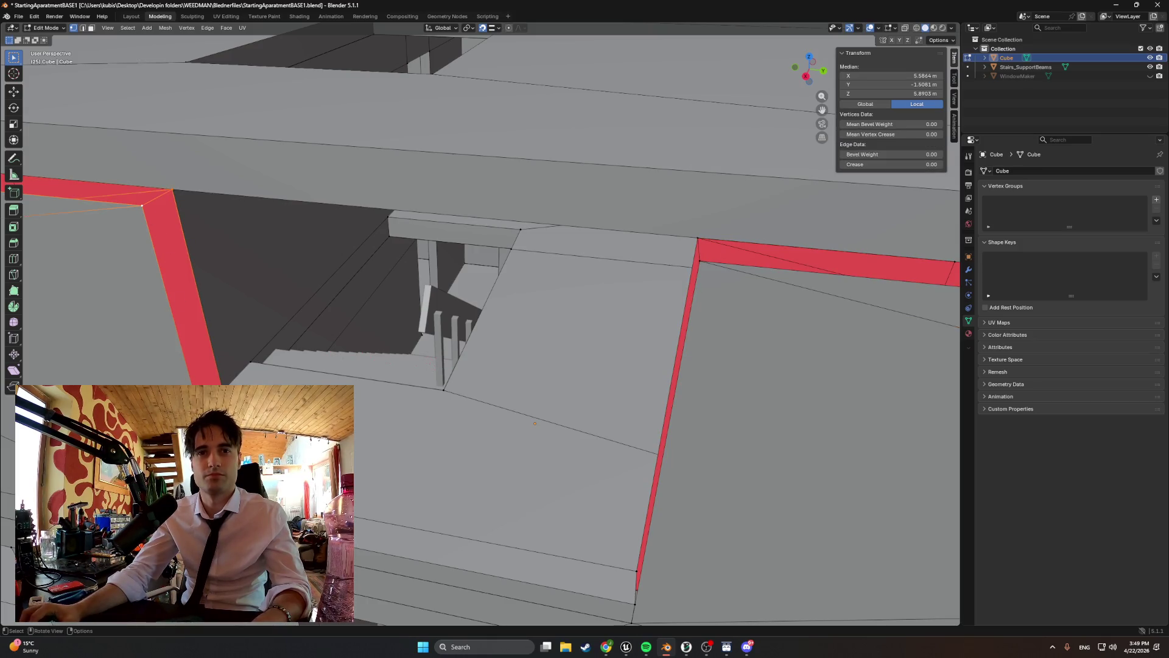
left_click(348, 548)
left_click(347, 516, "shift")
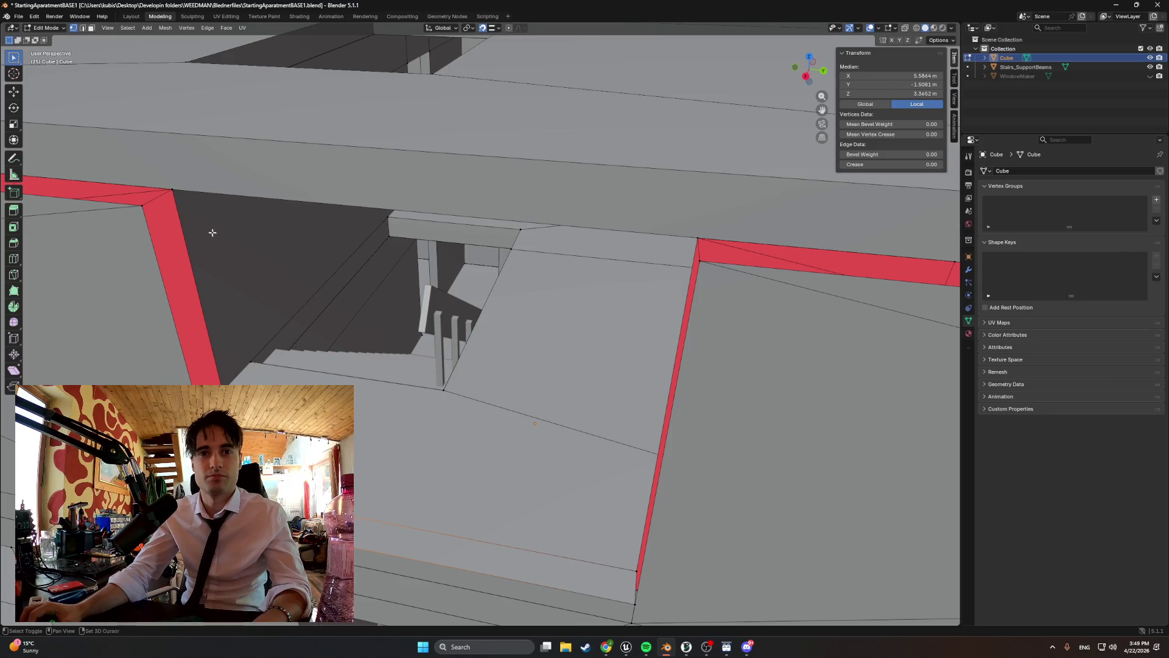
mouse_move(362, 343)
middle_mouse_down()
mouse_move(262, 329)
mouse_move(277, 309)
mouse_move(357, 311)
mouse_move(261, 298)
mouse_move(274, 310)
mouse_move(322, 309)
middle_mouse_up()
left_click(669, 465)
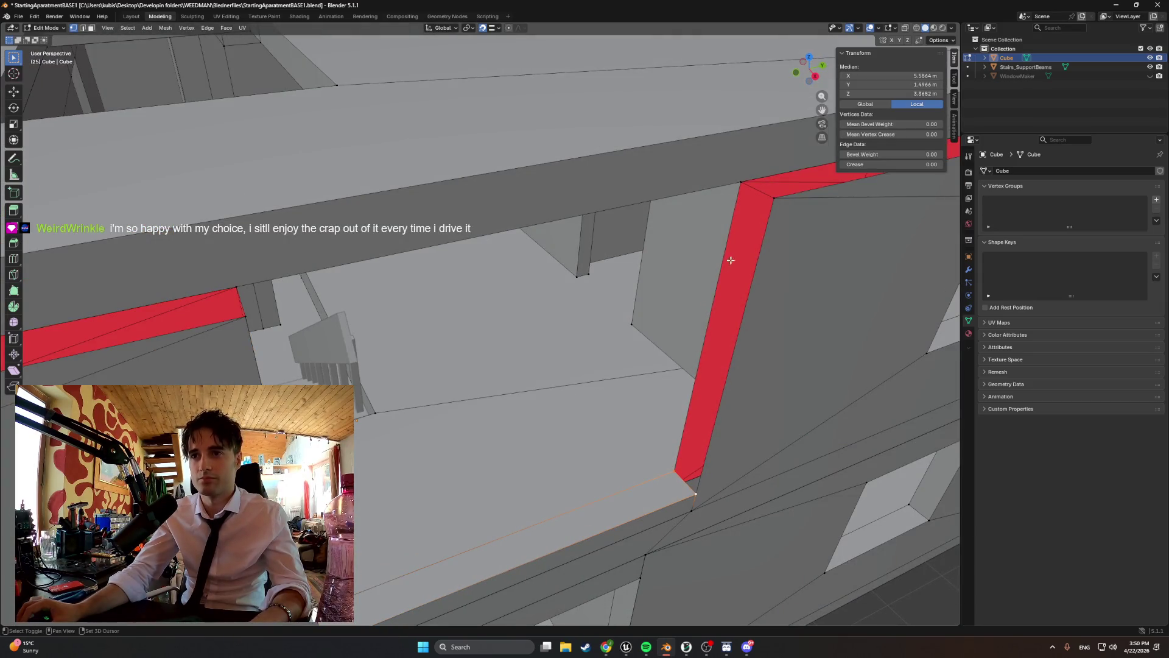
mouse_move(660, 254)
middle_mouse_down()
mouse_move(585, 293)
mouse_move(613, 301)
middle_mouse_up()
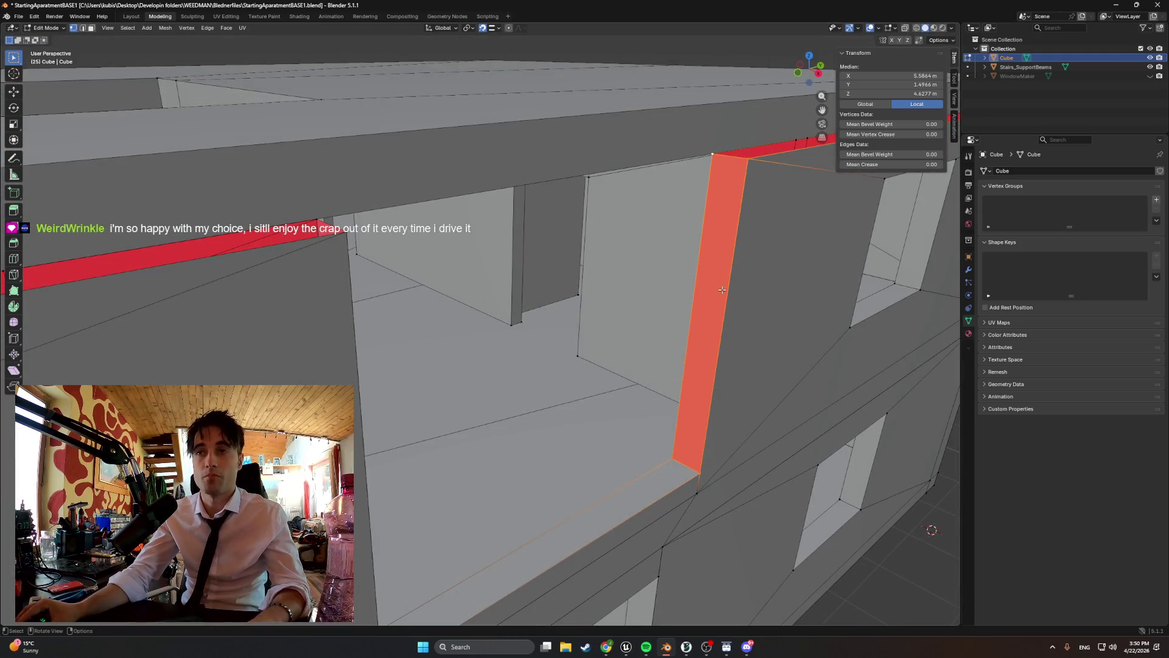
- Flip the inside-out pillar face's normal via the Alt+N normals menu
key("super+n")
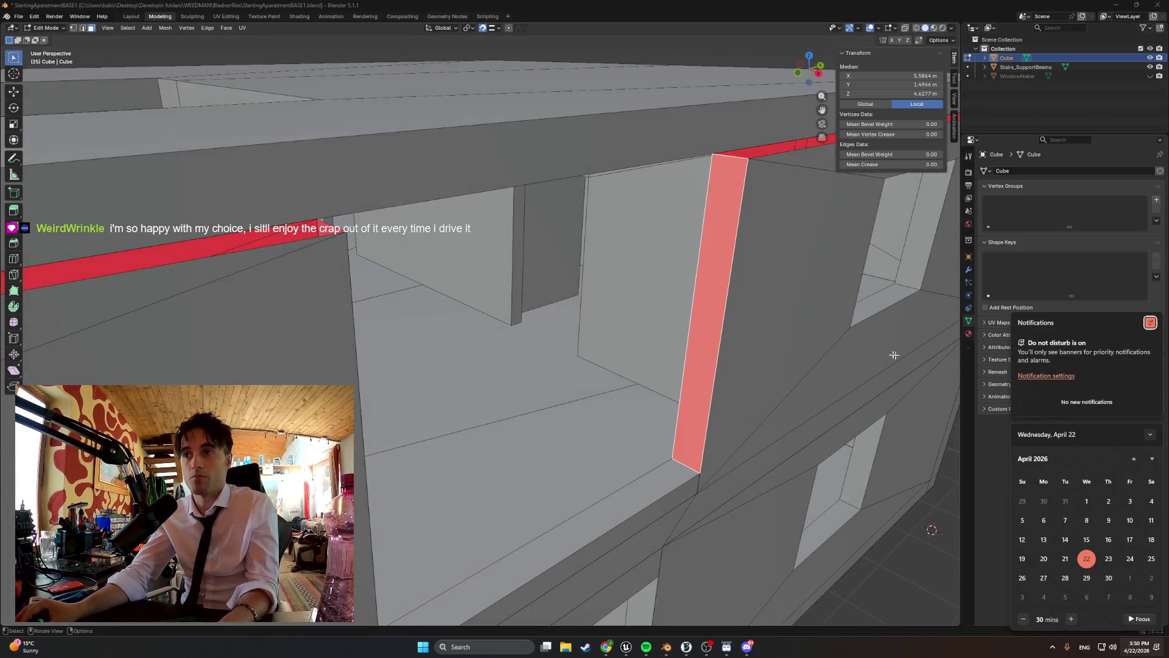
left_click(708, 312)
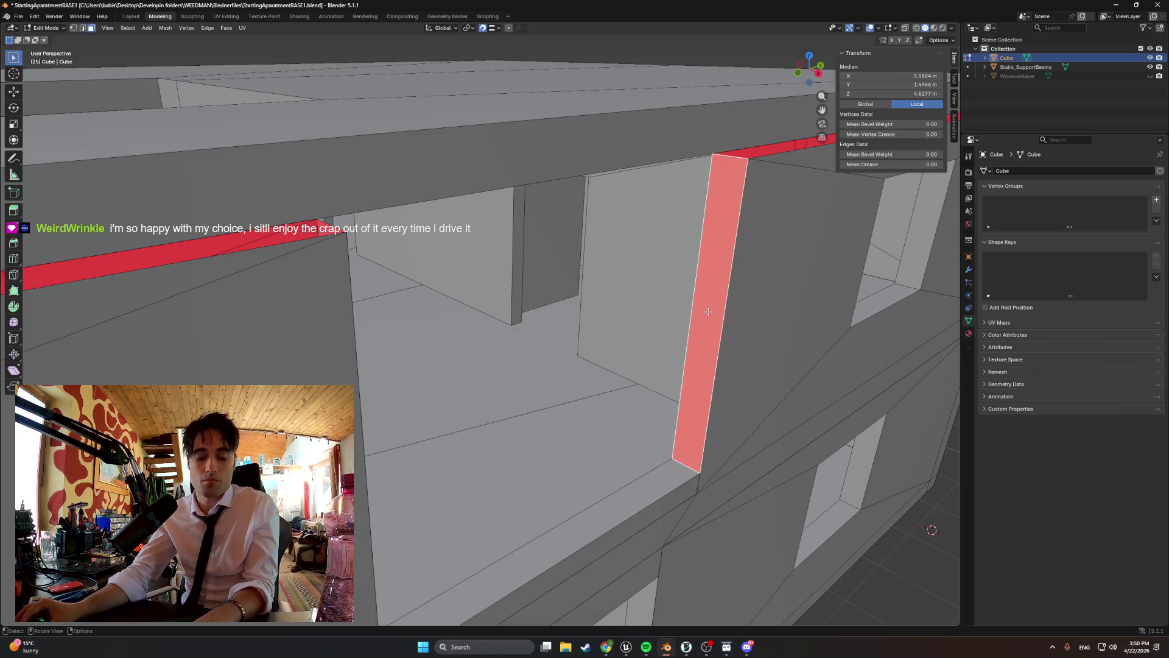
key("p")
key("Escape")
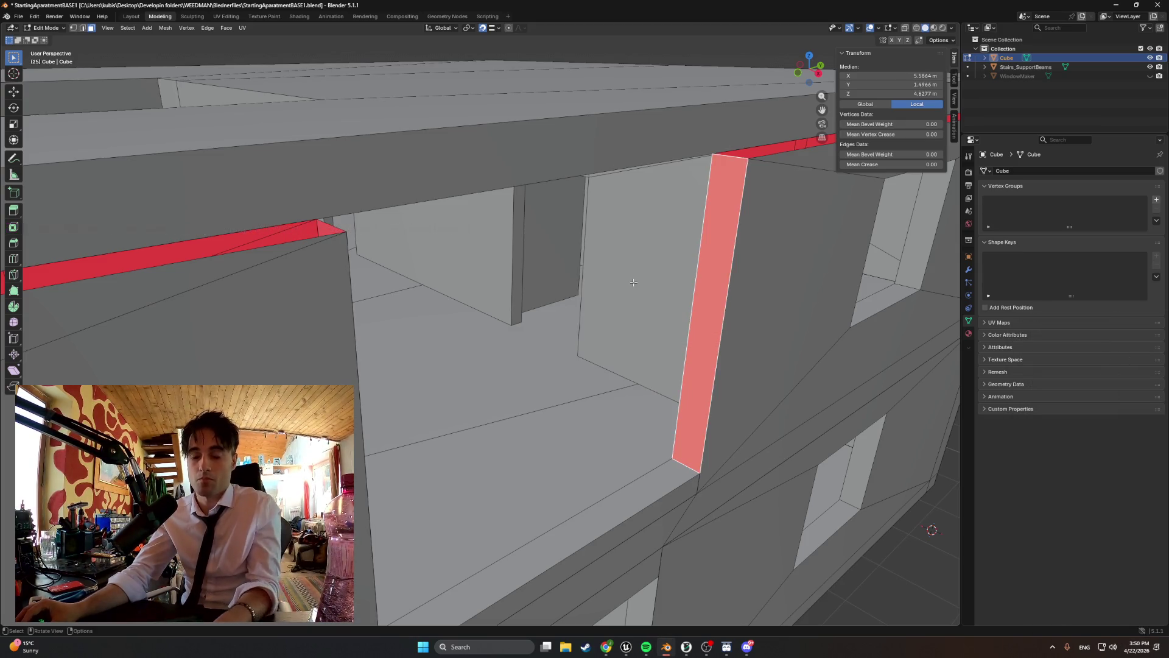
key("alt+n")
left_click(607, 285)
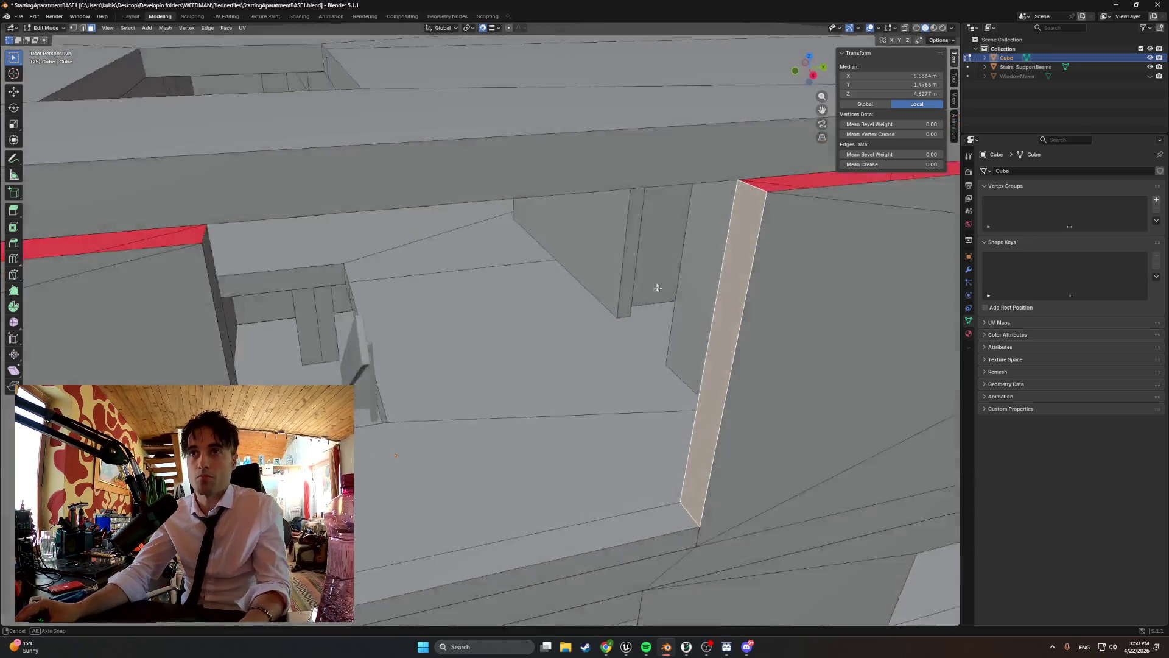
- Select the ceiling strip face above the upper opening
middle_click_drag(607, 284, 307, 211)
key("1")
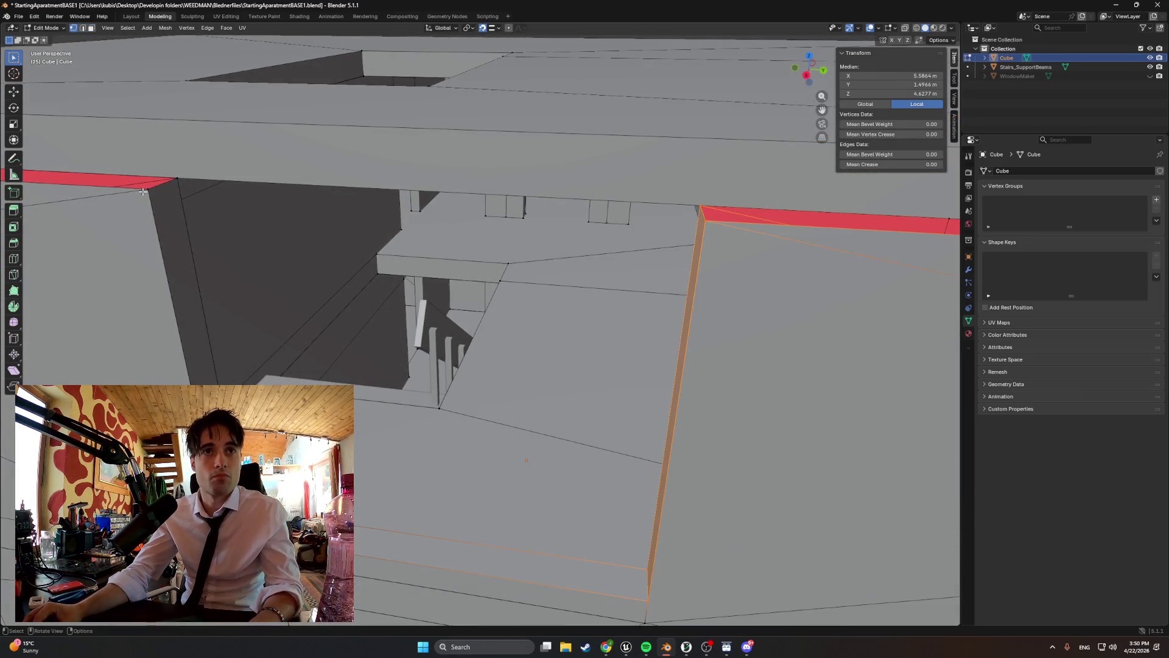
left_click(144, 190)
left_click(707, 227, "shift")
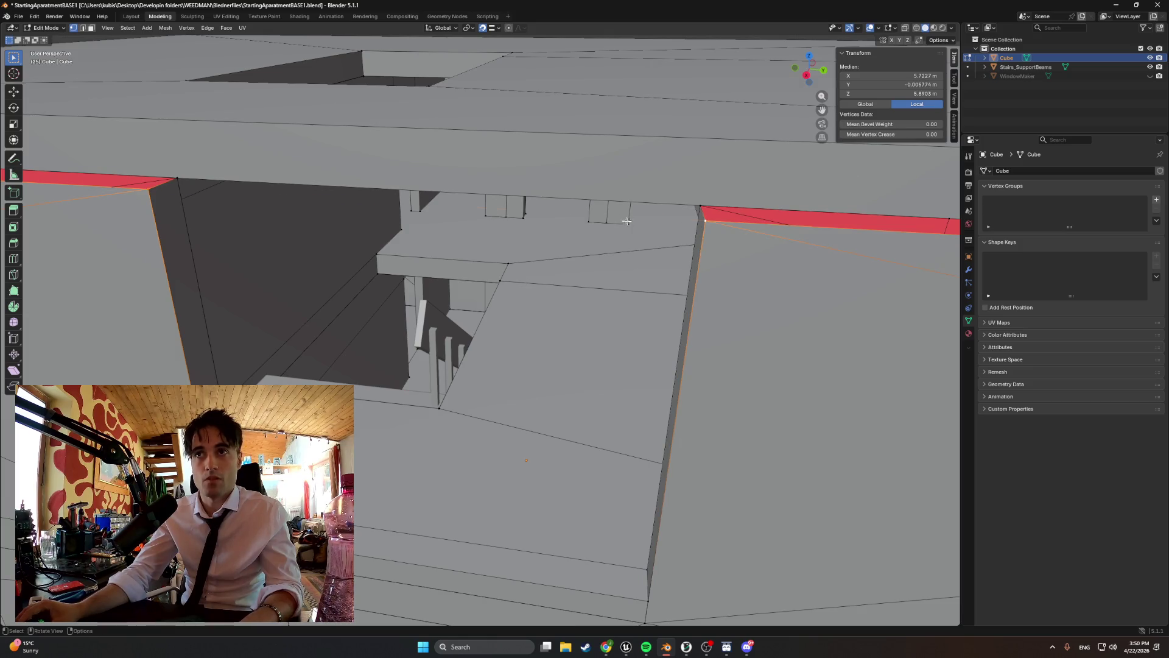
left_click(176, 179)
left_click(702, 207, "shift")
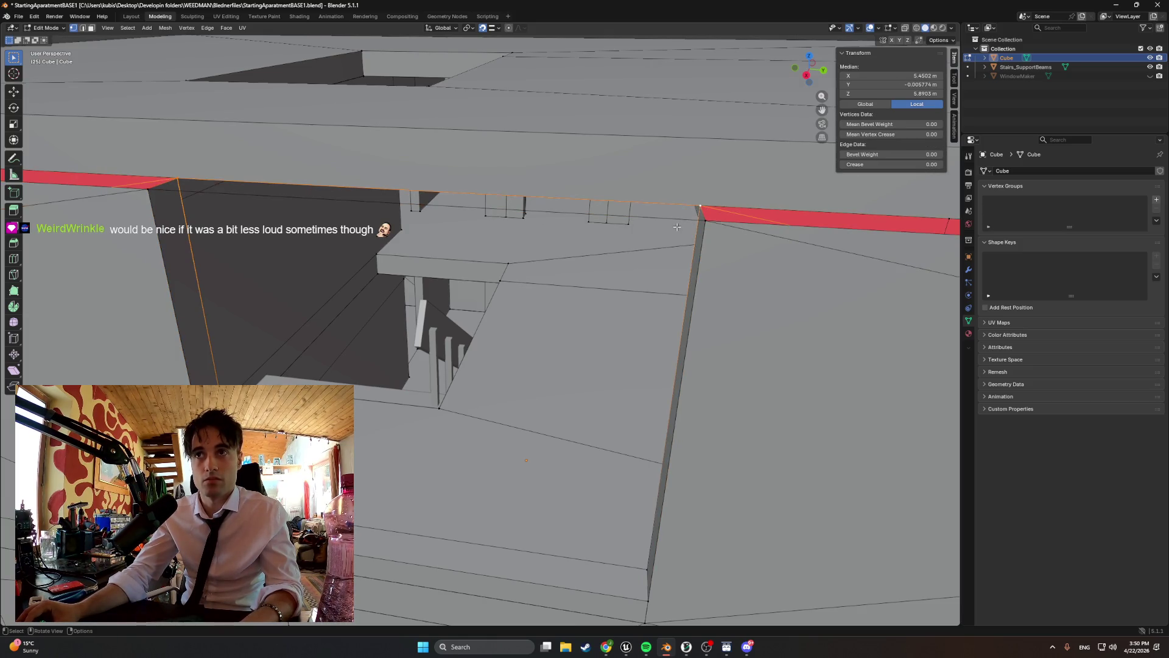
key("2")
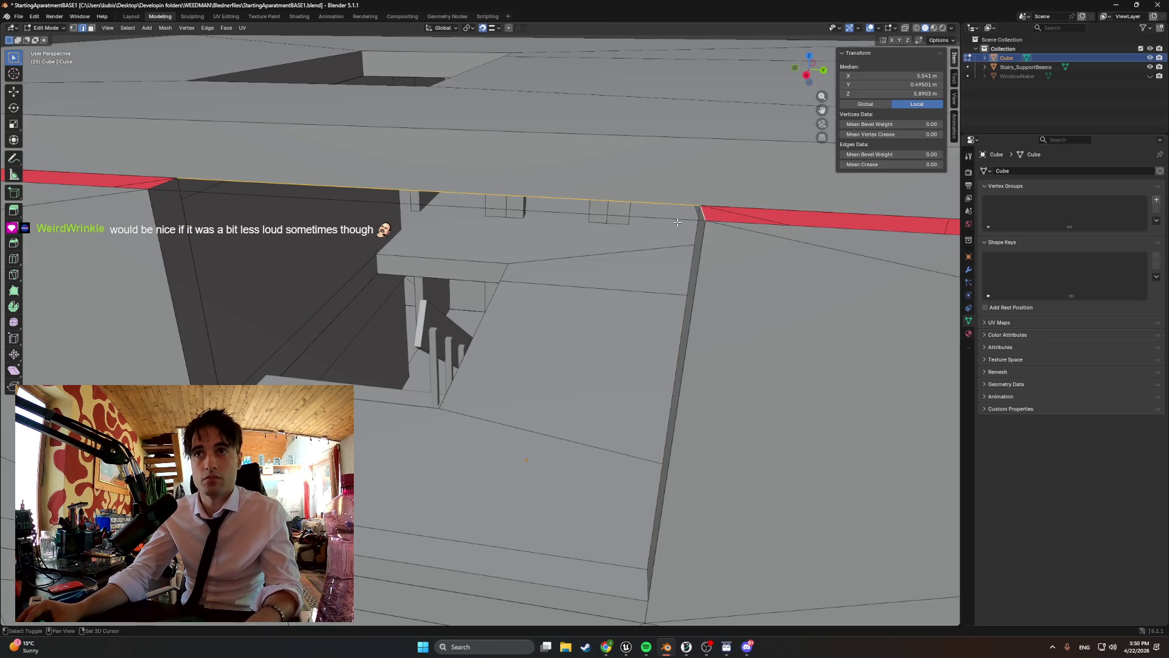
key("3")
left_click(173, 194)
- Extrude the ceiling strip and move it slightly downward
middle_click_drag(173, 194, 278, 191)
key("e")
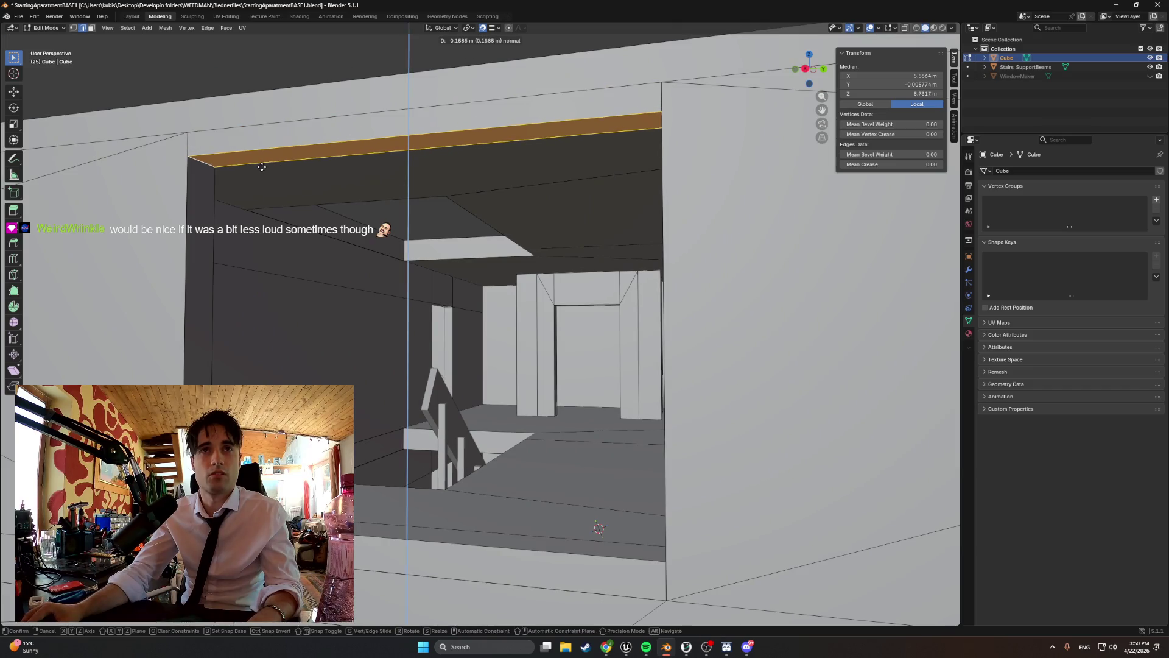
left_click(262, 167)
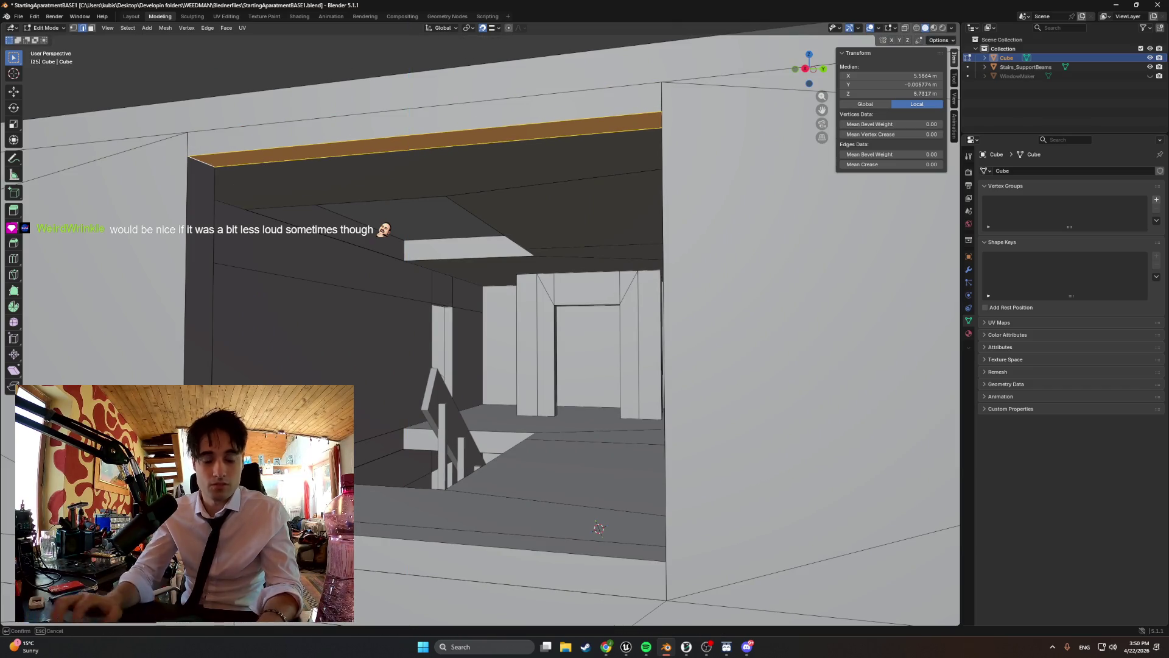
left_click(368, 374)
middle_click_drag(367, 373, 180, 375)
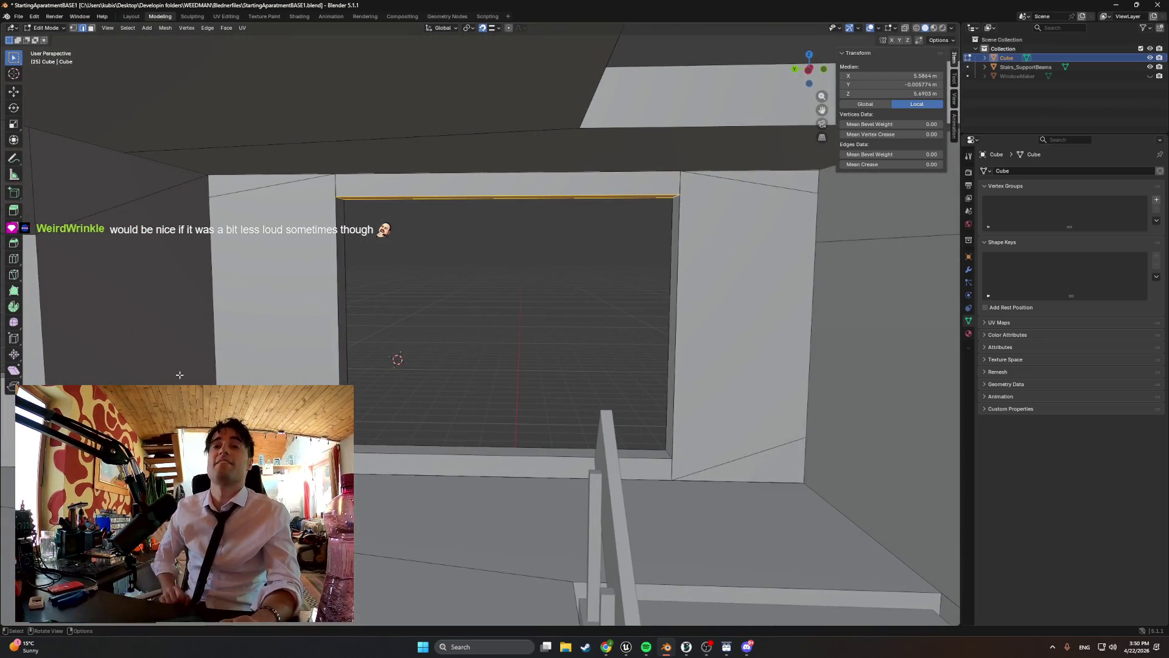
mouse_move(180, 375)
middle_mouse_down()
mouse_move(430, 373)
mouse_move(405, 359)
mouse_move(440, 370)
middle_mouse_up()
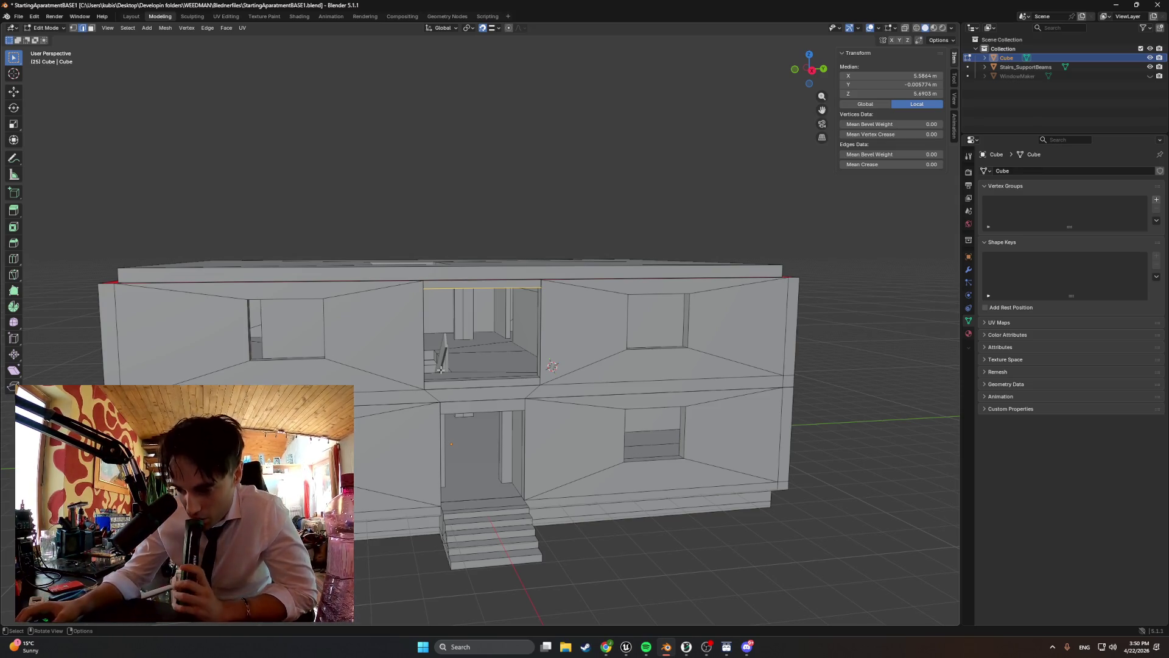
mouse_move(541, 354)
middle_mouse_down()
mouse_move(539, 402)
mouse_move(485, 347)
mouse_move(587, 347)
mouse_move(567, 349)
middle_mouse_up()
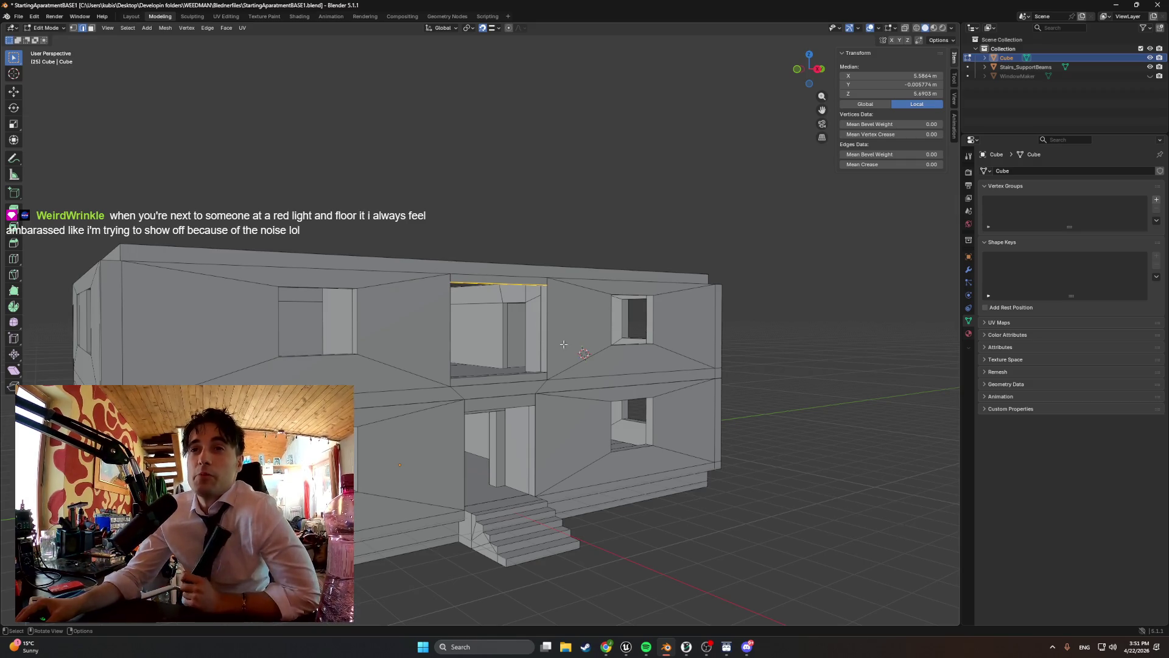
mouse_move(563, 344)
middle_mouse_down()
mouse_move(446, 360)
mouse_move(481, 360)
mouse_move(447, 360)
mouse_move(481, 360)
mouse_move(467, 360)
mouse_move(496, 320)
middle_mouse_up()
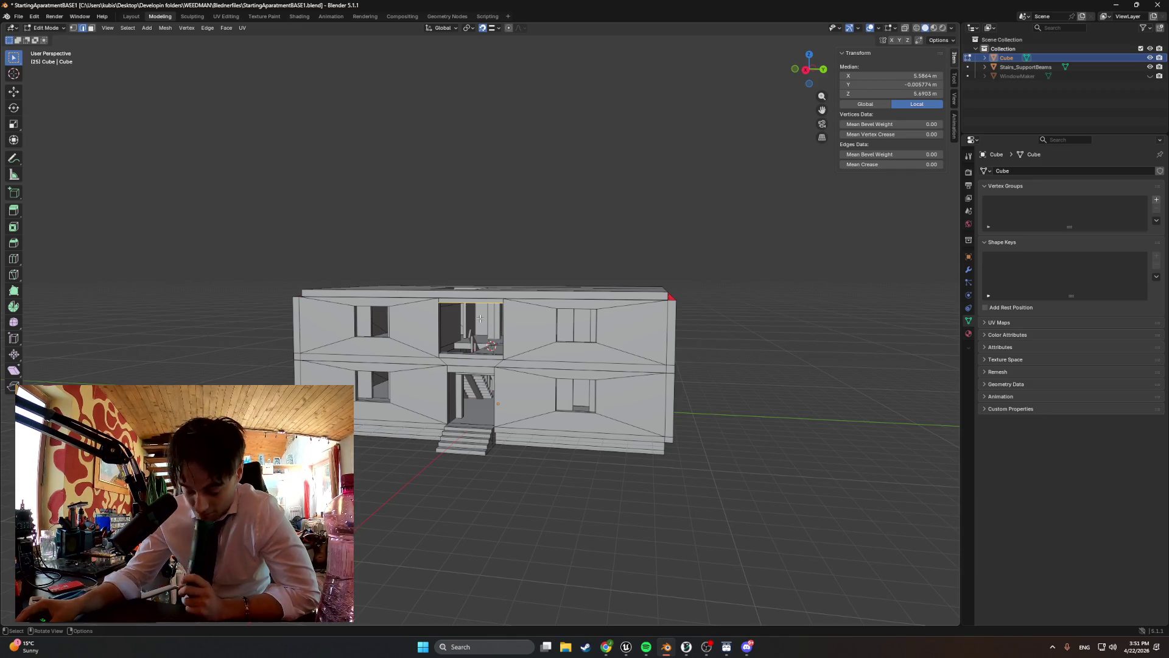
scroll(479, 340, "up", 3)
mouse_move(479, 340)
middle_mouse_down()
mouse_move(531, 351)
mouse_move(457, 352)
mouse_move(490, 330)
middle_mouse_up()
scroll(483, 365, "up", 10)
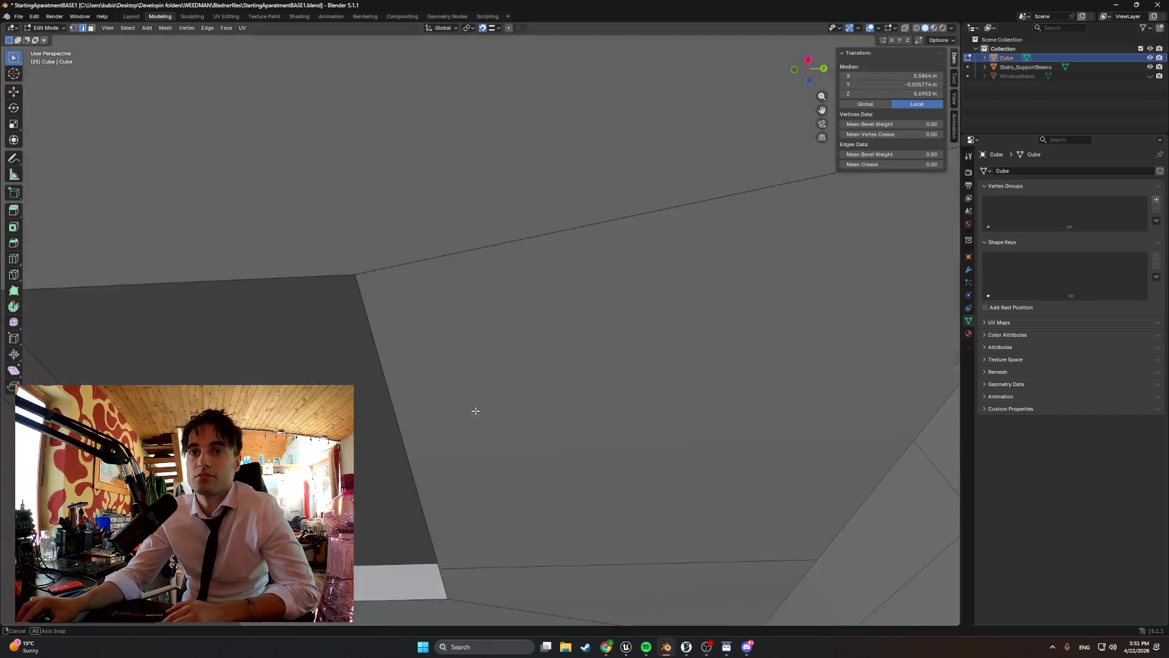
mouse_move(476, 411)
middle_mouse_down()
mouse_move(482, 427)
mouse_move(491, 409)
mouse_move(496, 437)
mouse_move(517, 363)
mouse_move(475, 308)
mouse_move(469, 482)
mouse_move(486, 359)
mouse_move(470, 392)
mouse_move(467, 382)
mouse_move(500, 295)
middle_mouse_up()
scroll(467, 382, "down", 8)
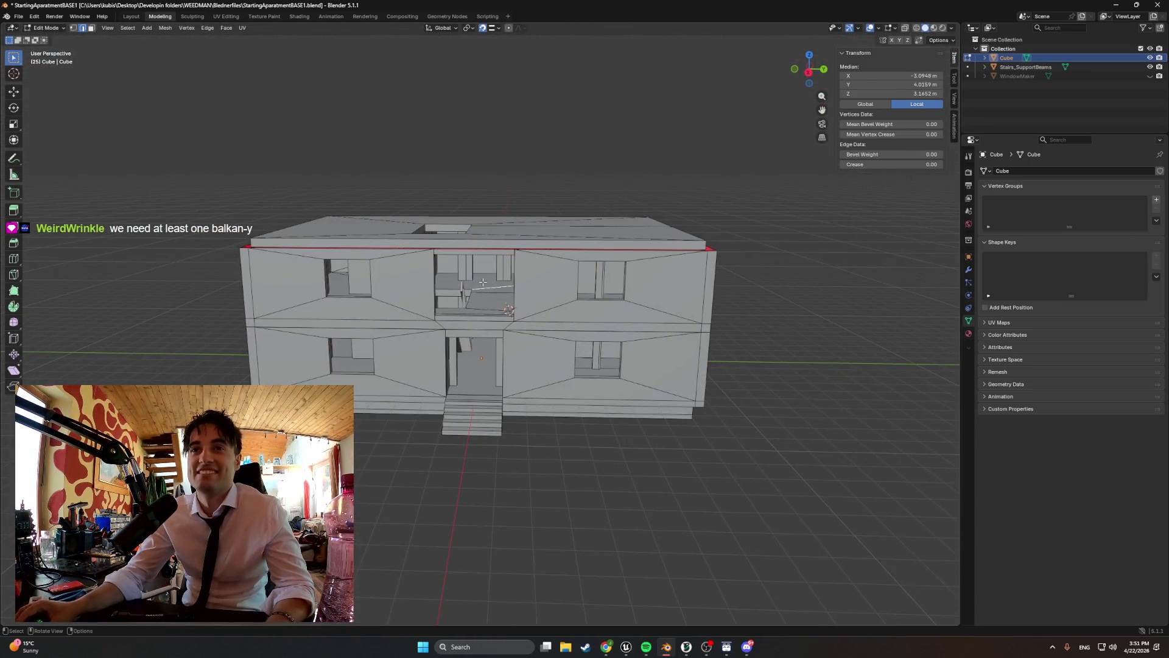
scroll(482, 281, "up", 5)
left_click(496, 254, "shift")
mouse_move(496, 255)
middle_mouse_down()
mouse_move(481, 243)
mouse_move(500, 261)
mouse_move(491, 208)
mouse_move(503, 257)
mouse_move(446, 261)
mouse_move(460, 312)
middle_mouse_up()
scroll(491, 250, "up", 5)
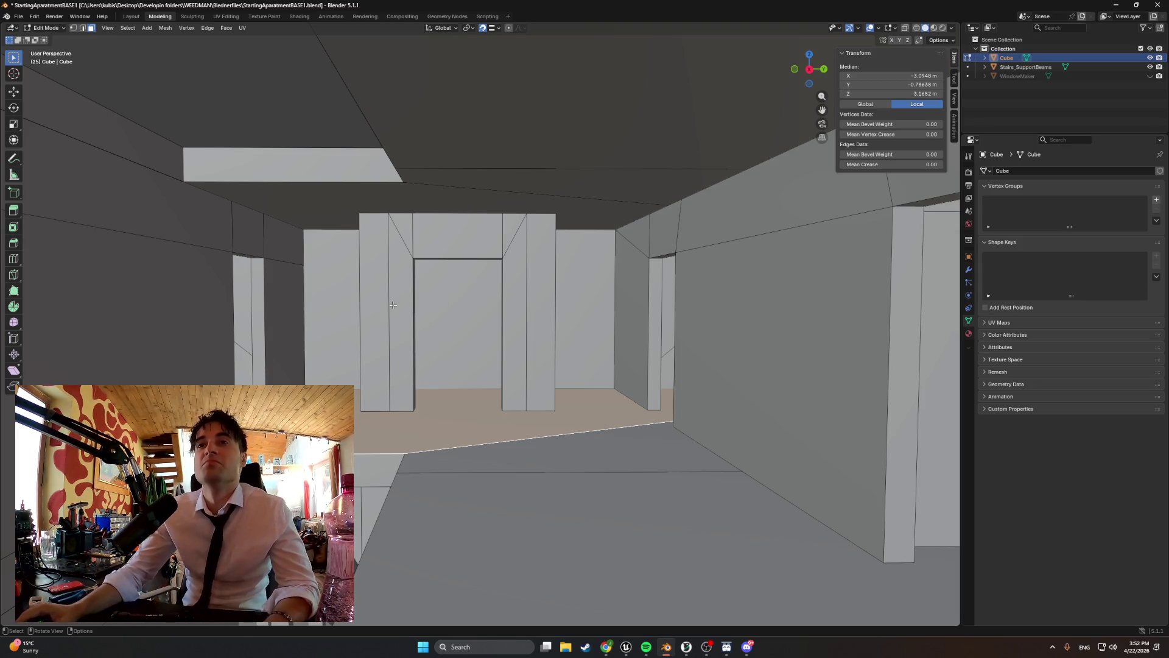
- In face mode, select the first pillar faces of the interior doorway frame
middle_click_drag(393, 304, 338, 330)
key("2")
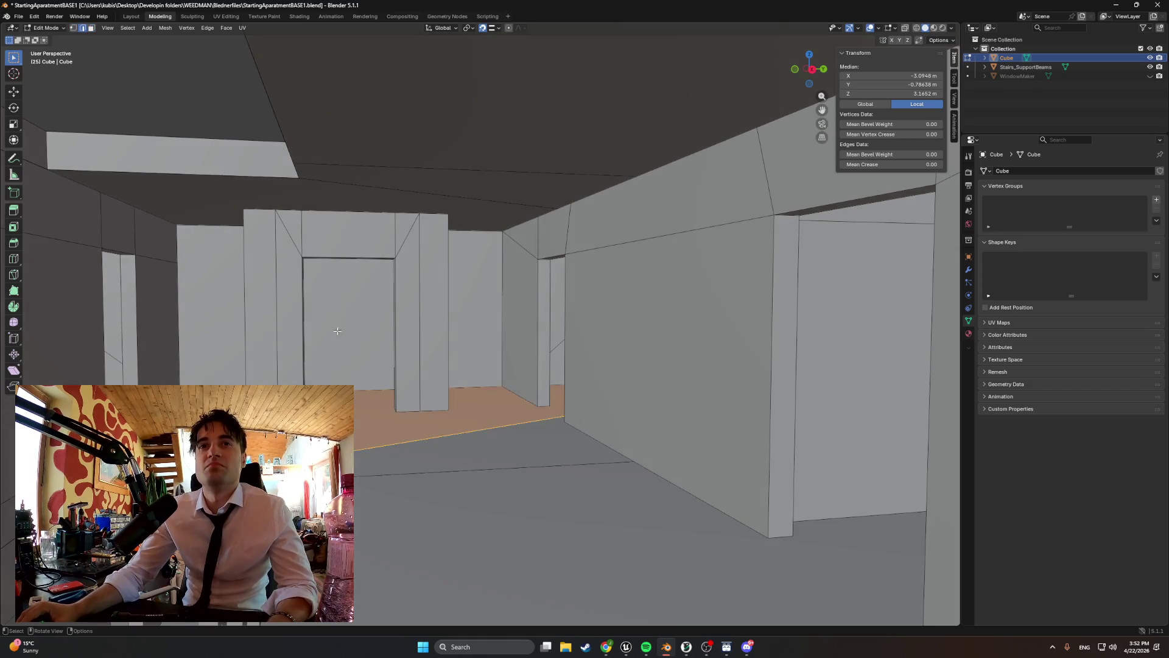
key("3")
left_click(261, 321)
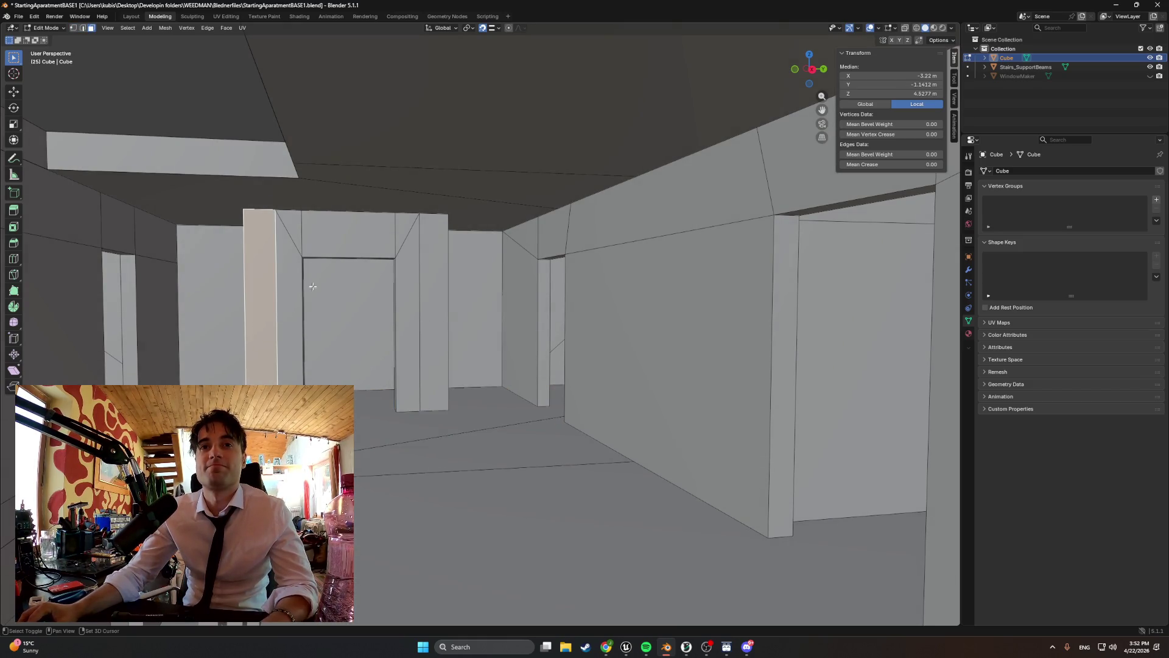
left_click(295, 299, "shift")
left_click(402, 315, "shift")
left_click(434, 315, "shift")
mouse_move(434, 315)
middle_mouse_down()
mouse_move(694, 435)
mouse_move(673, 396)
mouse_move(776, 372)
mouse_move(404, 373)
mouse_move(692, 392)
mouse_move(642, 394)
mouse_move(655, 395)
mouse_move(649, 360)
mouse_move(523, 358)
mouse_move(581, 360)
mouse_move(514, 340)
mouse_move(519, 271)
mouse_move(550, 237)
middle_mouse_up()
- Add the remaining pillar and lintel faces, excluding the back-wall face
left_click(659, 397, "shift")
left_click(495, 331, "shift")
left_click(550, 237, "shift")
mouse_move(705, 233)
middle_mouse_down("shift")
mouse_move(517, 309)
mouse_move(595, 292)
mouse_move(662, 334)
mouse_move(723, 331)
mouse_move(594, 326)
mouse_move(465, 300)
mouse_move(493, 303)
mouse_move(461, 302)
mouse_move(495, 341)
mouse_move(441, 331)
mouse_move(458, 300)
mouse_move(623, 295)
mouse_move(591, 292)
mouse_move(574, 266)
mouse_move(545, 282)
mouse_move(537, 261)
mouse_move(529, 279)
mouse_move(541, 292)
middle_mouse_up("shift")
left_click(758, 311, "shift")
left_click(425, 297, "shift")
left_click(591, 292, "shift")
scroll(541, 291, "down", 2)
key("shift+v")
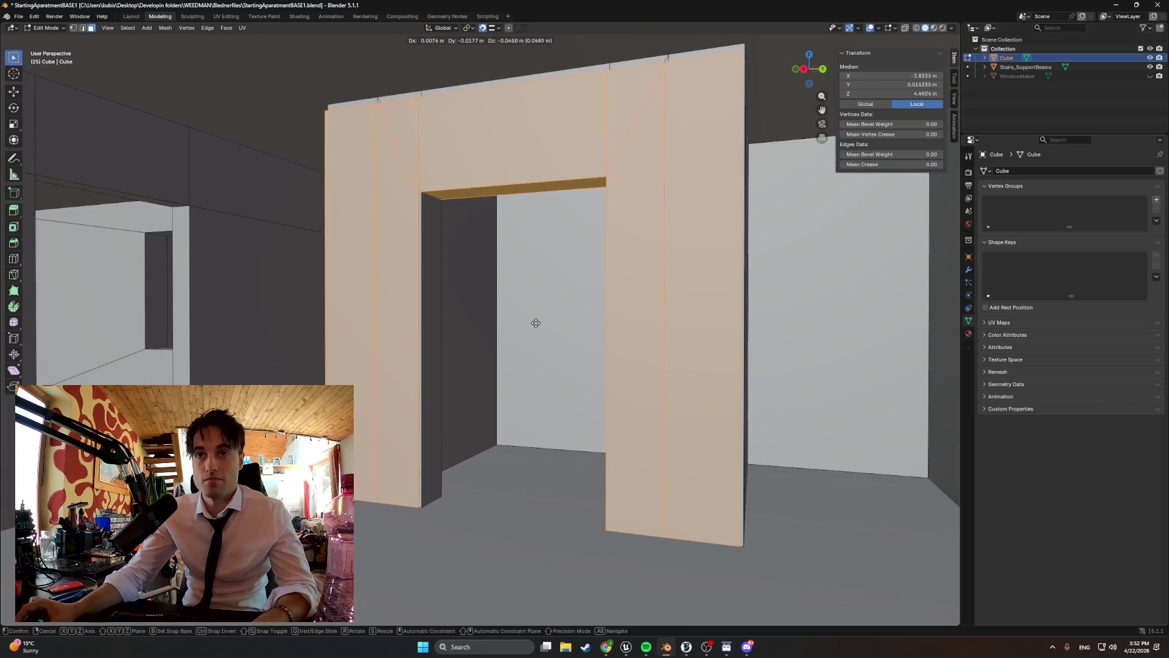
- Separate the selected doorway frame faces into a new object, Cube.001
right_click(525, 391)
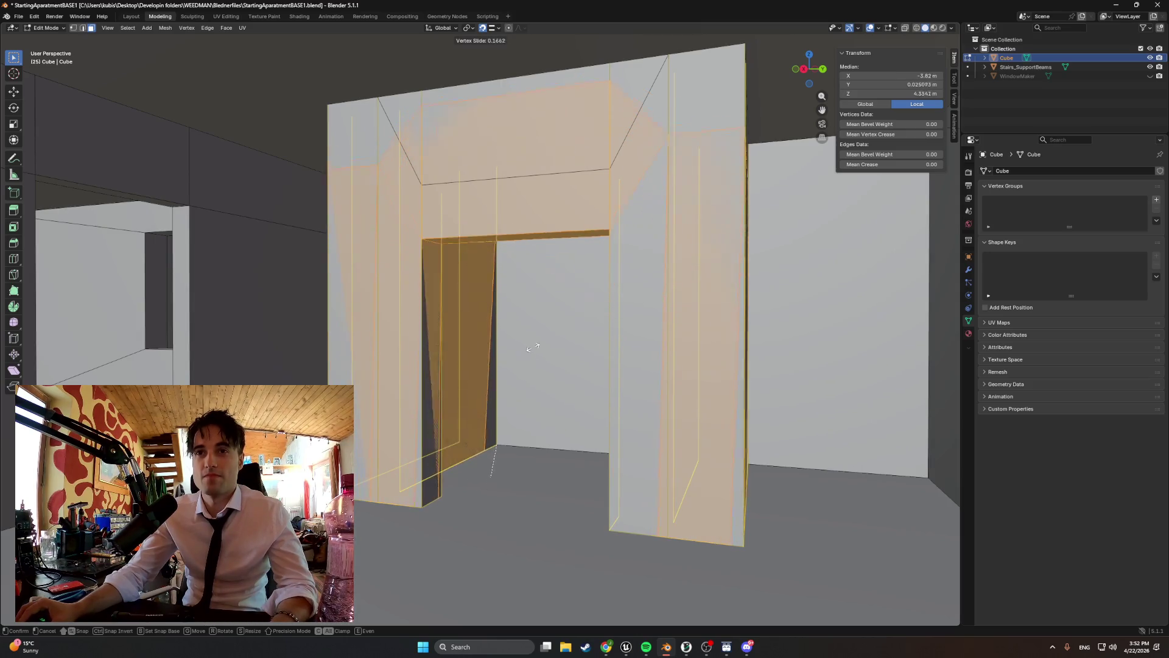
mouse_move(530, 347)
middle_mouse_down()
mouse_move(551, 182)
mouse_move(563, 225)
middle_mouse_up()
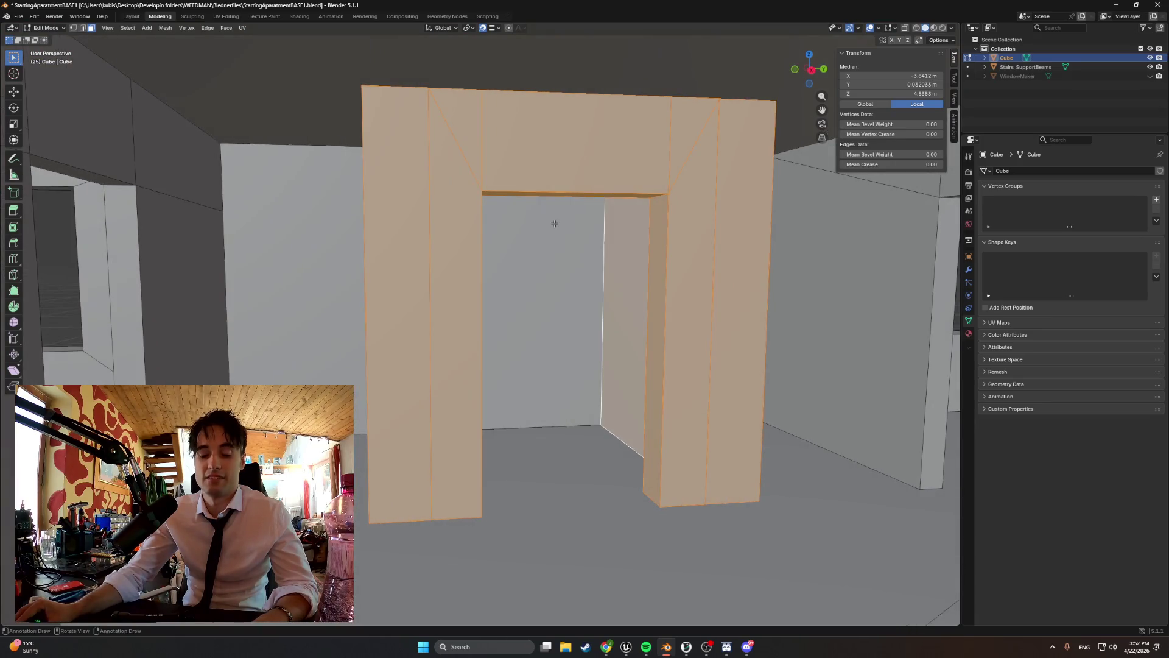
key("g")
key("z")
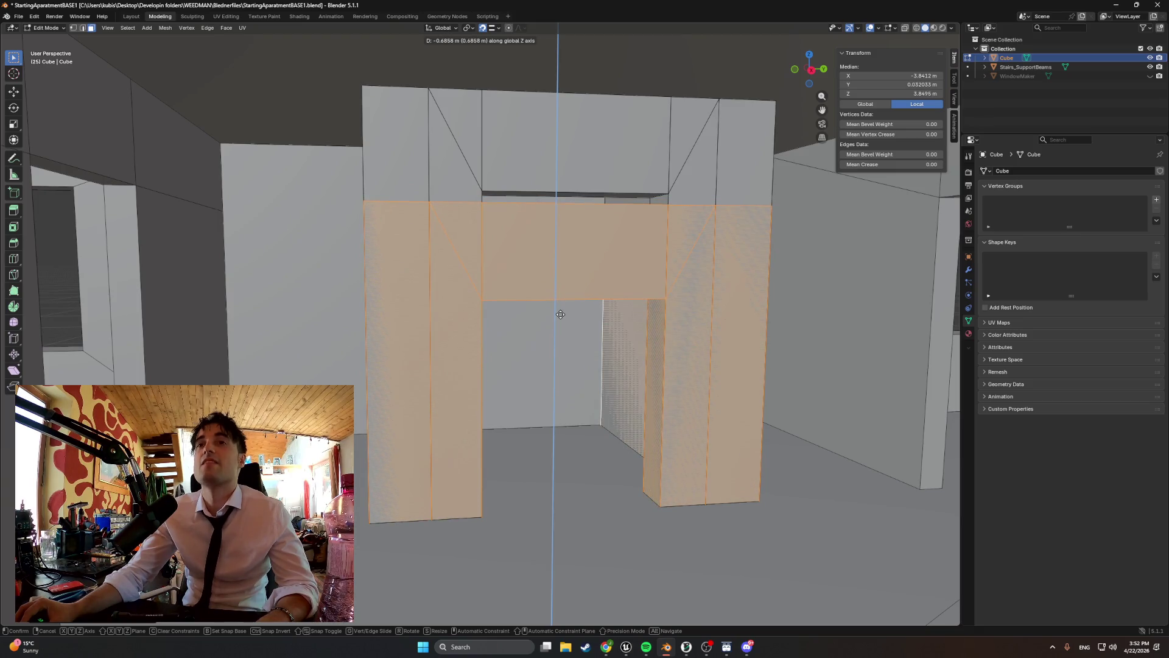
right_click(583, 296)
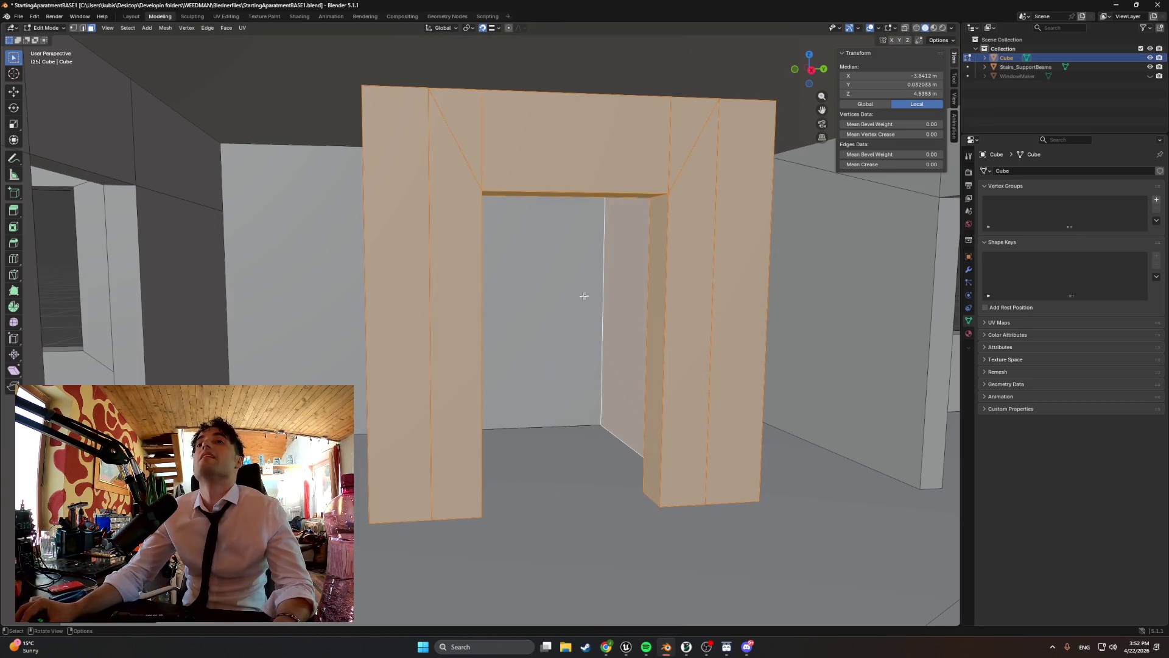
key("p")
left_click(792, 235)
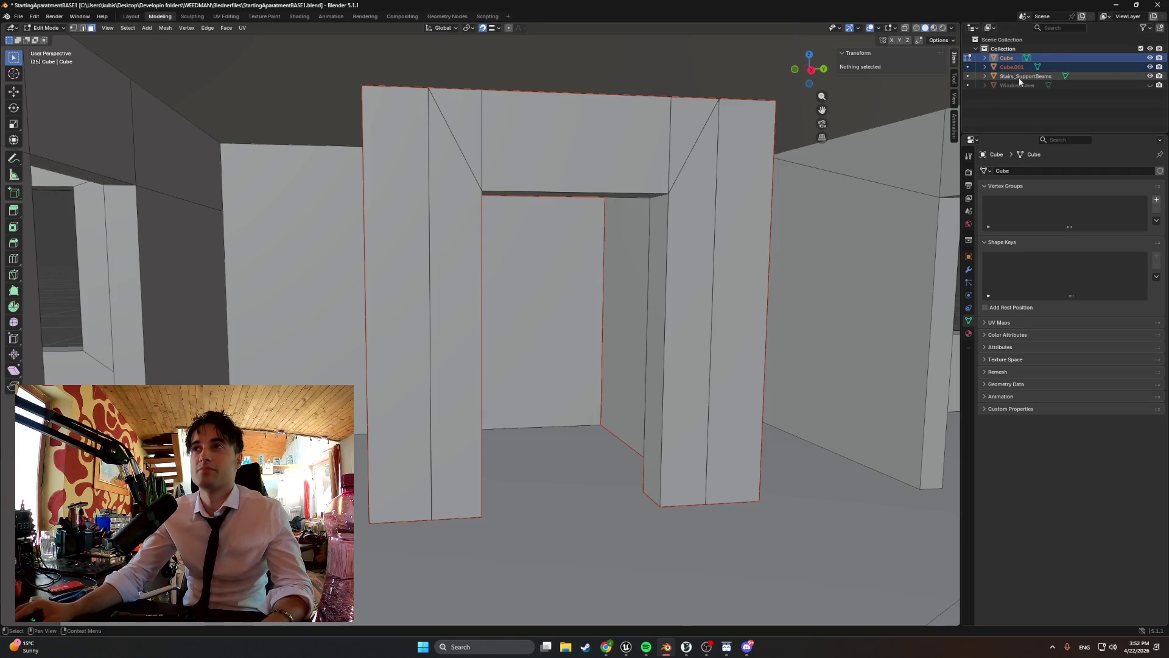
left_click(1005, 67)
- In Object Mode, move Cube.001 along X into the opening
key("Tab")
key("g")
key("x")
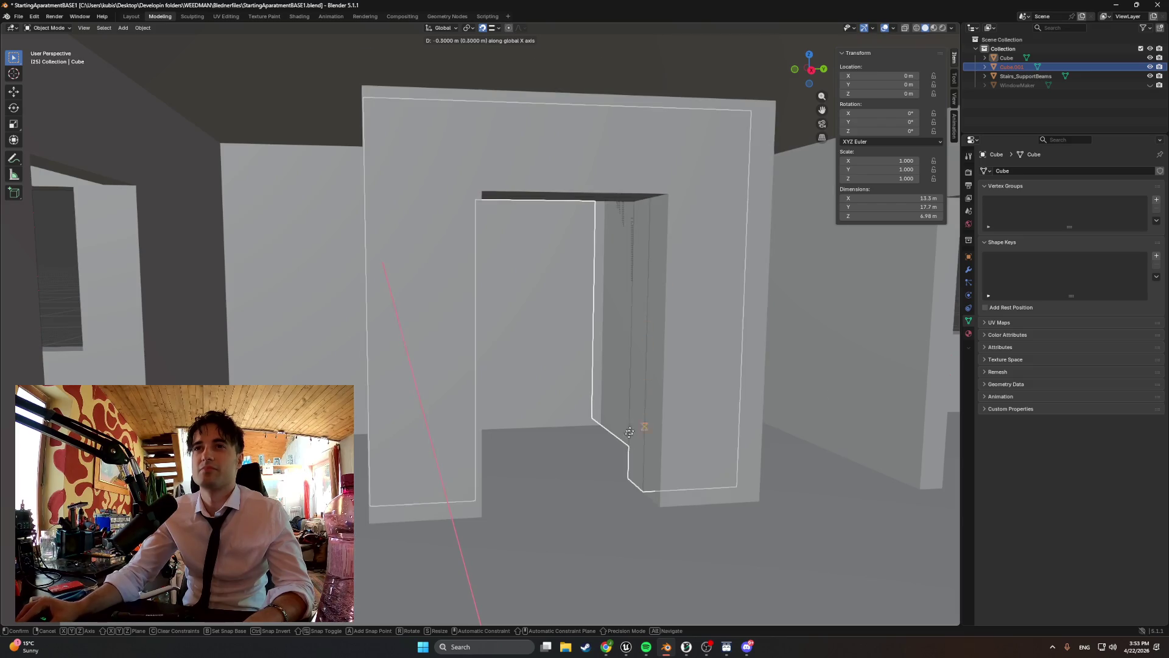
left_click(741, 366)
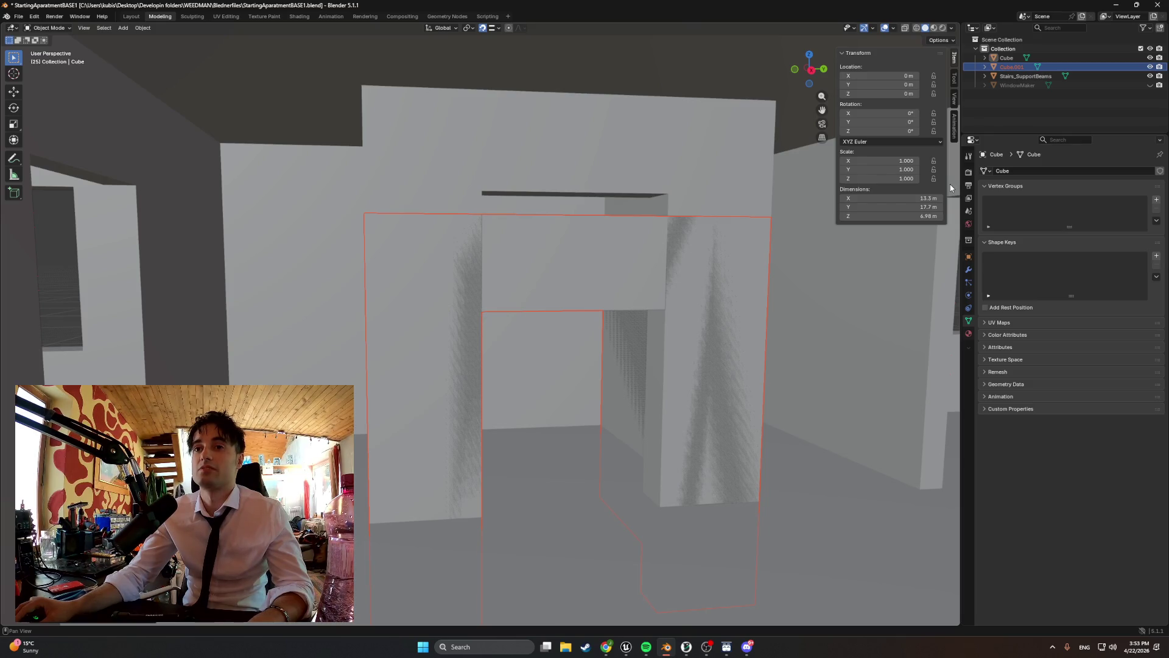
left_click(1006, 58)
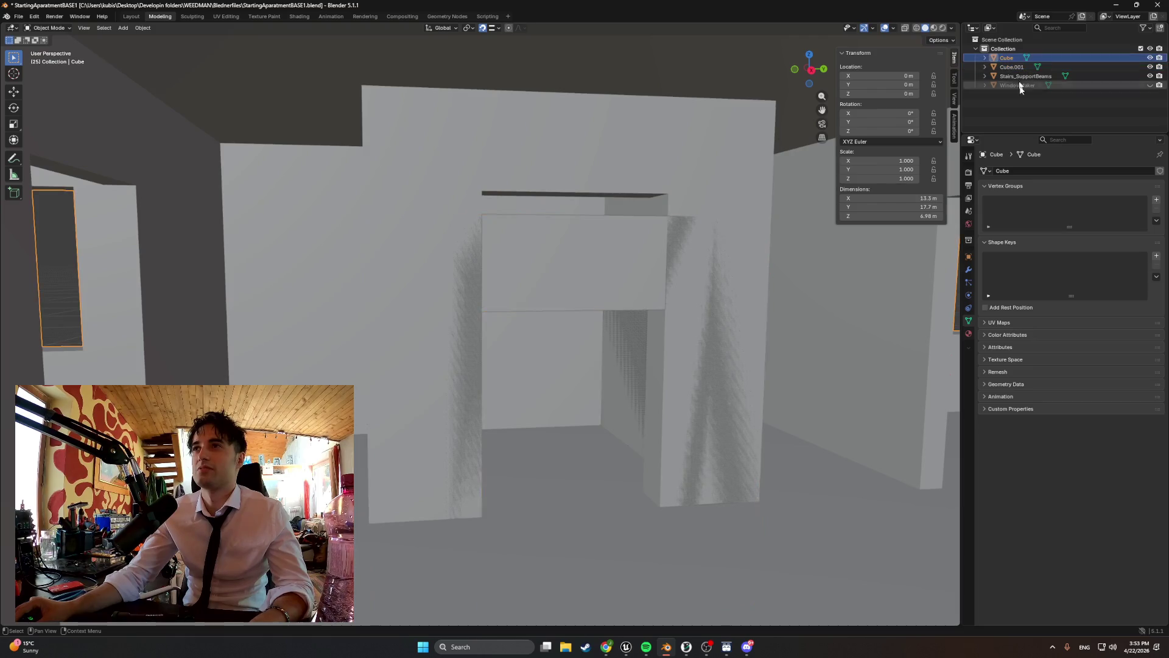
- Add a Boolean Difference modifier to Cube using Cube.001 as the cutter
left_click(968, 269)
left_click(1028, 167)
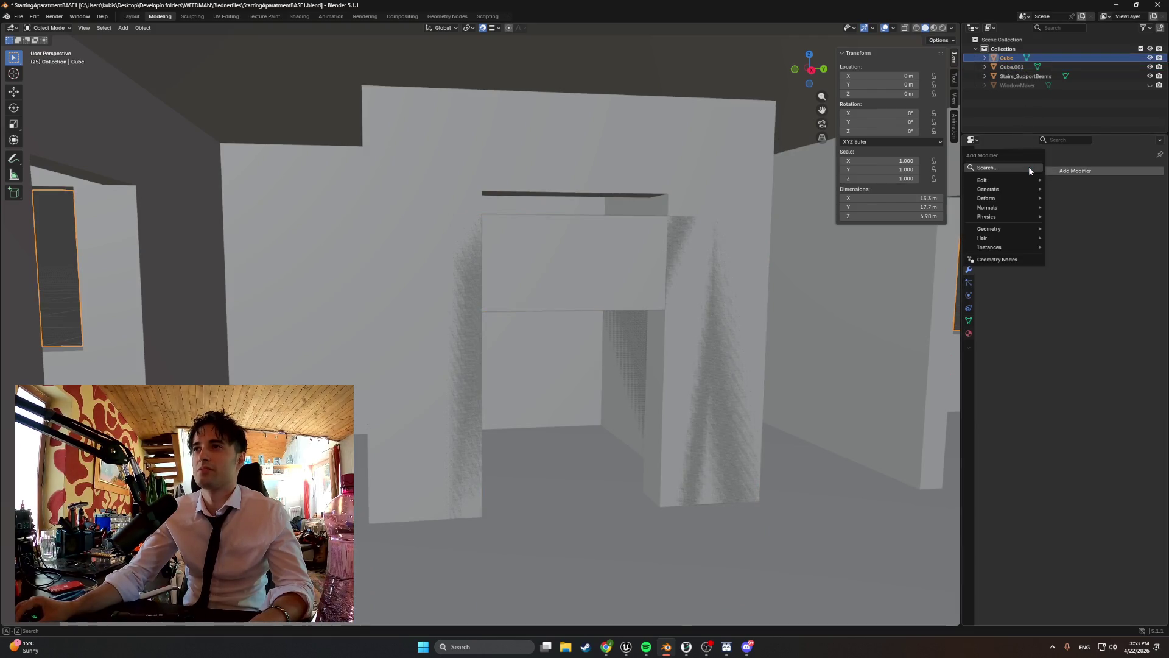
type("bo")
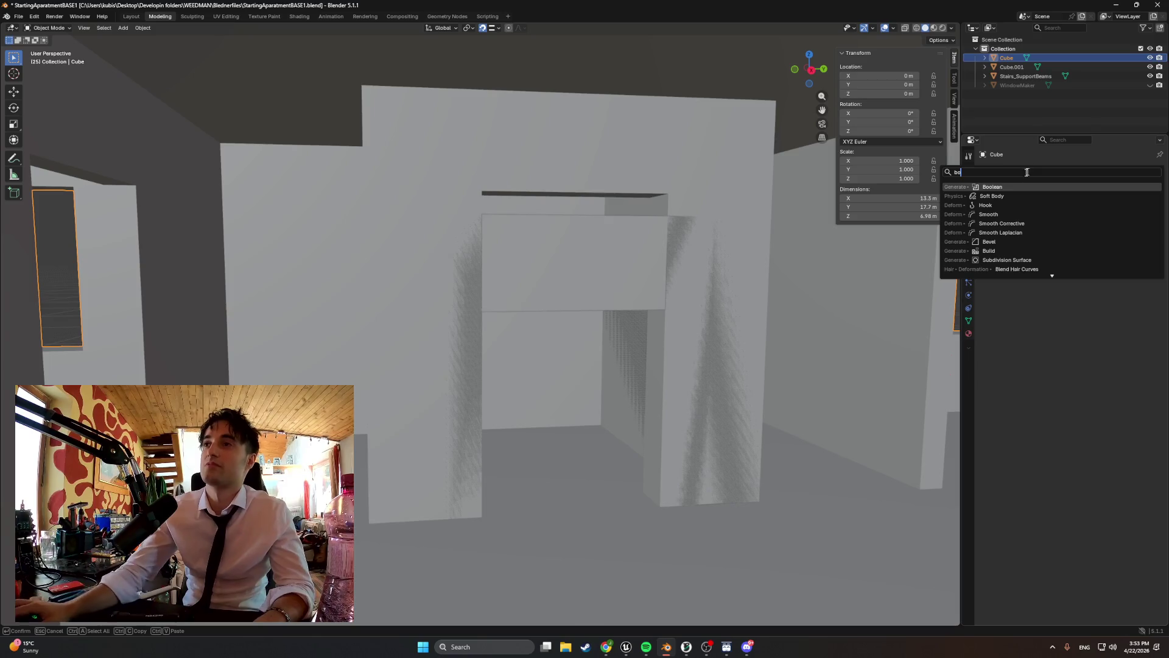
key("Return")
left_click(1141, 223)
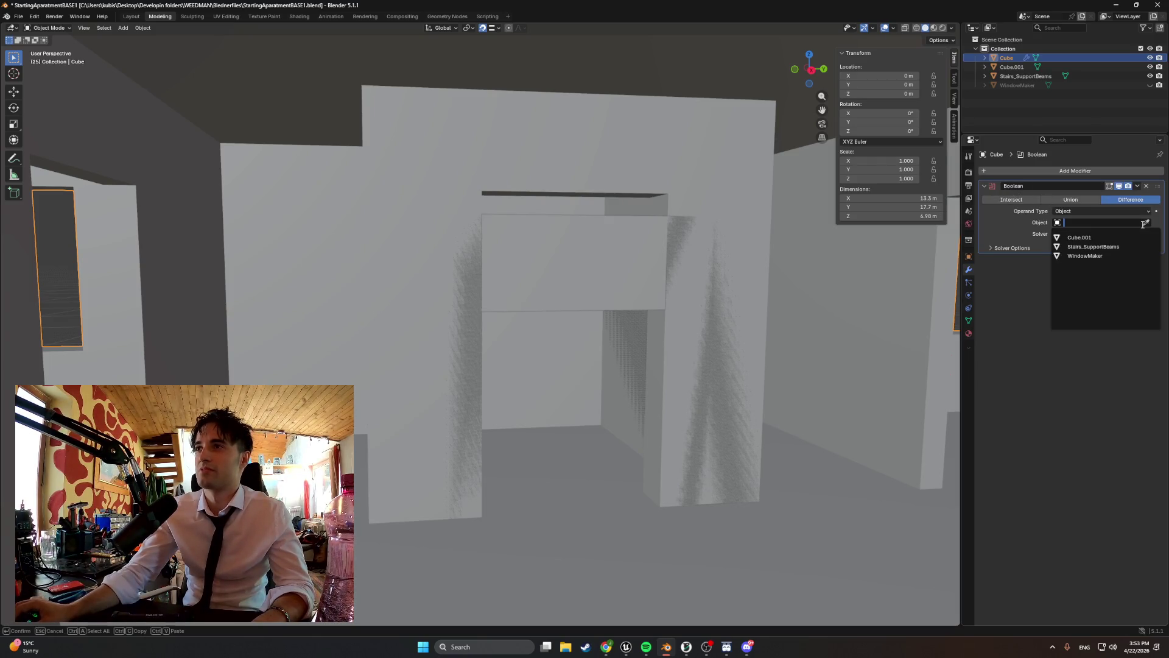
left_click(1094, 237)
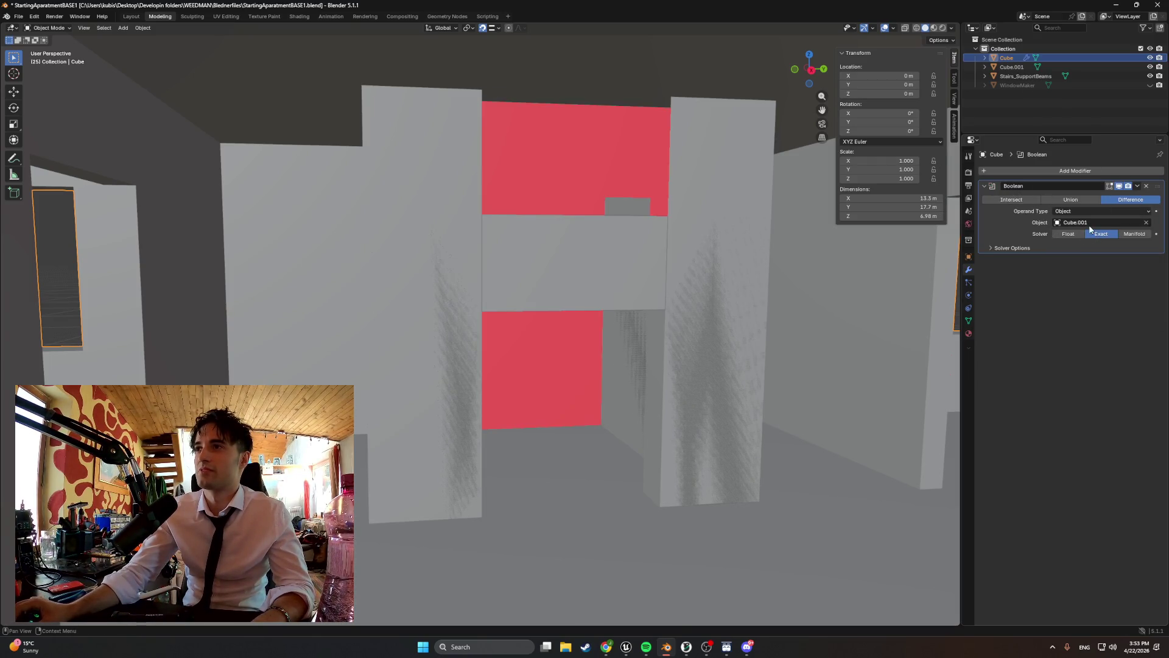
mouse_move(854, 242)
middle_mouse_down()
mouse_move(693, 244)
mouse_move(684, 229)
mouse_move(692, 248)
mouse_move(671, 264)
mouse_move(738, 243)
mouse_move(678, 231)
mouse_move(733, 245)
mouse_move(751, 236)
middle_mouse_up()
- Apply the Boolean and hide Cube.001 to check the cut openings
left_click(1137, 186)
left_click(1120, 198)
left_click(1149, 66)
mouse_move(792, 255)
middle_mouse_down()
mouse_move(826, 237)
mouse_move(757, 236)
mouse_move(750, 242)
mouse_move(807, 237)
mouse_move(681, 262)
mouse_move(695, 258)
middle_mouse_up()
key("ctrl+z")
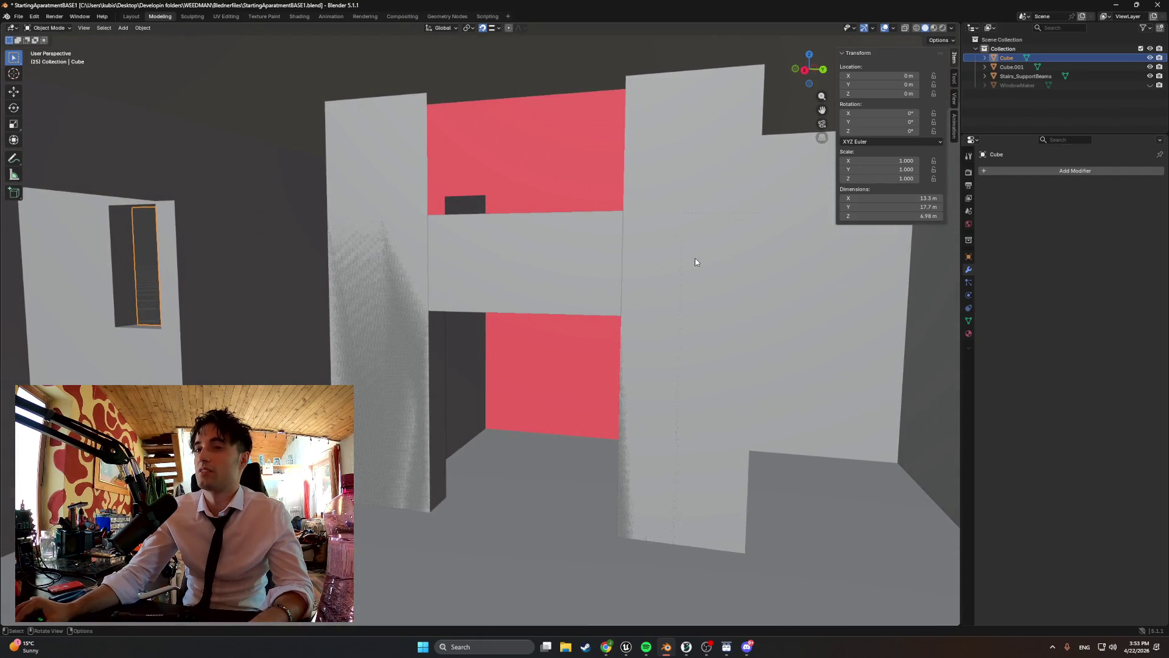
scroll(696, 261, "down", 2)
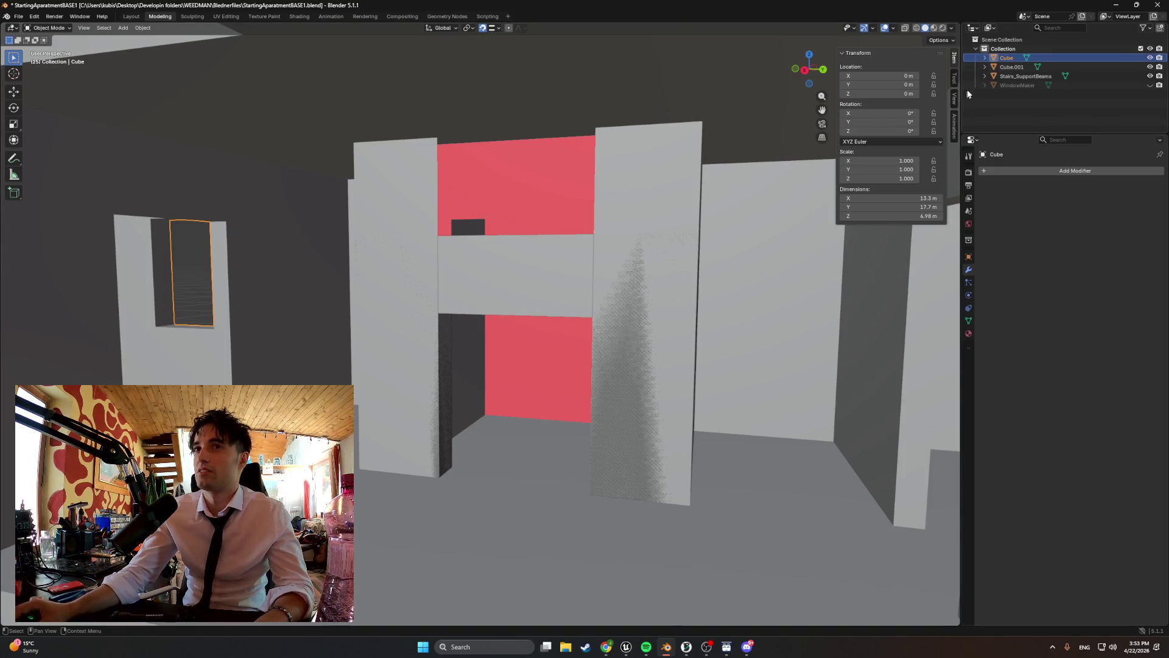
- Separate the Cube's floor faces into their own object
key("Tab")
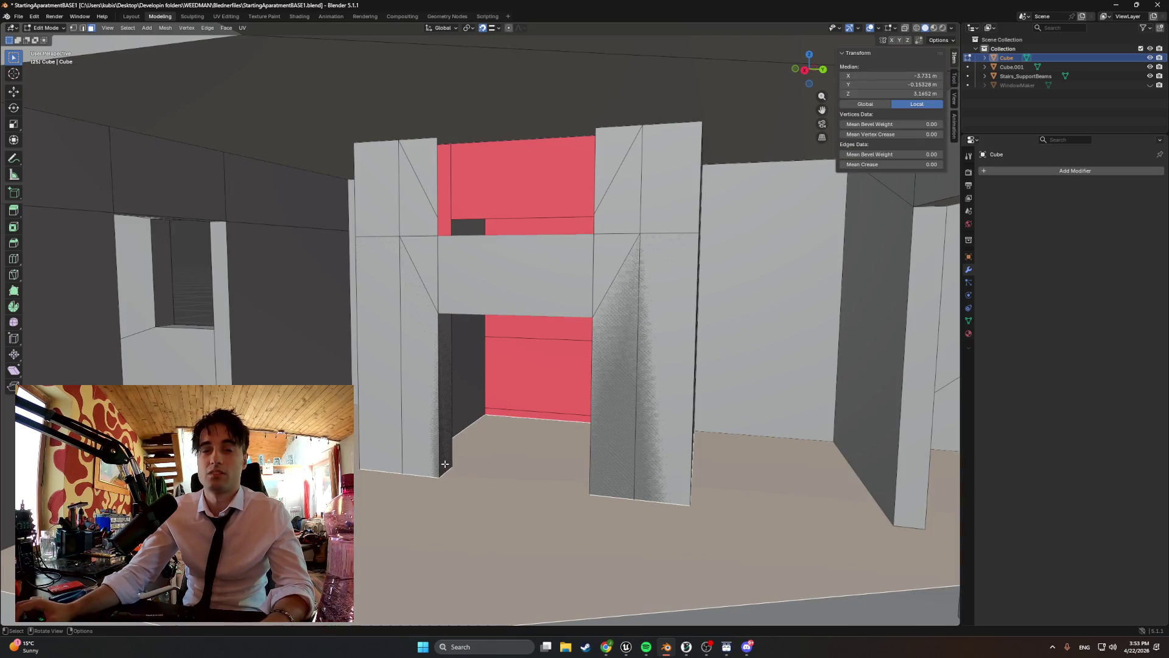
key("ctrl+Tab")
mouse_move(522, 469)
middle_mouse_down()
mouse_move(483, 422)
mouse_move(491, 412)
middle_mouse_up()
left_click(438, 381)
middle_click_drag(438, 381, 451, 420)
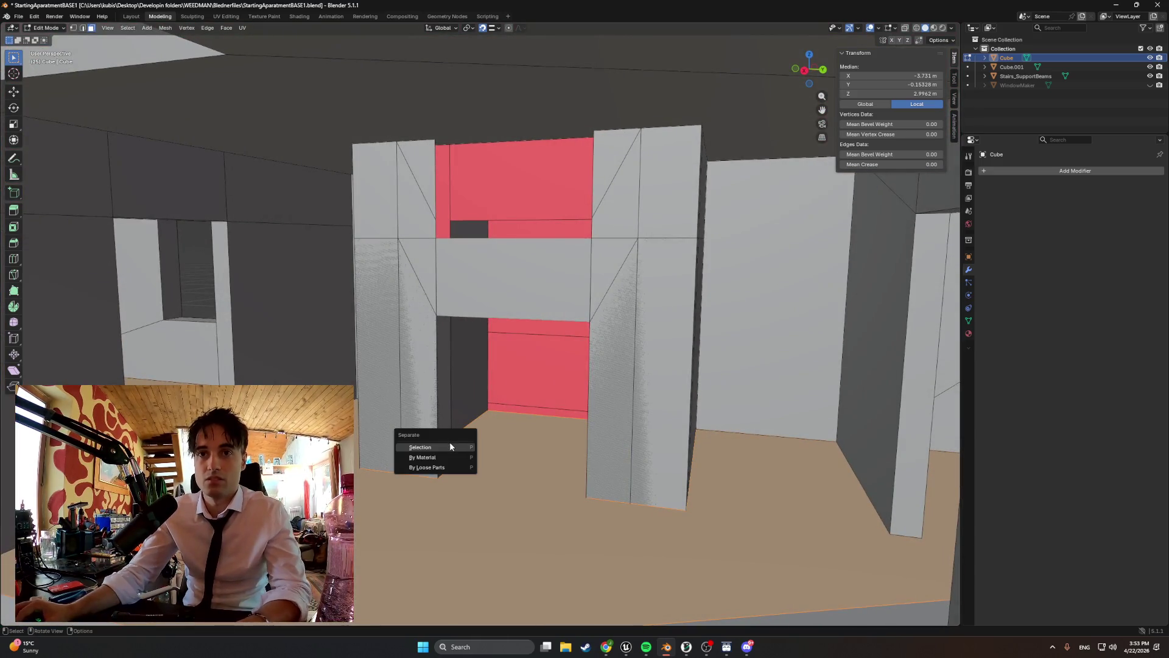
left_click(451, 446)
- Rename the new objects floor and ELEVATORbool in the Outliner
double_click(1015, 75)
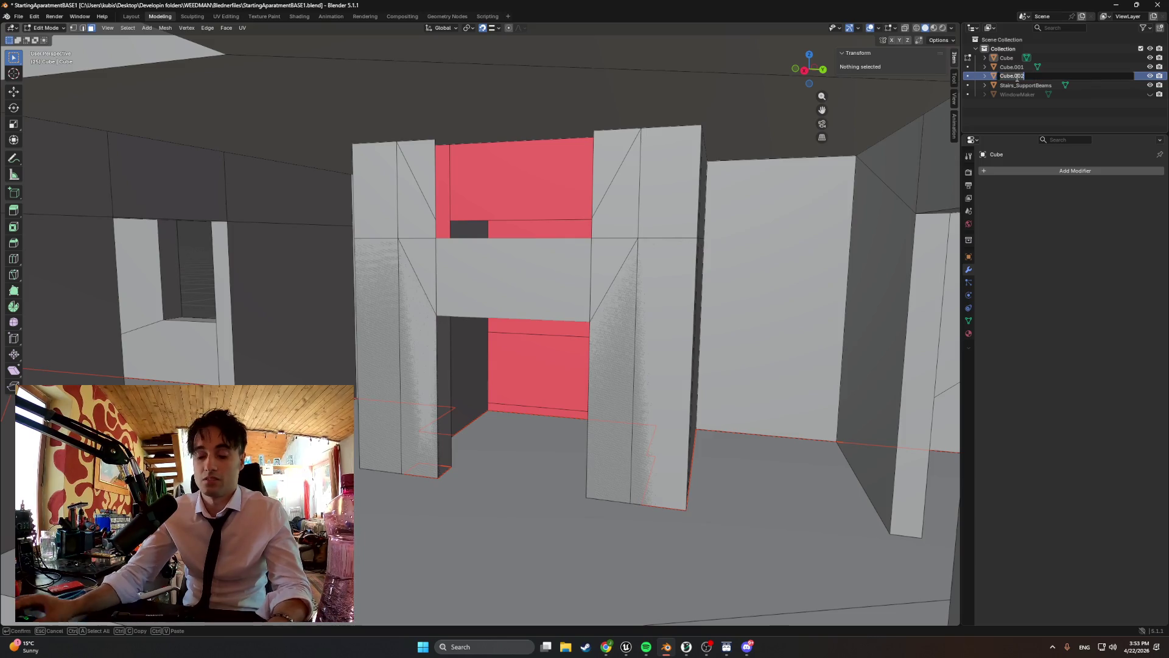
double_click(1017, 65)
type("ELEVATORbool")
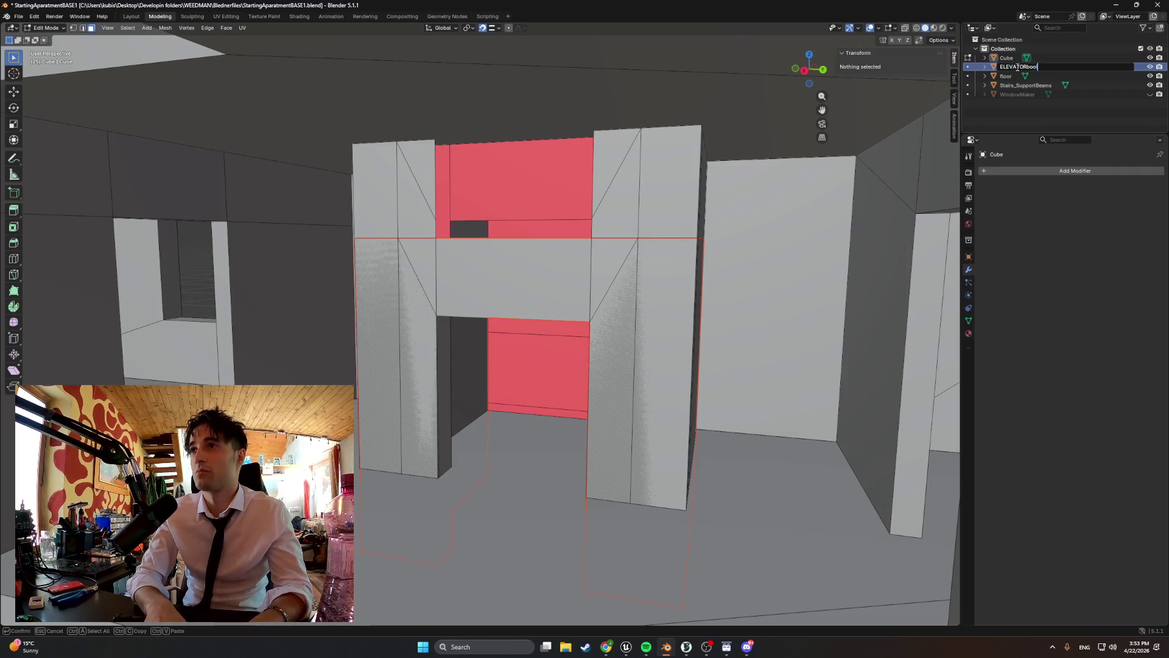
key("Return")
left_click(1035, 75)
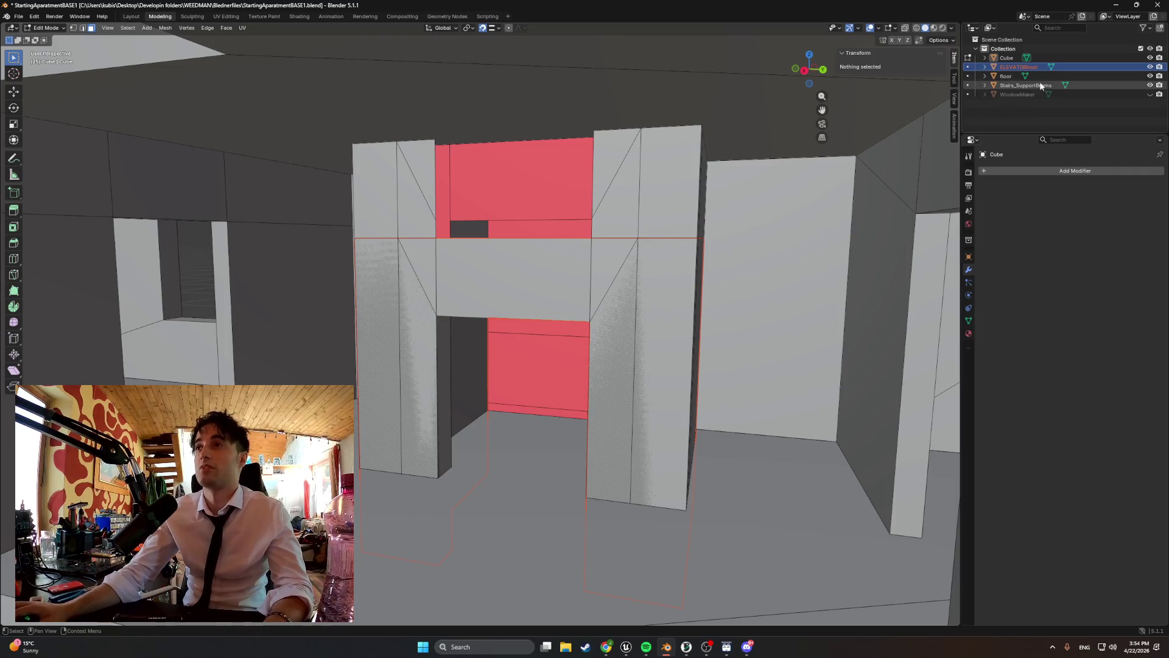
- Add a Boolean modifier to the Cube with ELEVATORbool as the cutting object
left_click(1043, 171)
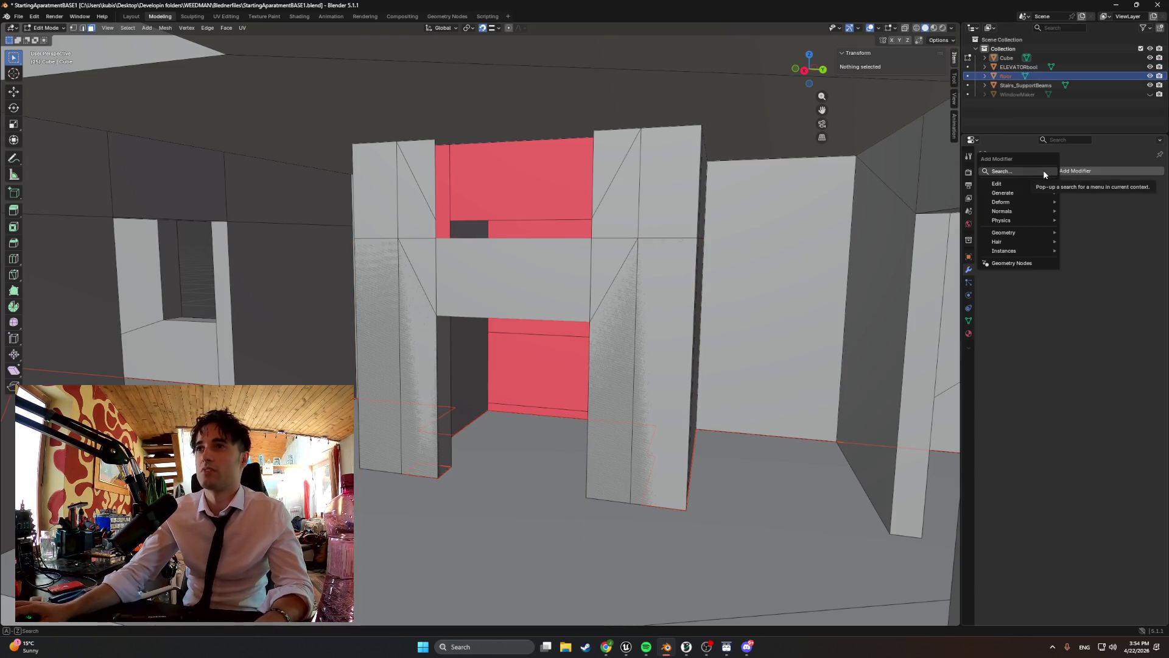
type("bool")
key("Return")
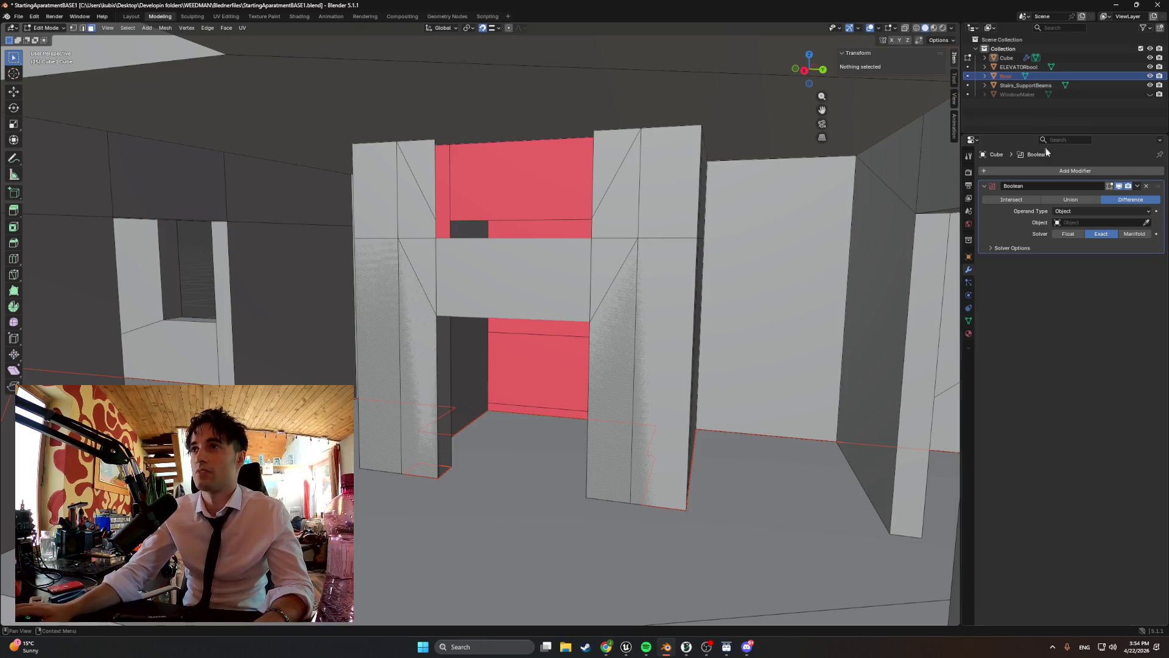
left_click(1062, 222)
left_click(1080, 237)
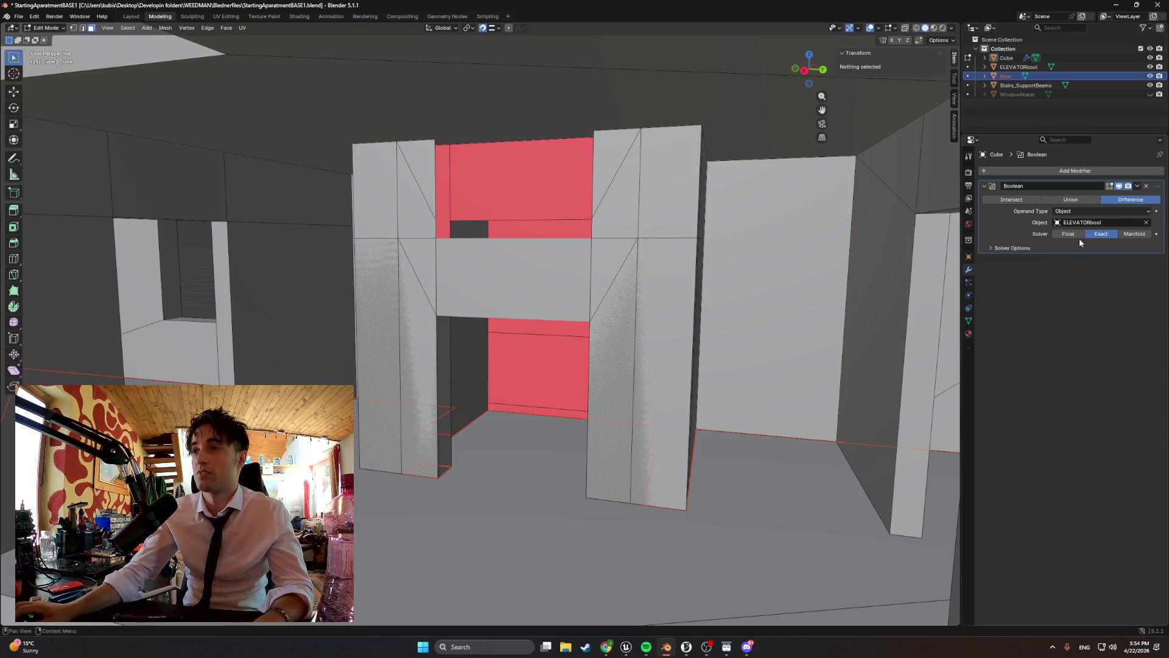
- Apply the ELEVATORbool Boolean cut permanently from Object Mode
left_click(1134, 186)
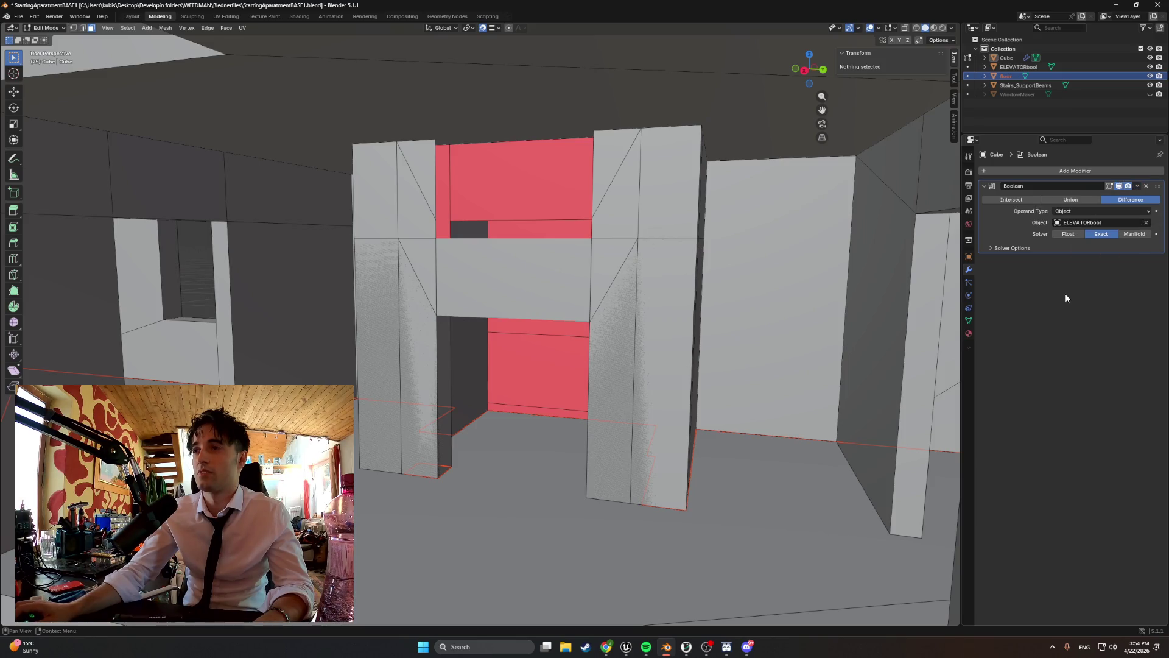
left_click(1136, 185)
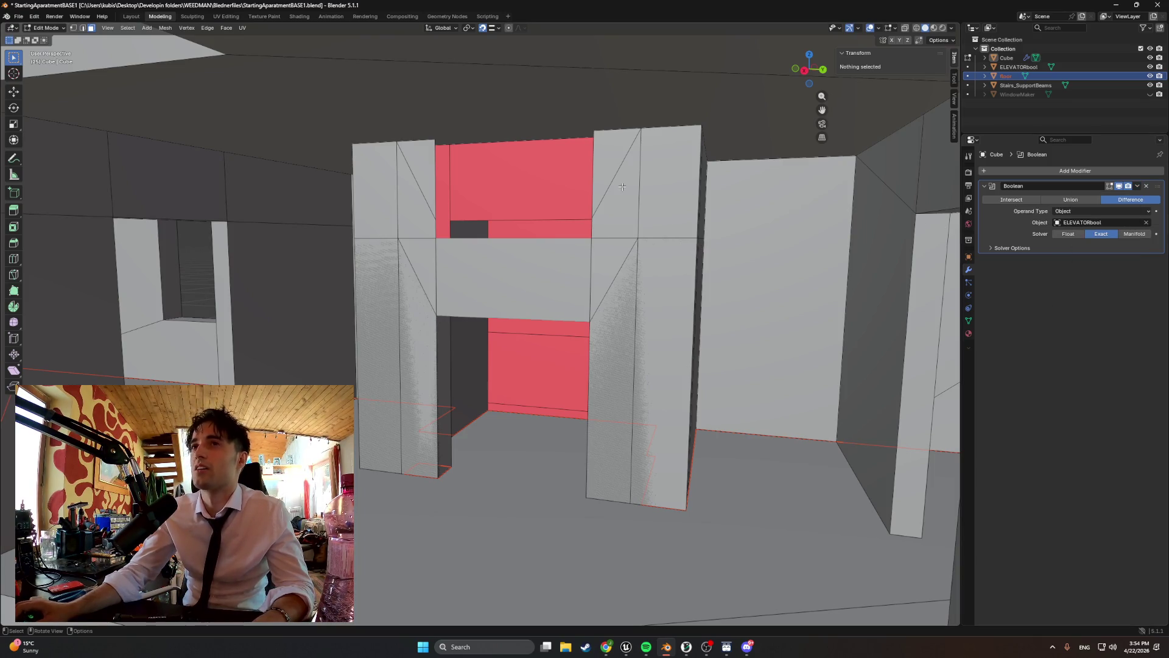
key("Tab")
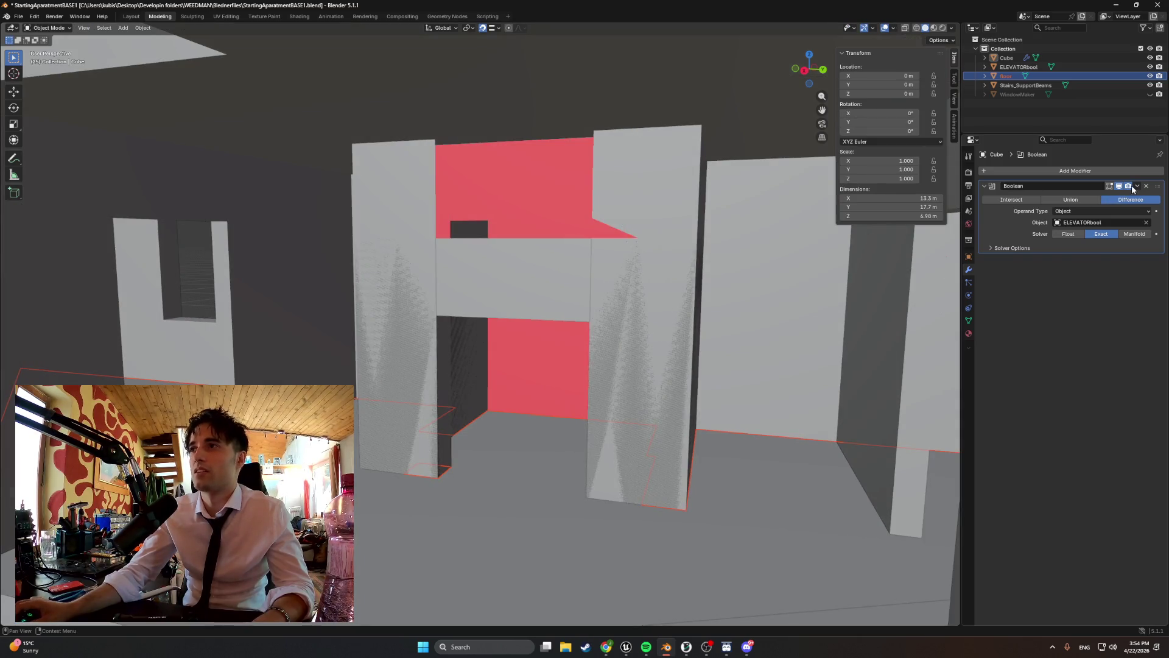
left_click(1137, 186)
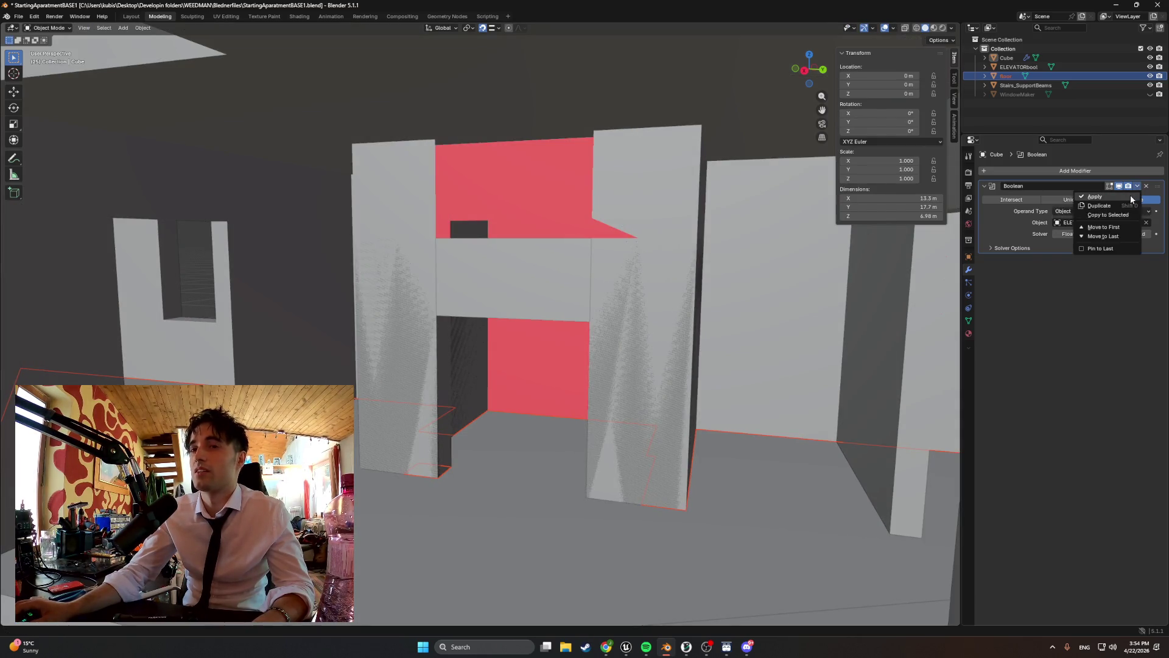
left_click(1130, 194)
- Check the elevator cut, then go back to editing the Cube walls mesh
mouse_move(584, 340)
middle_mouse_down()
mouse_move(560, 367)
mouse_move(553, 357)
middle_mouse_up()
scroll(560, 367, "up", 5)
scroll(557, 359, "down", 5)
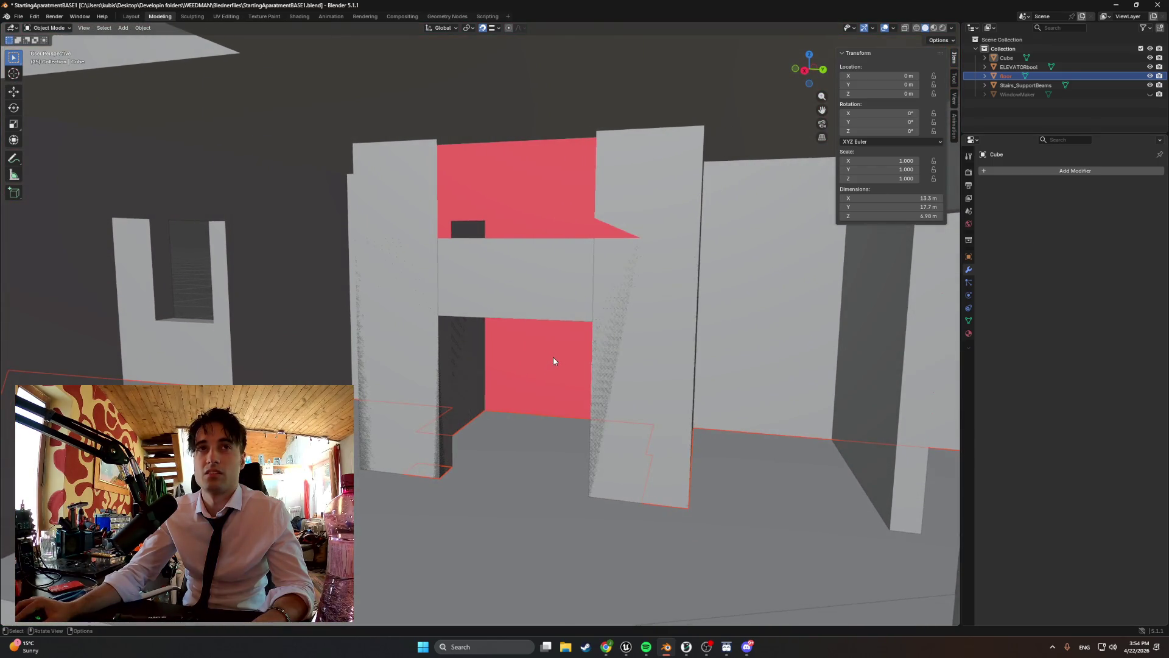
key("Tab")
key("alt+q")
mouse_move(511, 462)
middle_mouse_down()
mouse_move(538, 449)
mouse_move(535, 412)
mouse_move(531, 457)
mouse_move(628, 382)
middle_mouse_up()
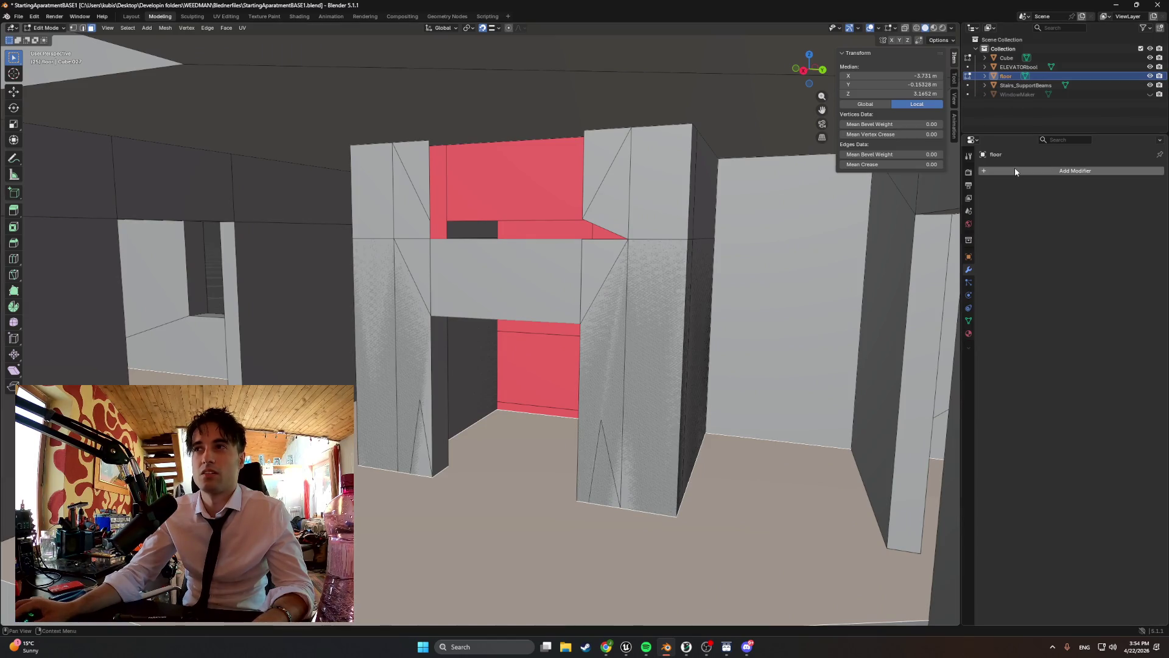
left_click(968, 75)
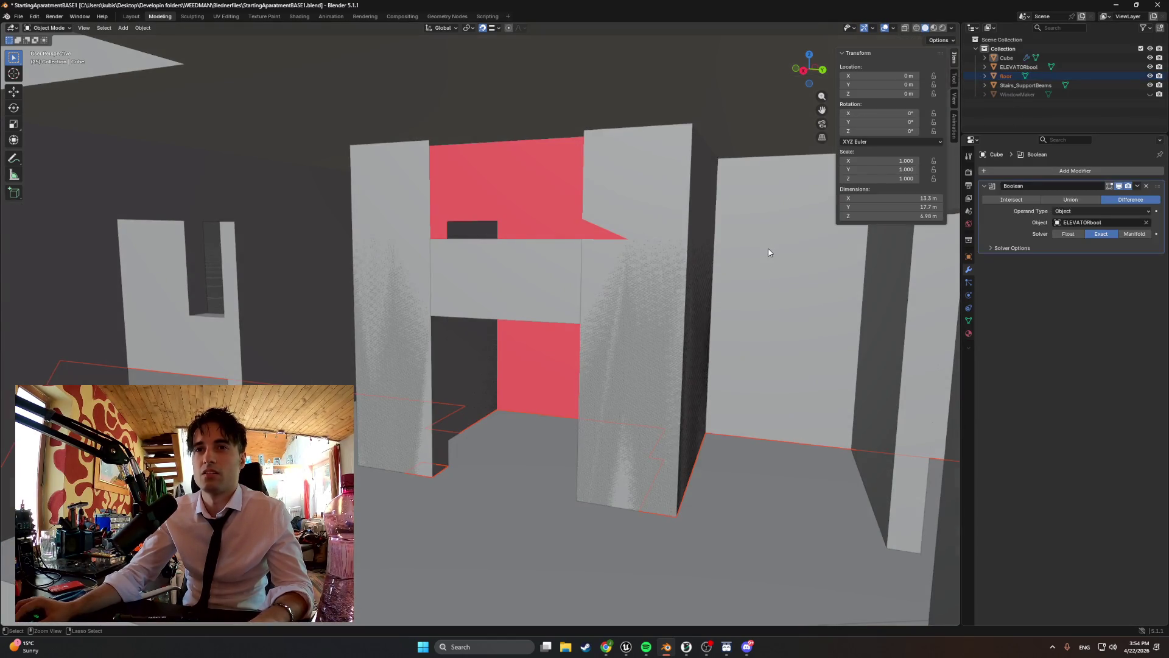
- Add a new Boolean modifier to the Cube using ELEVATORbool as the cutter
left_click(487, 459)
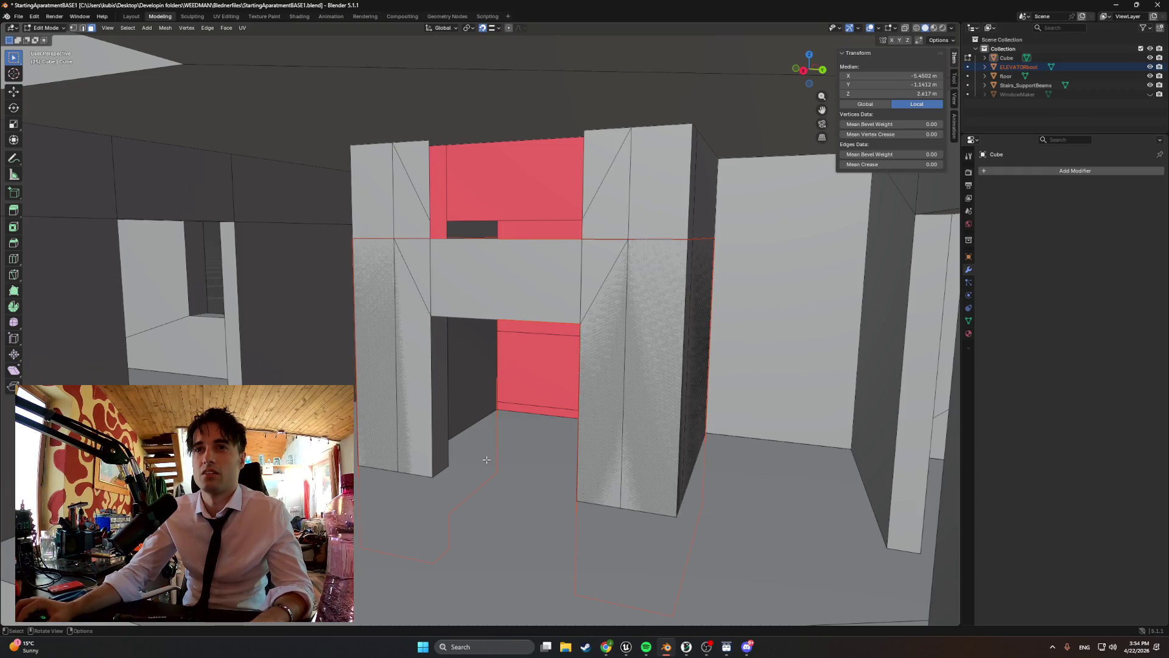
mouse_move(527, 378)
middle_mouse_down()
mouse_move(555, 404)
mouse_move(514, 352)
mouse_move(514, 406)
middle_mouse_up()
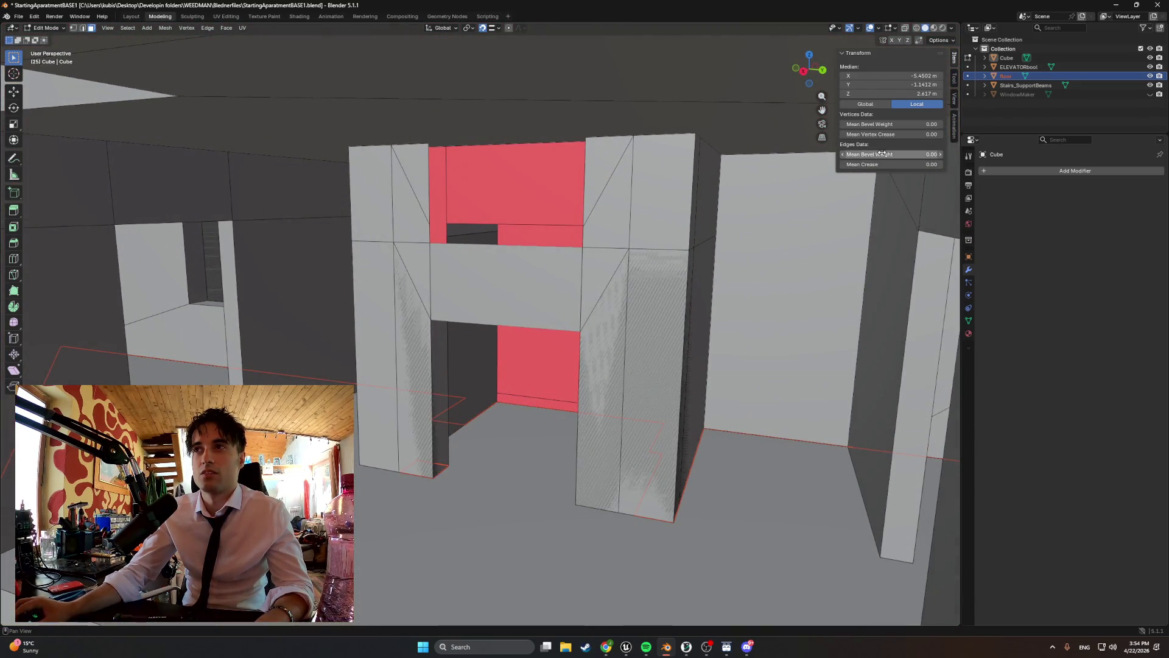
left_click(1028, 170)
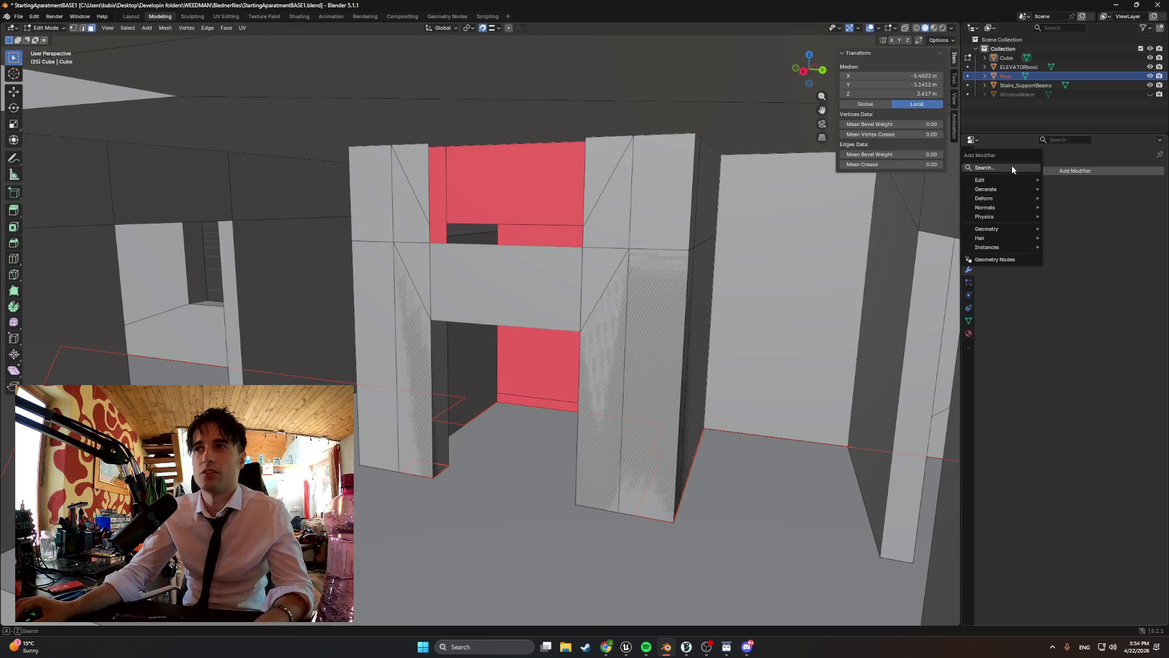
left_click(983, 168)
type("bool")
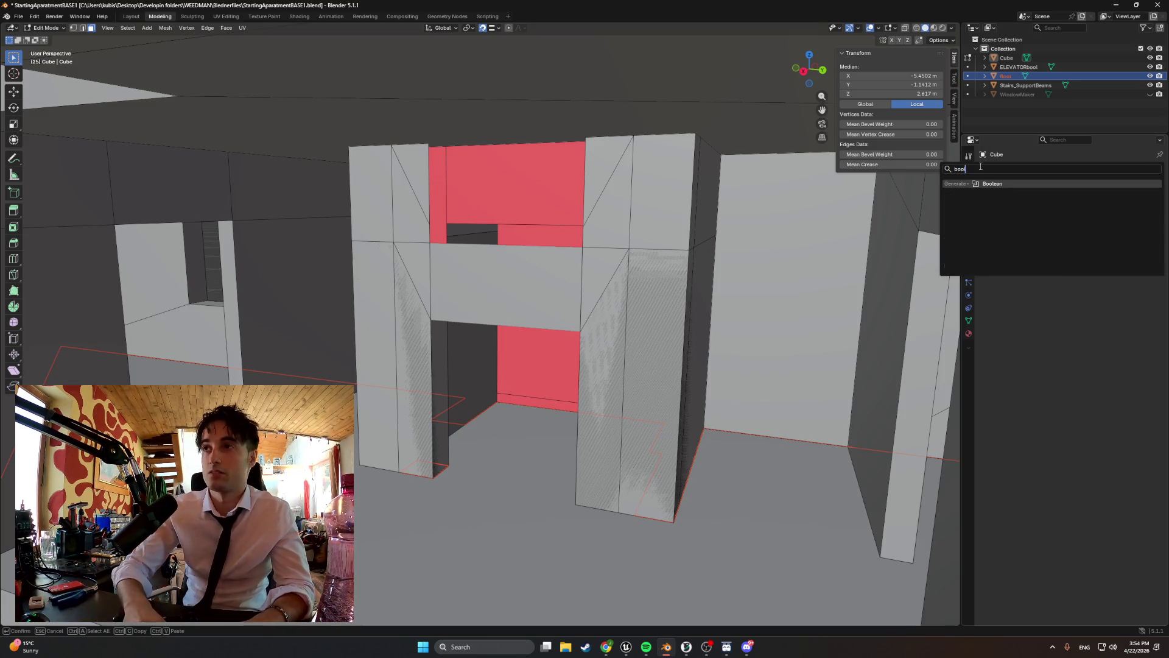
left_click(1029, 182)
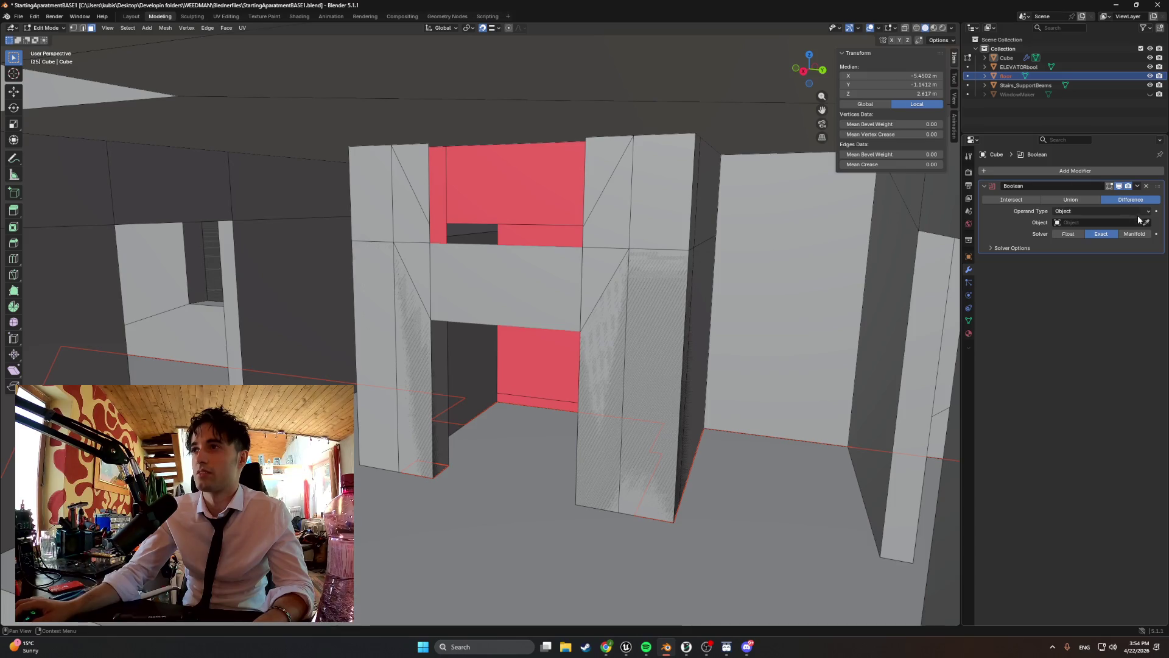
left_click(1026, 64)
mouse_move(645, 317)
middle_mouse_down()
mouse_move(663, 326)
mouse_move(684, 308)
mouse_move(638, 253)
mouse_move(658, 273)
mouse_move(810, 267)
middle_mouse_up()
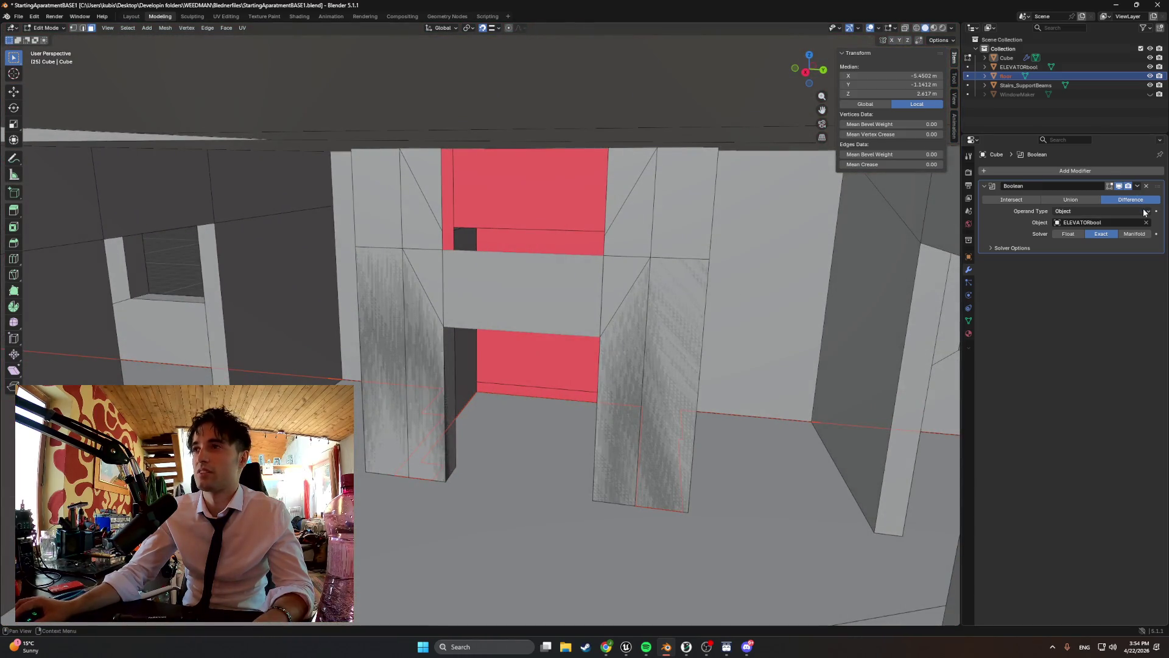
- Apply the Boolean in Object Mode and hide the Cube in the Outliner
left_click(1136, 187)
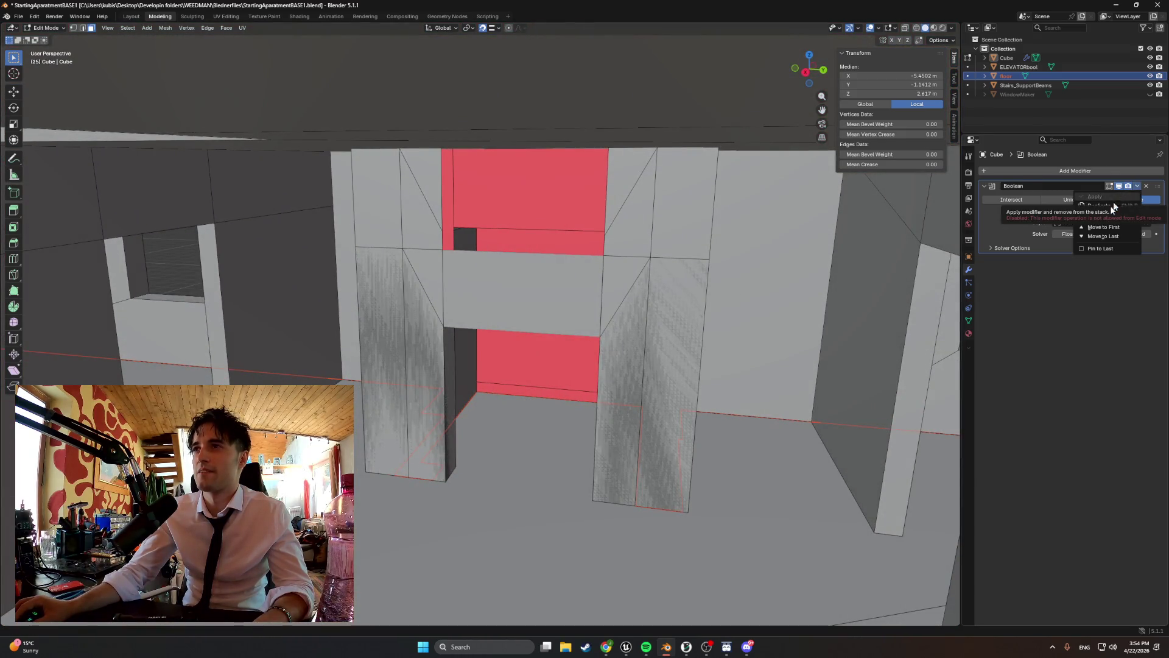
key("Tab")
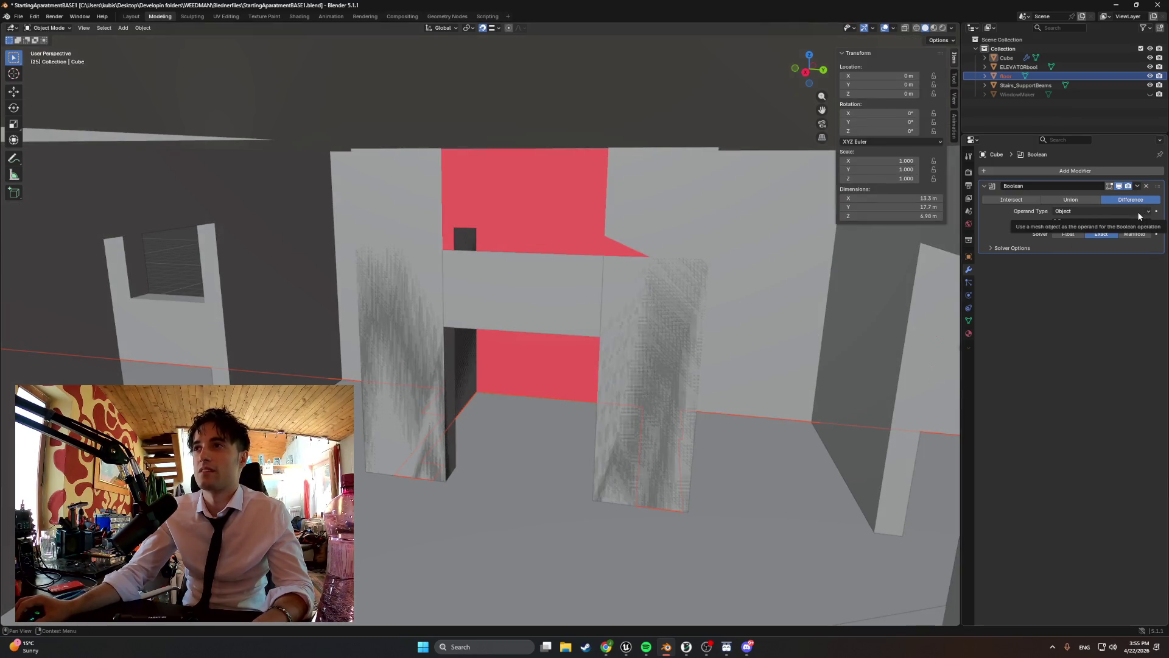
left_click(1136, 187)
left_click(1115, 196)
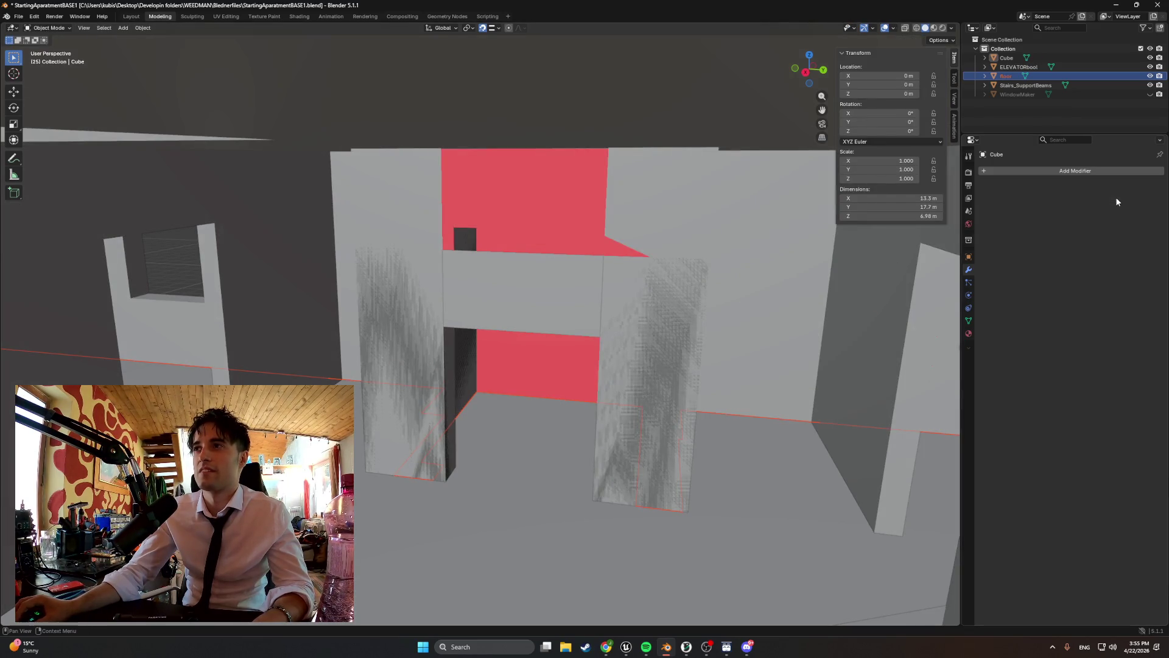
left_click(1150, 58)
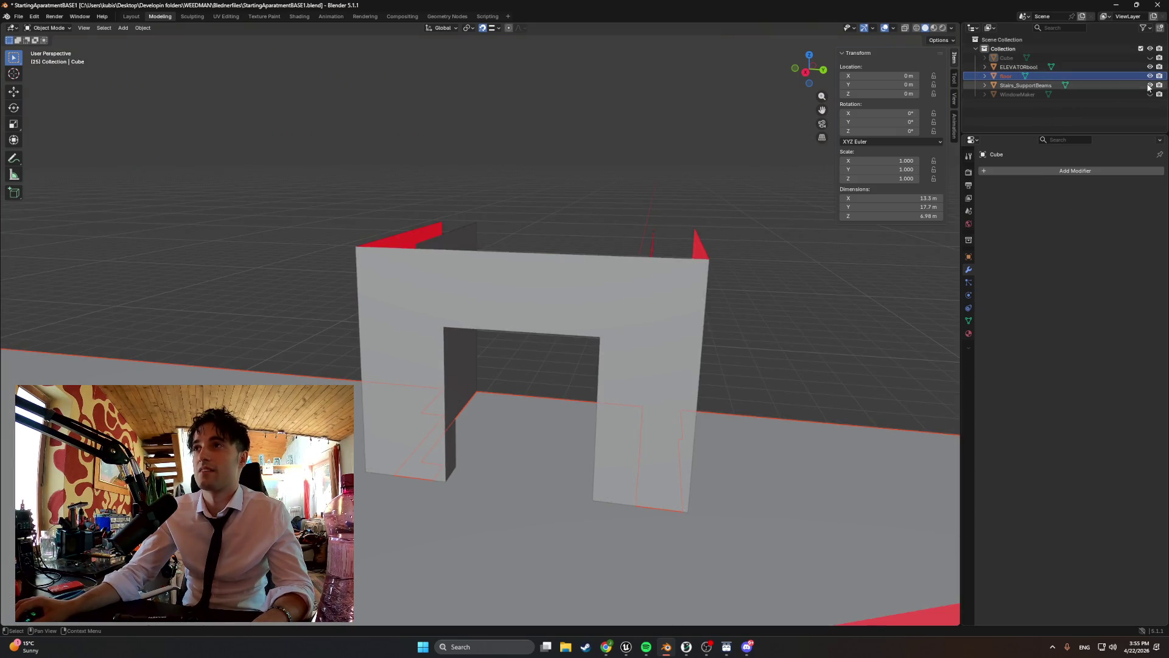
- Hide Stairs_SupportBeams and ELEVATORbool, then look over the floor's notches and cut-outs
left_click(1150, 85)
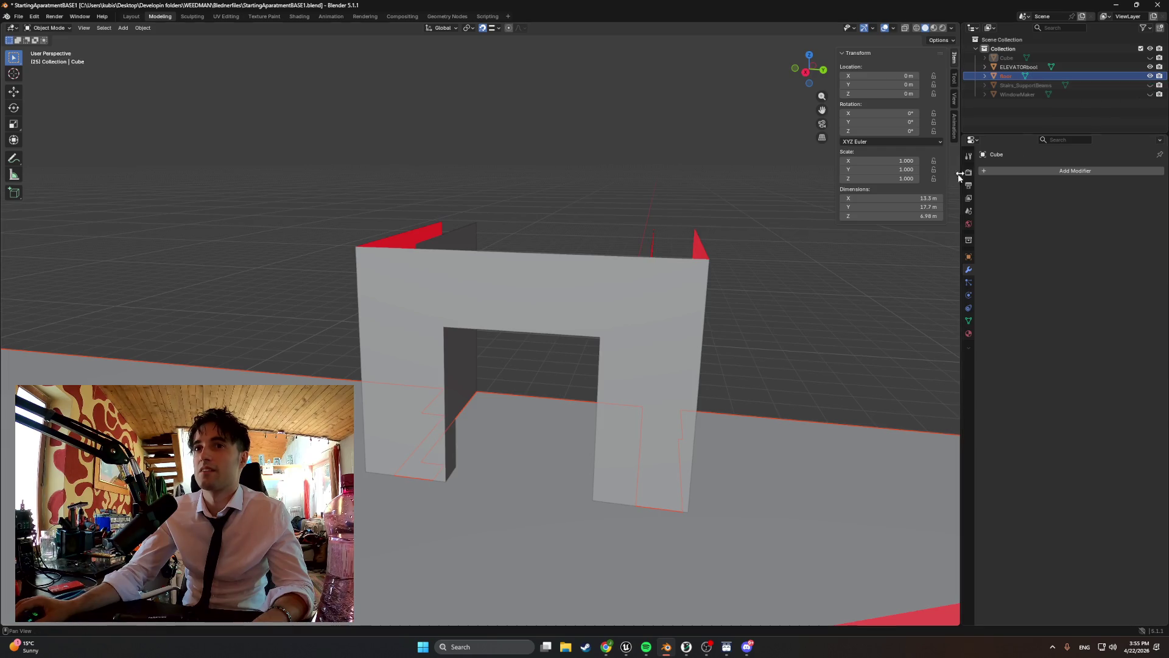
left_click(1150, 67)
mouse_move(852, 214)
middle_mouse_down()
mouse_move(732, 288)
mouse_move(822, 294)
mouse_move(887, 269)
mouse_move(918, 216)
mouse_move(749, 180)
mouse_move(710, 221)
mouse_move(728, 271)
mouse_move(672, 289)
mouse_move(573, 267)
mouse_move(357, 304)
middle_mouse_up()
mouse_move(491, 319)
middle_mouse_down()
mouse_move(632, 326)
mouse_move(620, 303)
mouse_move(689, 236)
middle_mouse_up()
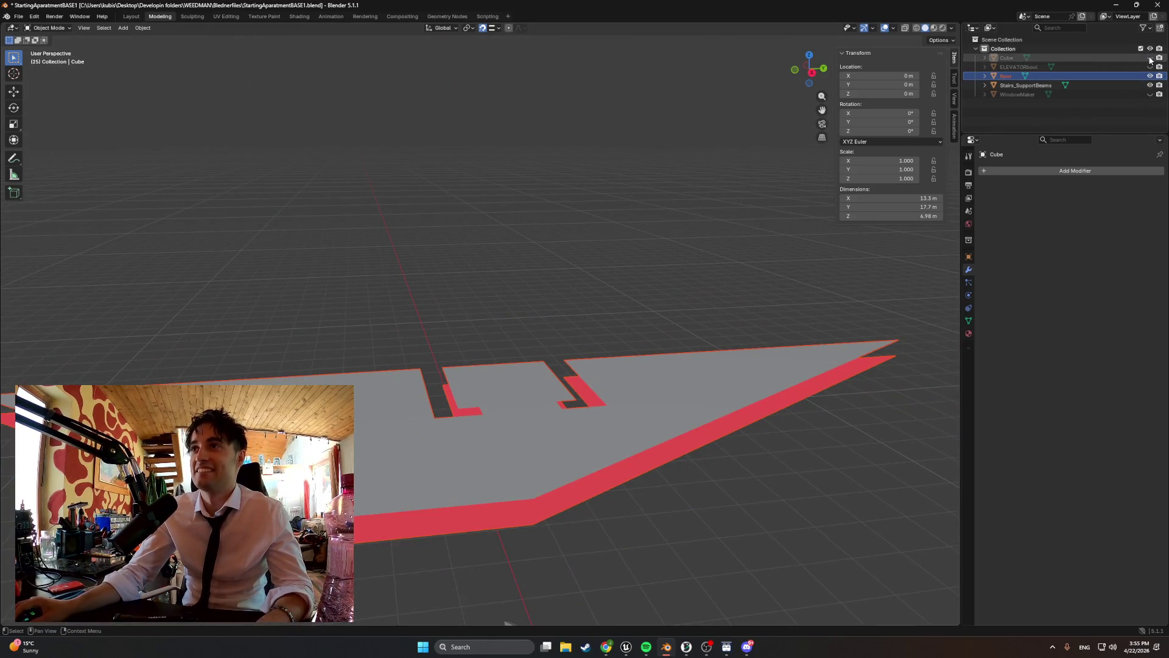
scroll(634, 344, "up", 3)
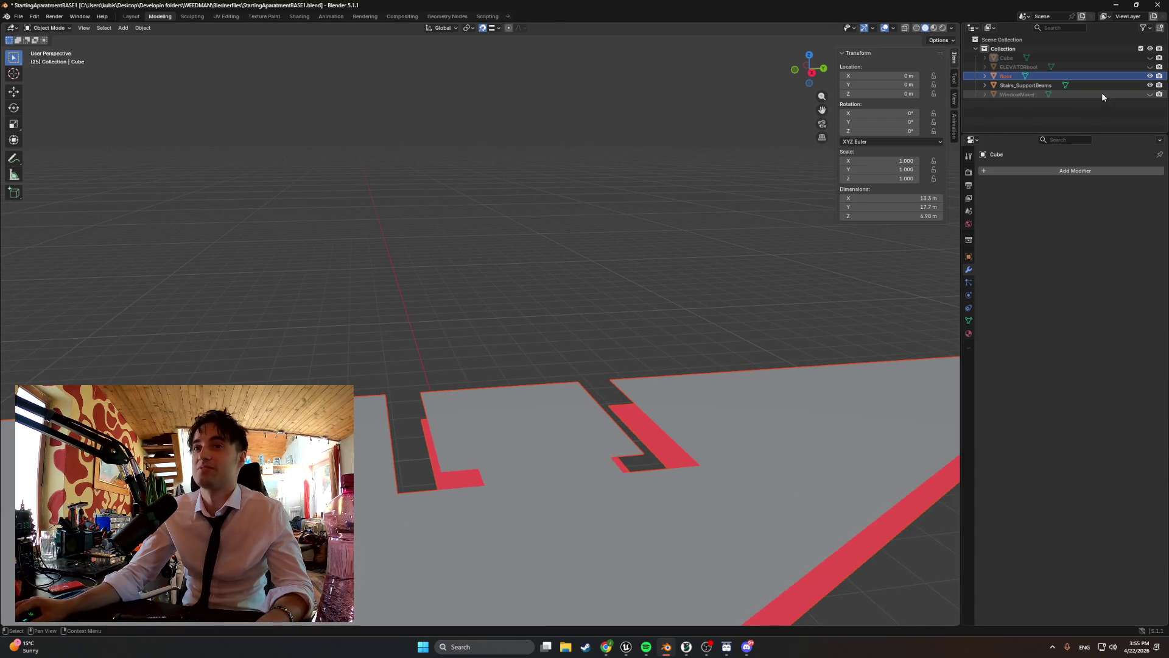
mouse_move(652, 335)
middle_mouse_down()
mouse_move(609, 386)
mouse_move(593, 317)
middle_mouse_up()
- Unhide all objects with Alt+H, view the cut walls, and enter Edit Mode on the Cube
key("alt+h")
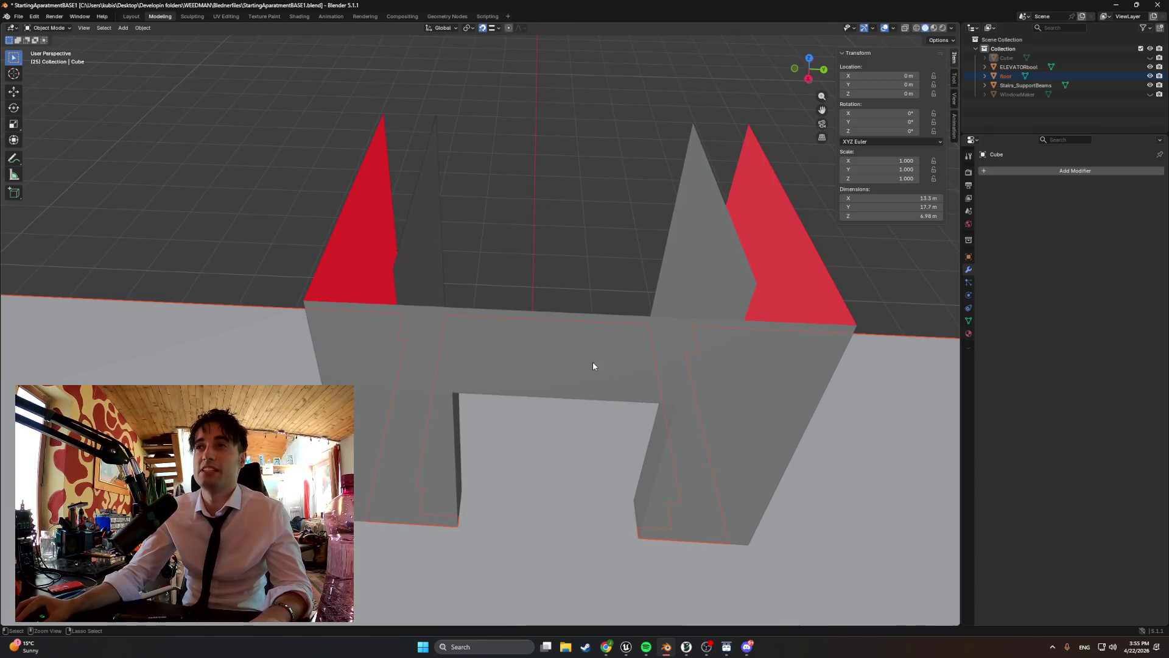
mouse_move(593, 366)
middle_mouse_down()
mouse_move(530, 358)
mouse_move(554, 351)
middle_mouse_up()
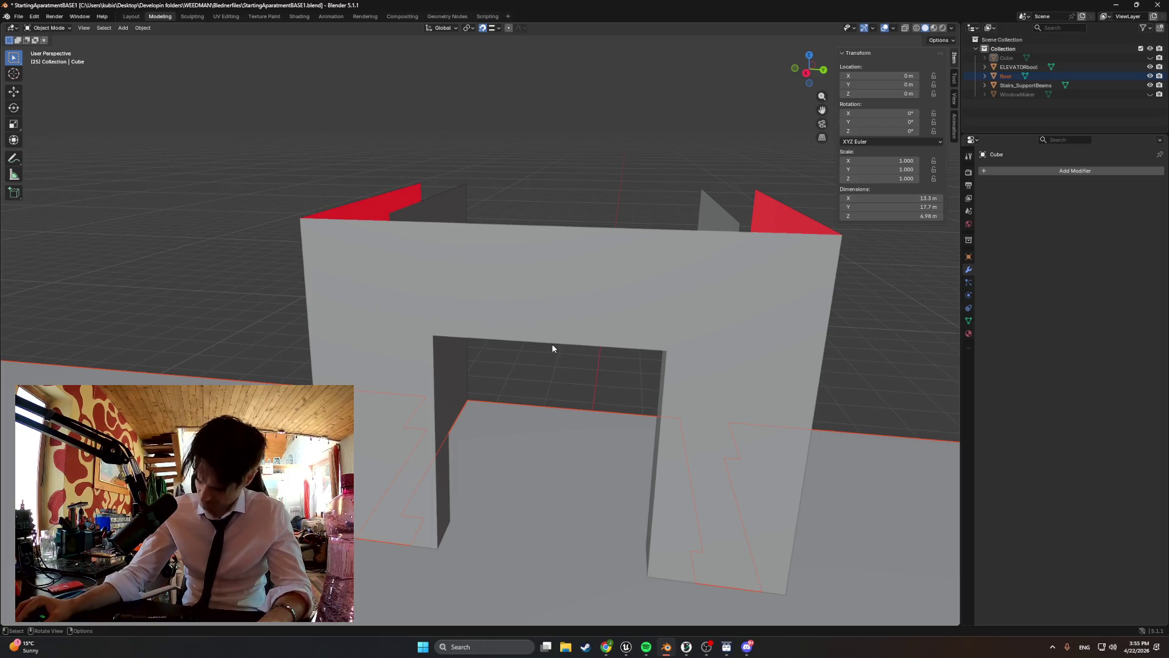
mouse_move(542, 356)
middle_mouse_down("ctrl")
mouse_move(465, 365)
mouse_move(512, 368)
mouse_move(582, 334)
middle_mouse_up("ctrl")
key("Tab")
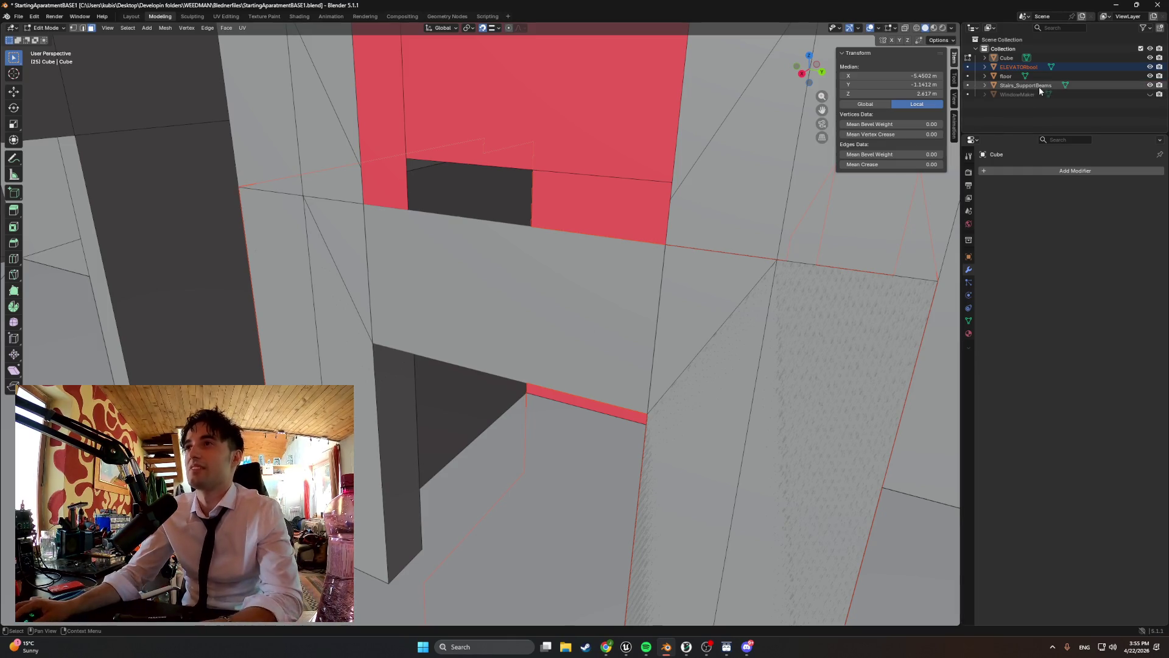
- Undo and redo the last edit, clear the mesh selection, and return to Object Mode
key("x")
mouse_move(700, 231)
middle_mouse_down()
mouse_move(657, 219)
mouse_move(670, 221)
mouse_move(659, 234)
middle_mouse_up()
key("ctrl+z")
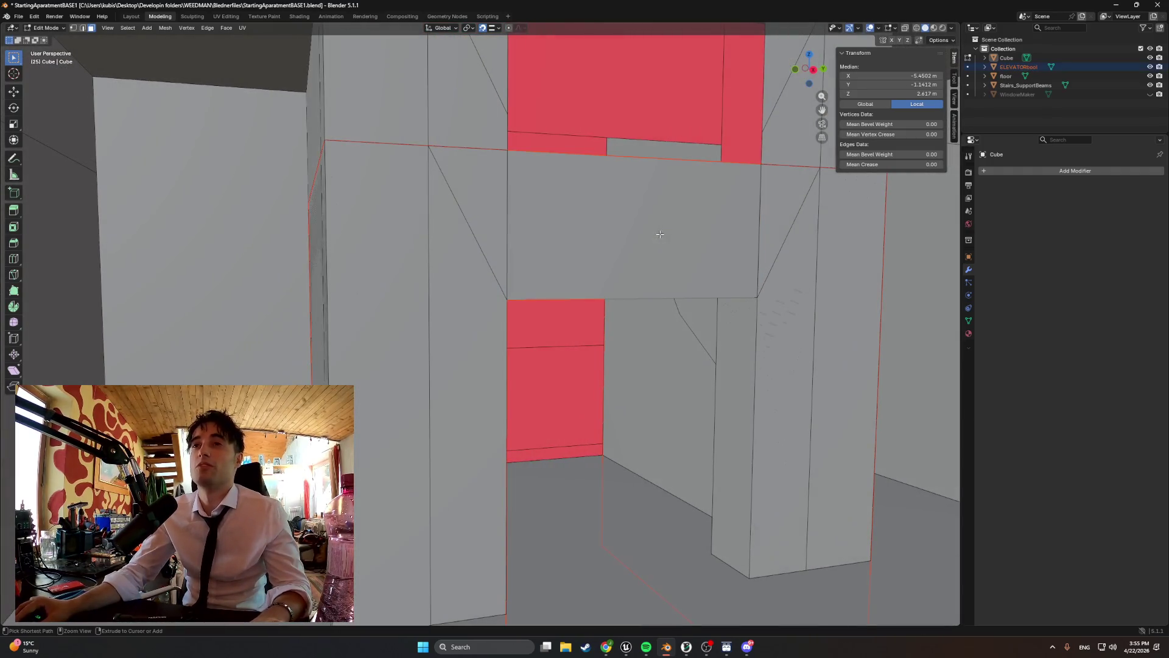
key("alt+a")
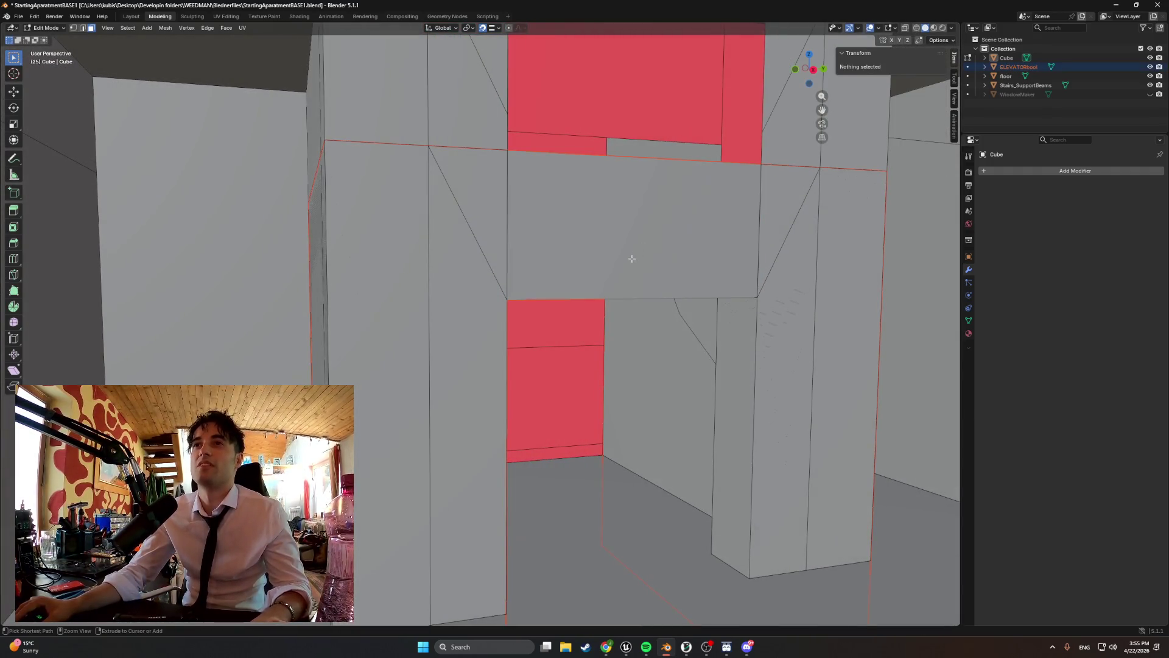
key("Tab")
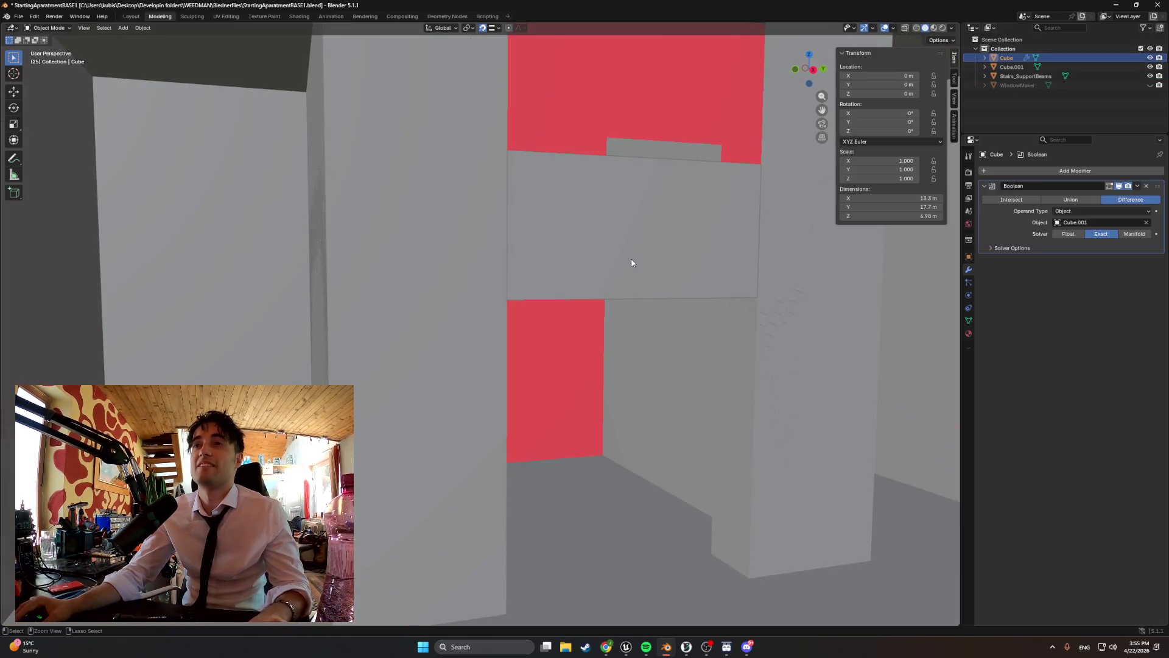
- Delete the leftover Cube.001 cutter object from the doorway
middle_click_drag(631, 262, 610, 305)
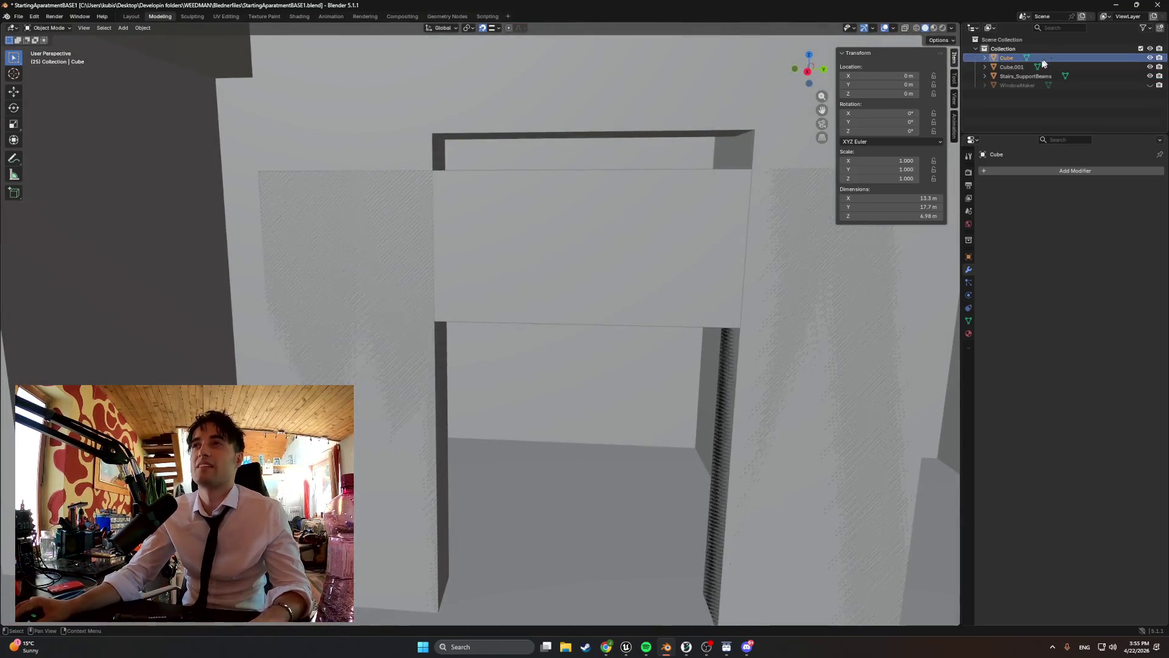
left_click(1010, 67)
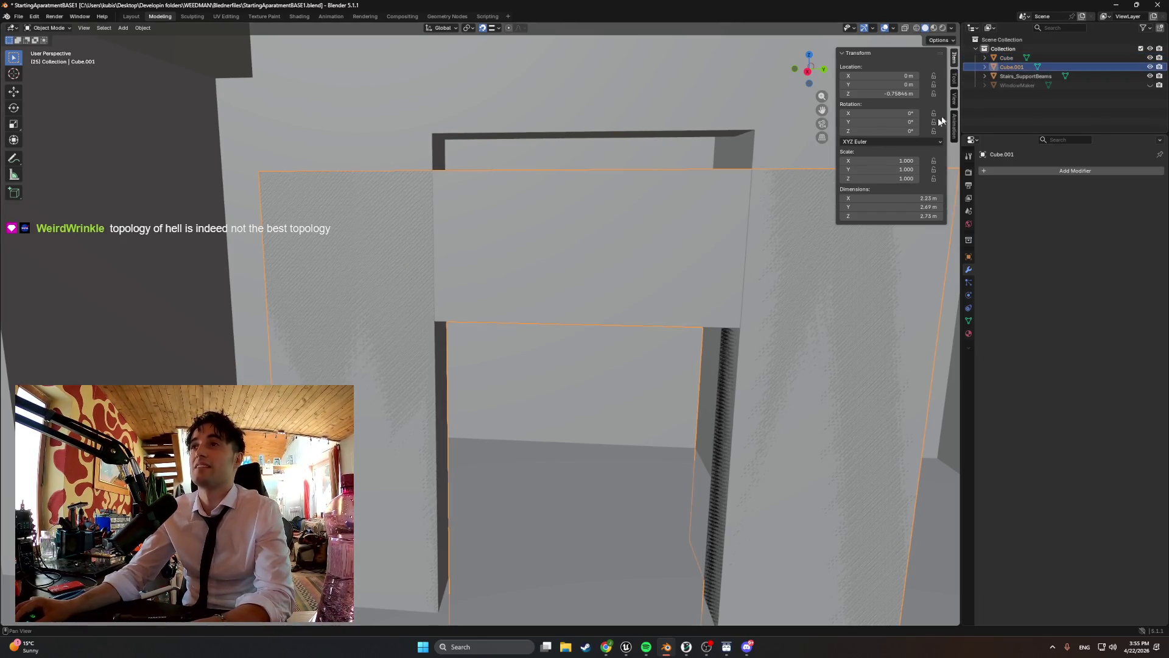
key("Delete")
mouse_move(755, 240)
middle_mouse_down()
mouse_move(626, 256)
mouse_move(688, 255)
mouse_move(670, 280)
middle_mouse_up()
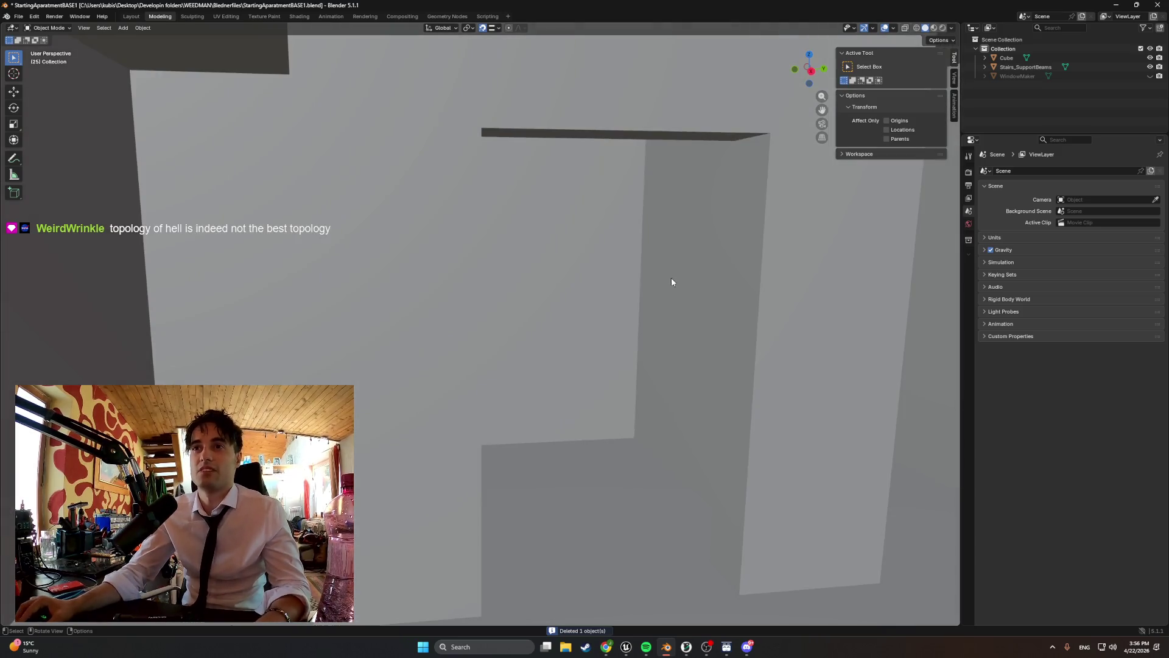
- Edit the Cube's mesh and select two side faces of the doorway
left_click(1005, 58)
key("Tab")
left_click(705, 262)
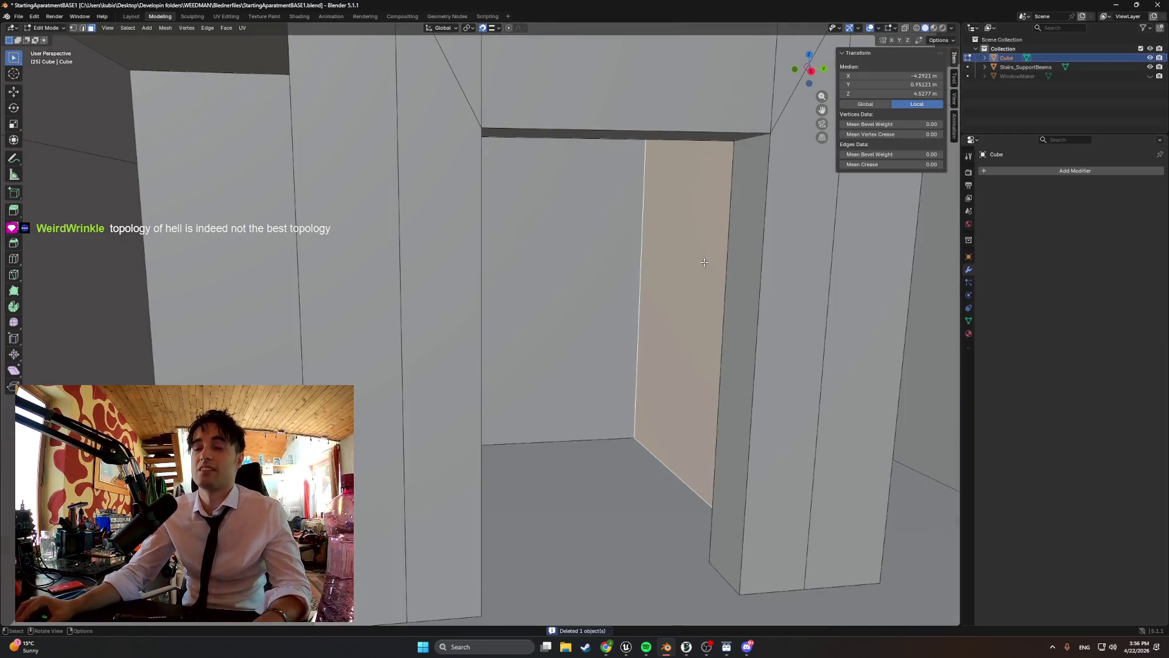
middle_click_drag(692, 263, 555, 280)
left_click(463, 277)
mouse_move(463, 277)
middle_mouse_down()
mouse_move(626, 269)
mouse_move(621, 308)
mouse_move(536, 364)
mouse_move(616, 314)
mouse_move(610, 303)
mouse_move(632, 303)
middle_mouse_up()
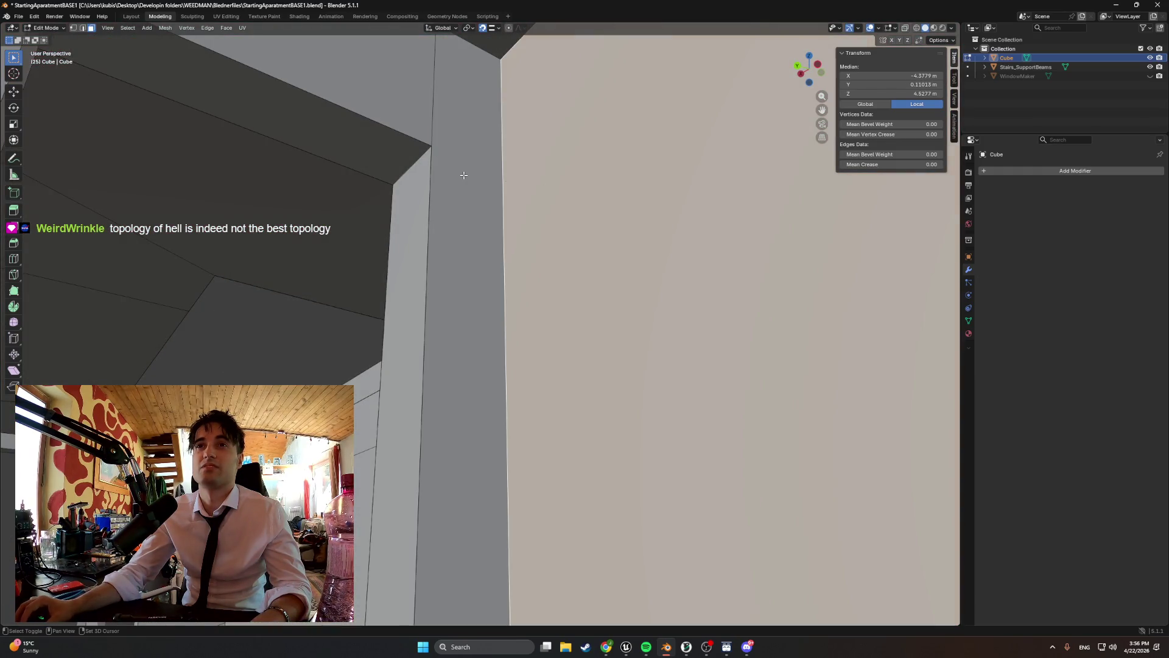
- Orbit to the doorway frame and make a first free move of the selected faces
mouse_move(464, 175)
middle_mouse_down()
mouse_move(374, 195)
mouse_move(539, 214)
mouse_move(404, 235)
mouse_move(384, 253)
mouse_move(592, 345)
middle_mouse_up()
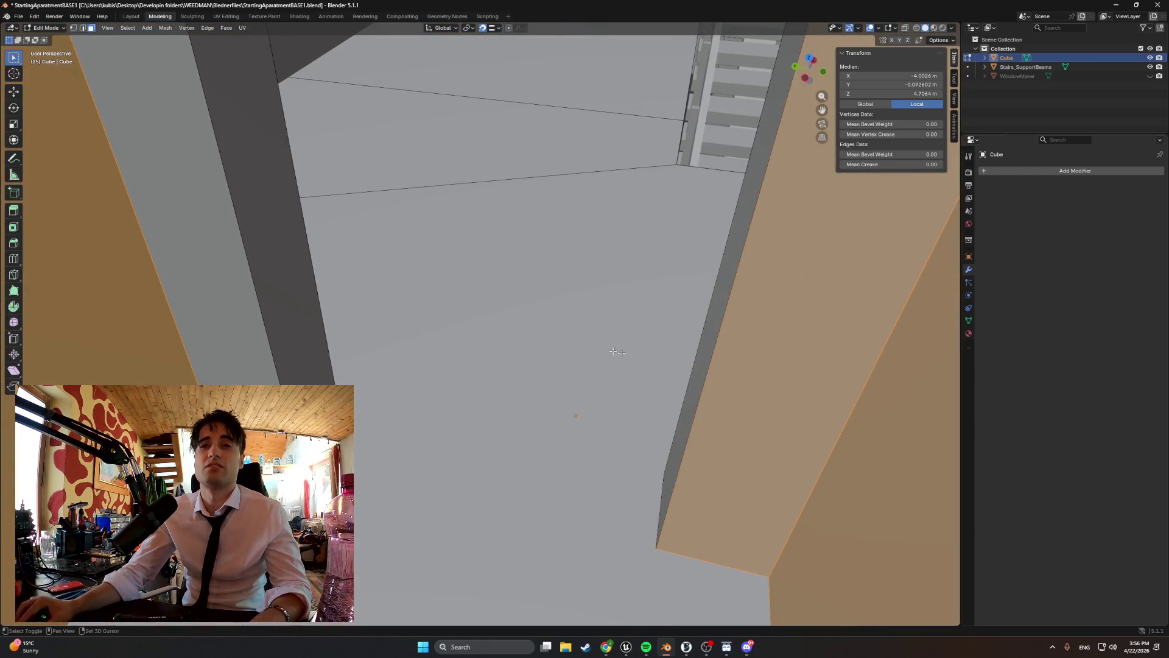
middle_click_drag(302, 291, 304, 189)
mouse_move(408, 198)
middle_mouse_down()
mouse_move(621, 190)
mouse_move(665, 209)
middle_mouse_up()
mouse_move(705, 202)
middle_mouse_down()
mouse_move(668, 201)
mouse_move(676, 219)
middle_mouse_up()
scroll(676, 218, "down", 4)
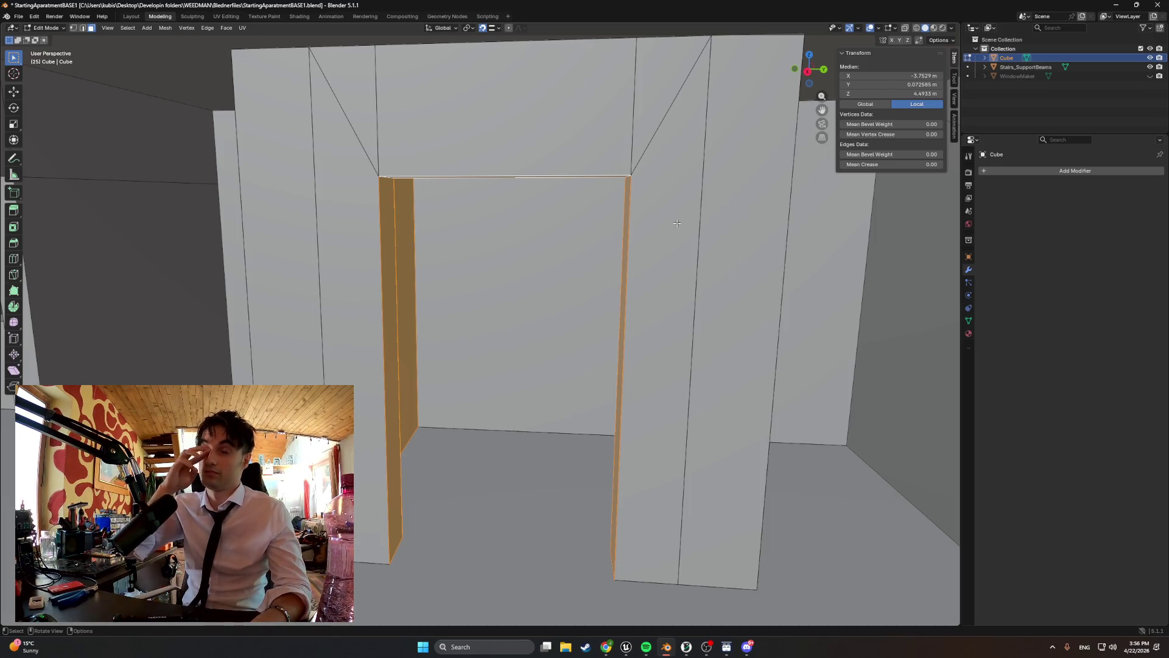
mouse_move(677, 223)
middle_mouse_down()
mouse_move(731, 204)
mouse_move(720, 202)
middle_mouse_up()
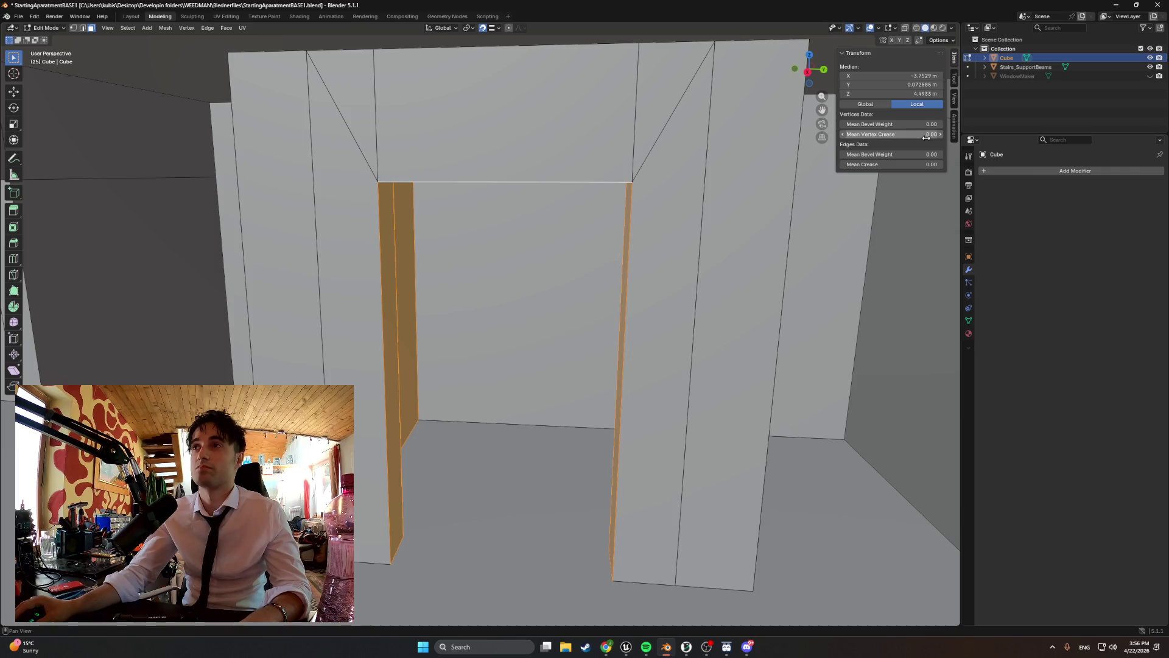
key("g")
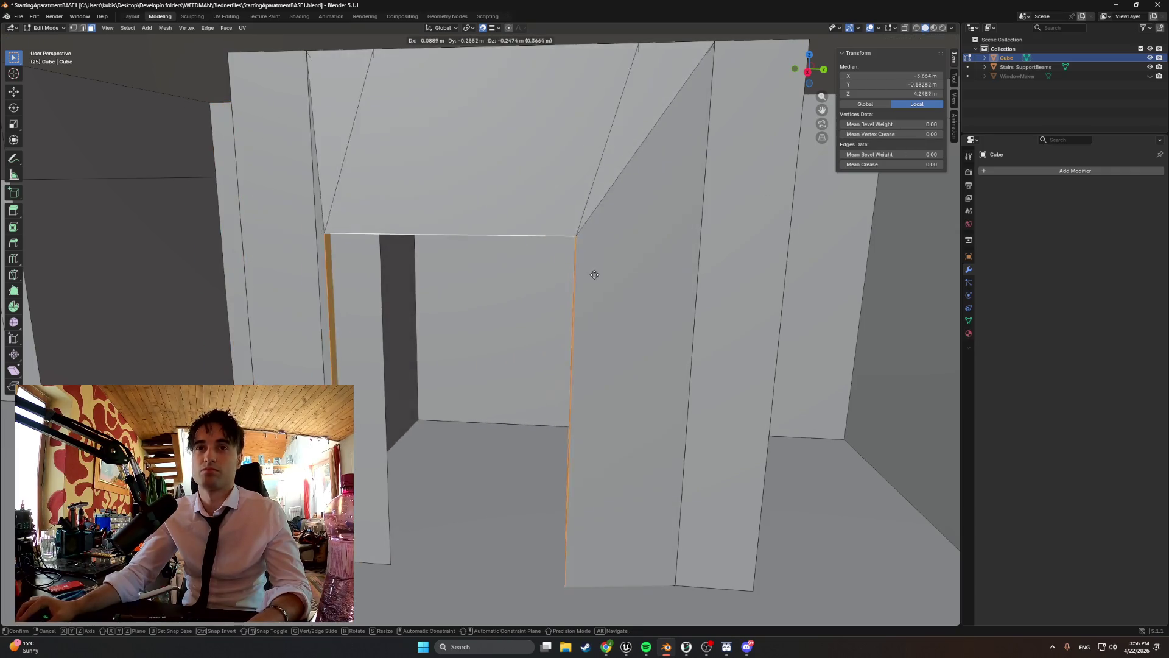
left_click(574, 234)
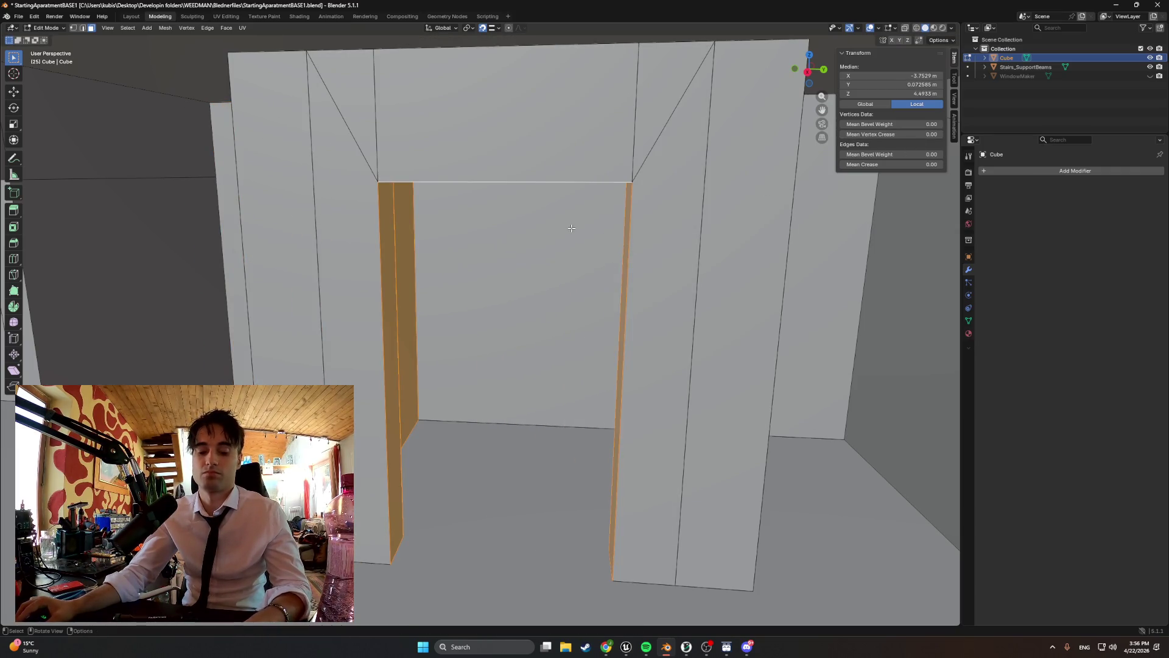
- Lower the doorway faces about 1.58 m along Z and return to Object Mode
key("g")
key("z")
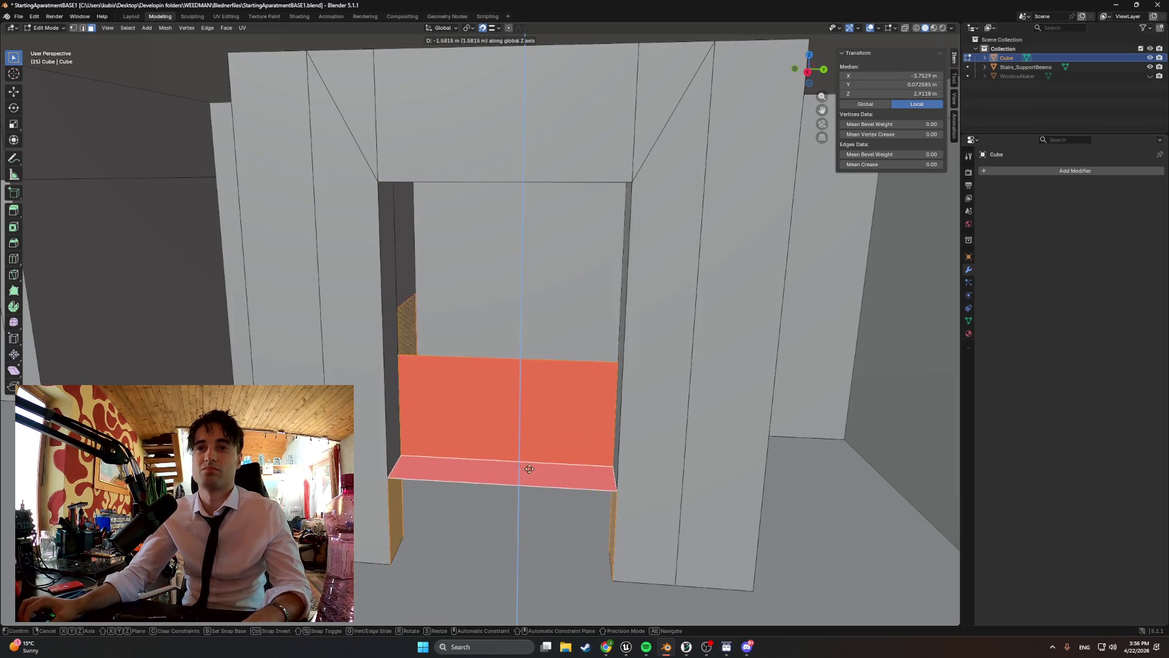
left_click(528, 469)
key("Tab")
scroll(517, 478, "down", 2)
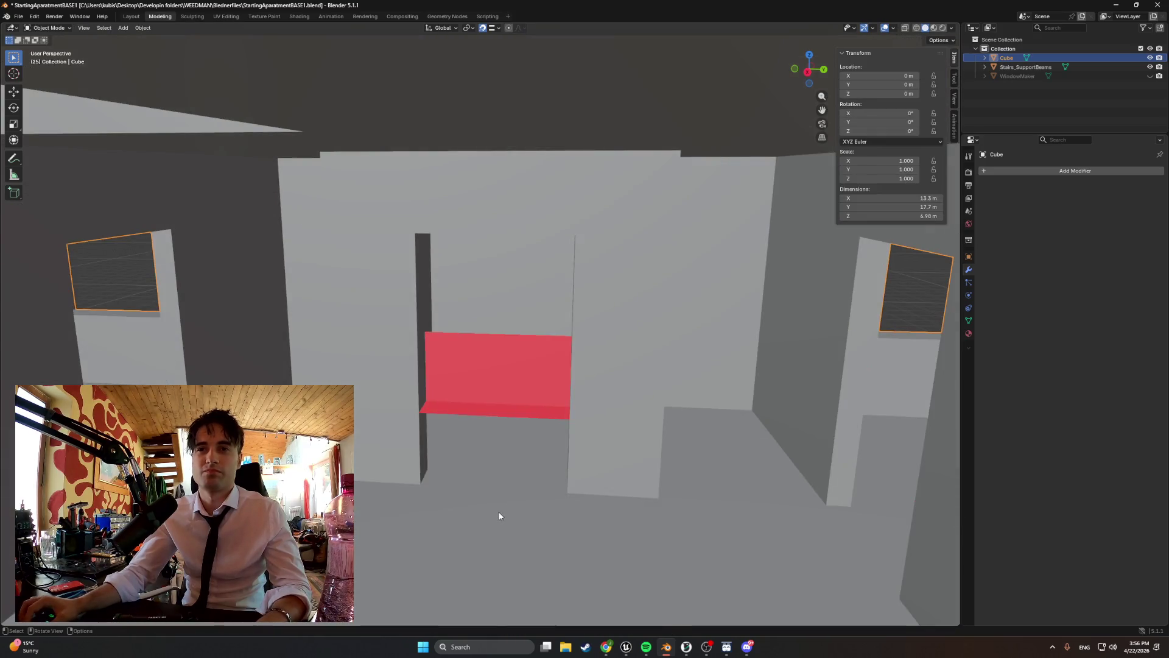
- Re-enter Edit Mode and add the ceiling face above the doorway to the selection
key("Tab")
middle_click_drag(500, 515, 493, 390)
left_click(493, 391, "shift")
mouse_move(477, 347)
middle_mouse_down()
mouse_move(483, 410)
mouse_move(483, 392)
mouse_move(492, 395)
middle_mouse_up()
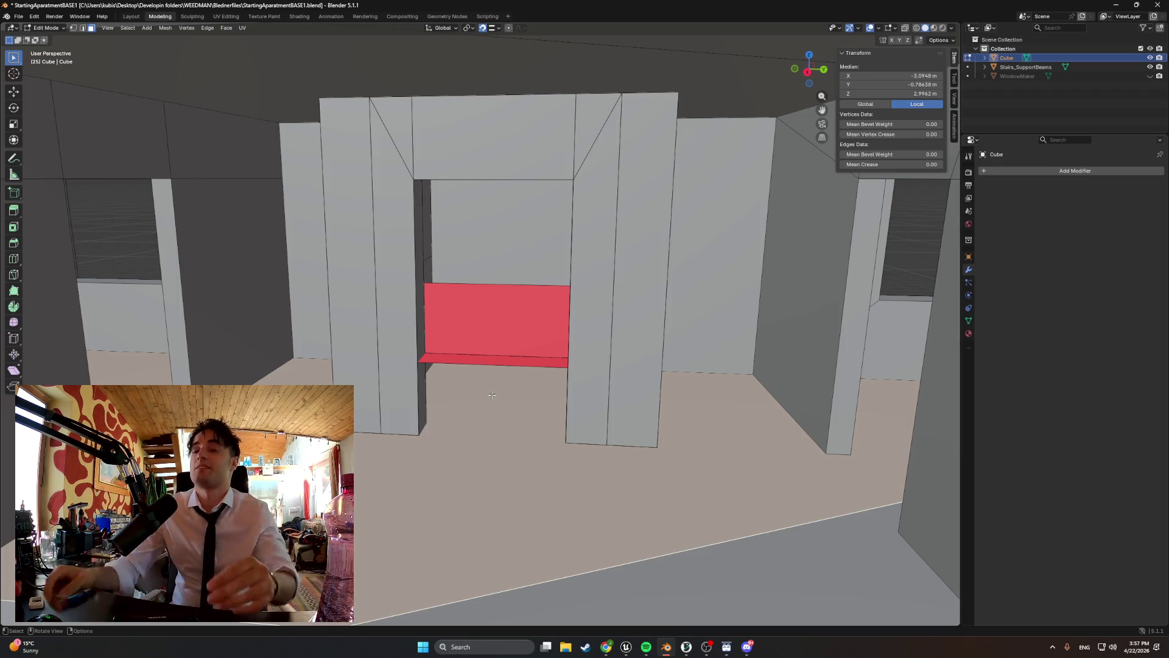
- Separate the selected doorway faces into Cube.001, redoing the split once, and start renaming it
mouse_move(313, 273)
middle_mouse_down()
mouse_move(488, 237)
mouse_move(528, 265)
mouse_move(498, 317)
middle_mouse_up()
key("p")
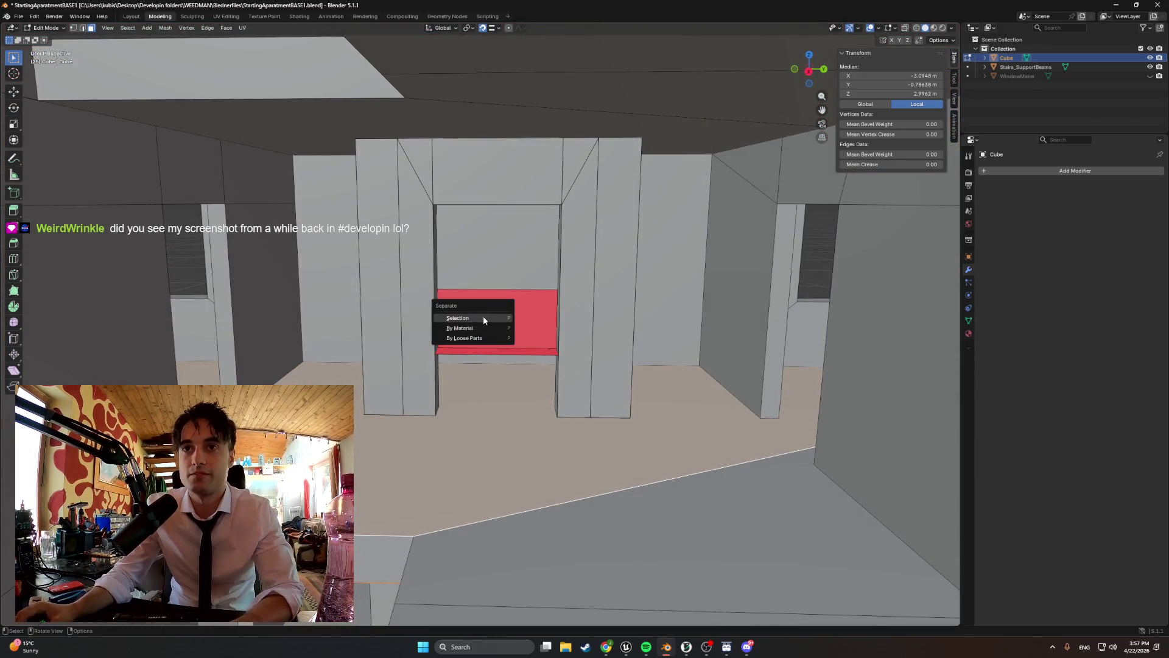
left_click(484, 316)
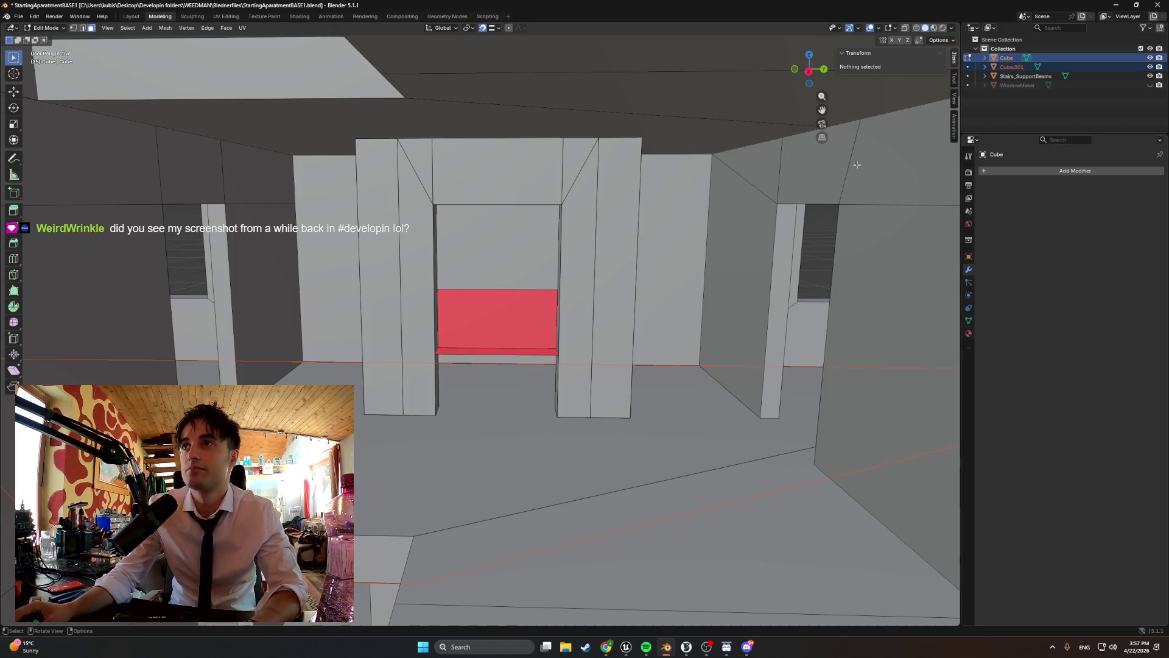
key("ctrl+z")
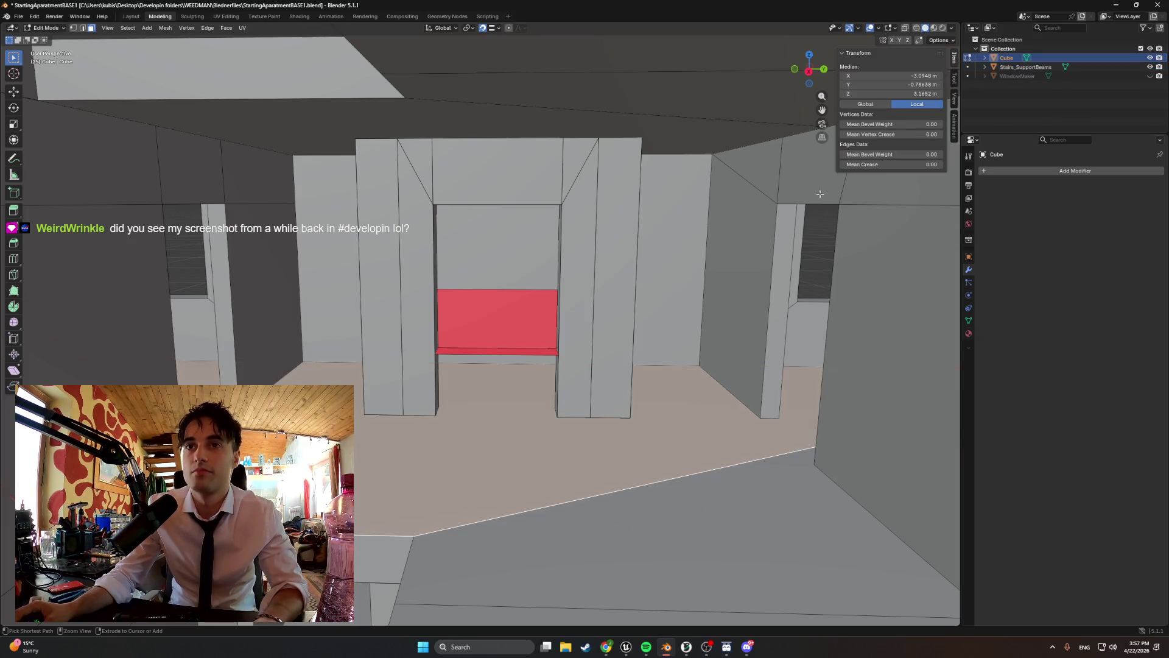
key("ctrl+z")
key("p")
left_click(665, 223)
double_click(1020, 68)
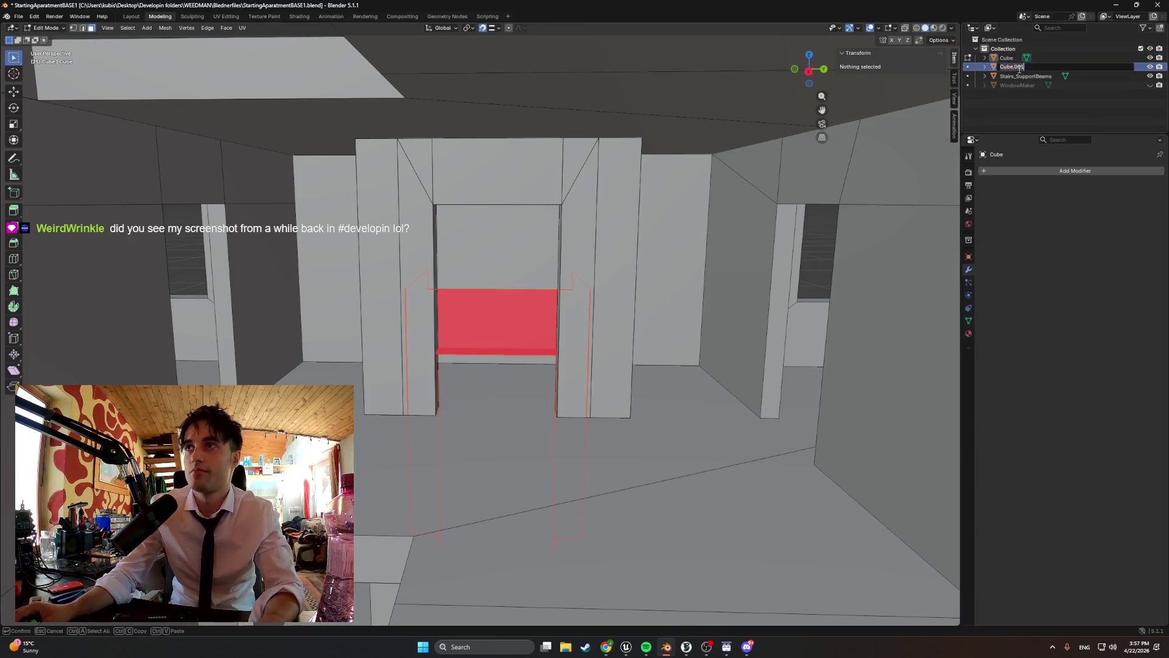